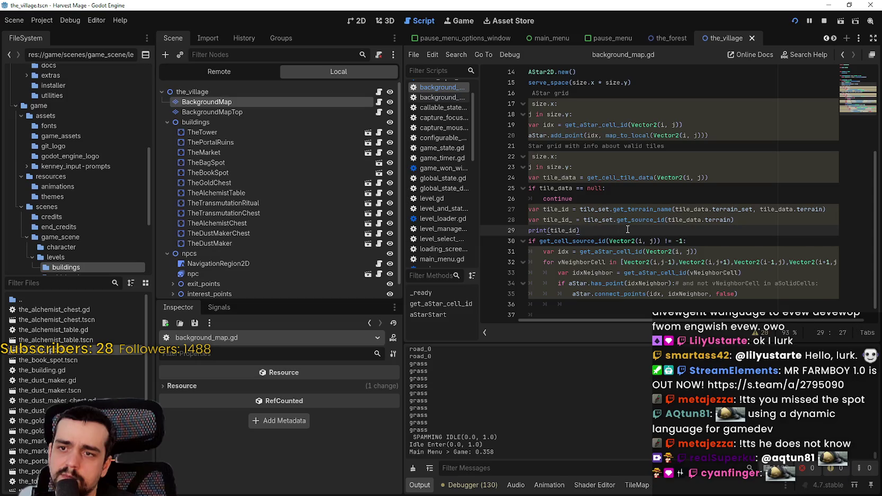
# Step: Add print(tile_id_) on line 30, then save and run the game into the village
pyautogui.press('Return')
pyautogui.write('print(tile_id_')
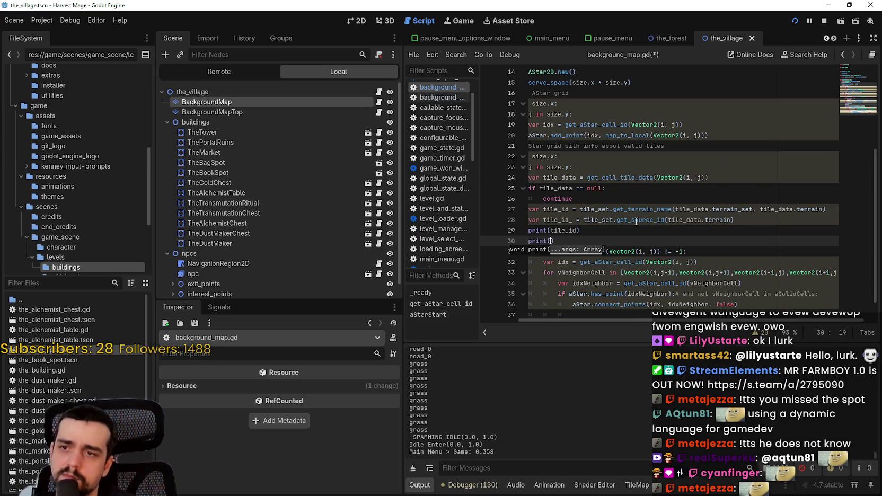
pyautogui.press('F5')
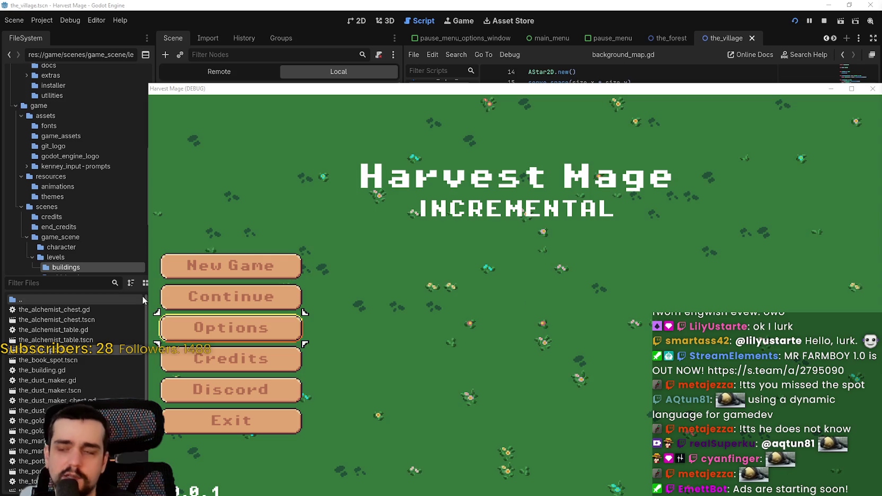
pyautogui.click(299, 288)
pyautogui.hotkey('alt', 'Tab')
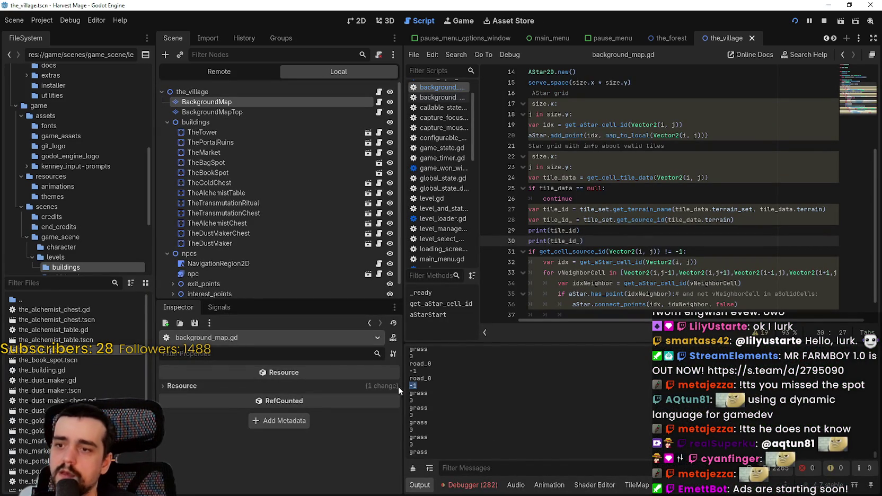
# Step: Review the printed tile terrain names and source IDs in the Output log
pyautogui.scroll(2, 458, 423)
pyautogui.doubleClick(457, 424)
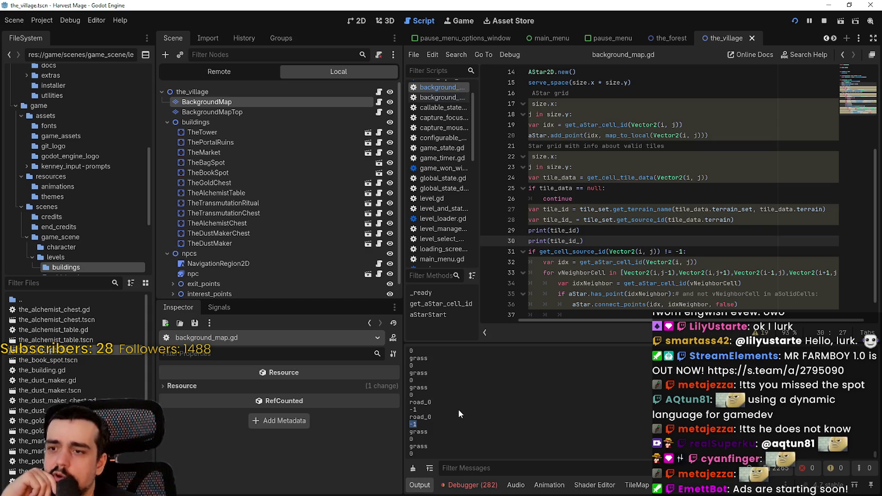
pyautogui.scroll(-5, 457, 409)
pyautogui.scroll(3, 460, 410)
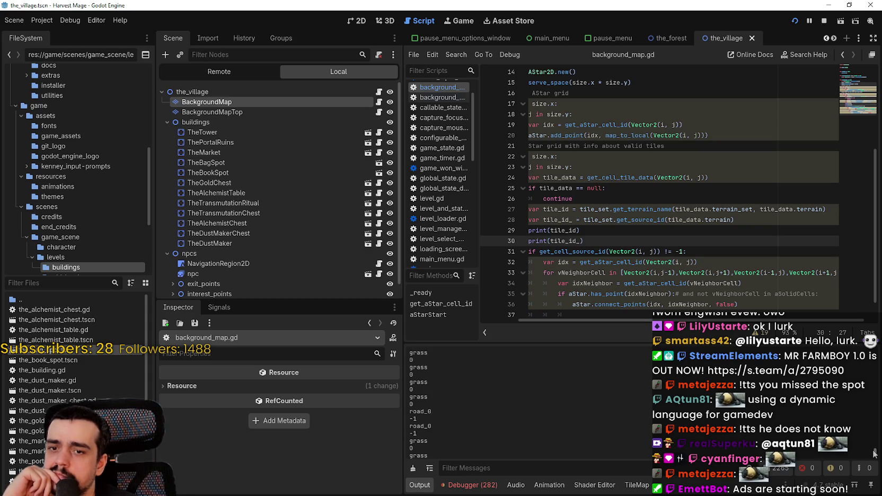
pyautogui.scroll(-3, 876, 433)
pyautogui.scroll(-3, 876, 434)
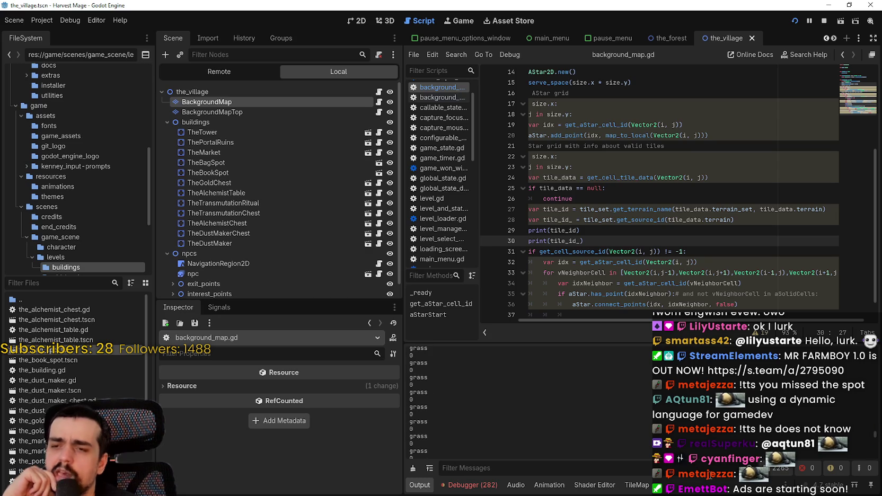
pyautogui.press('Up')
pyautogui.press('Down')
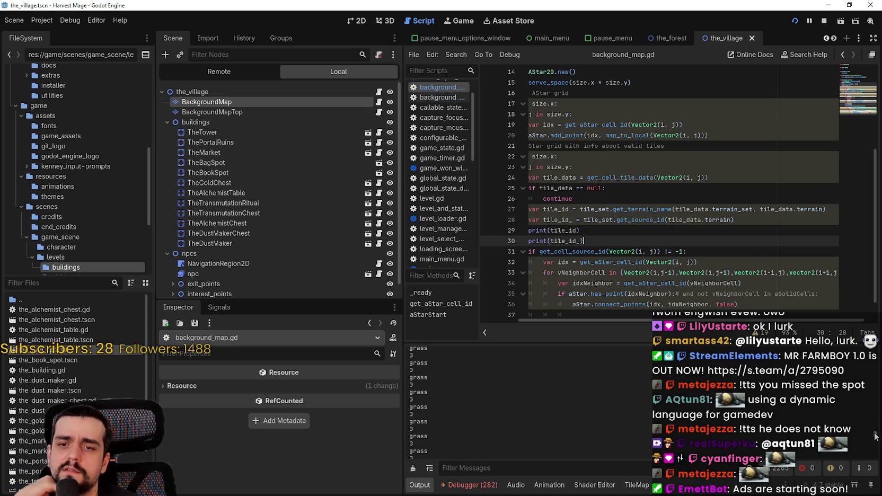
pyautogui.click(487, 484)
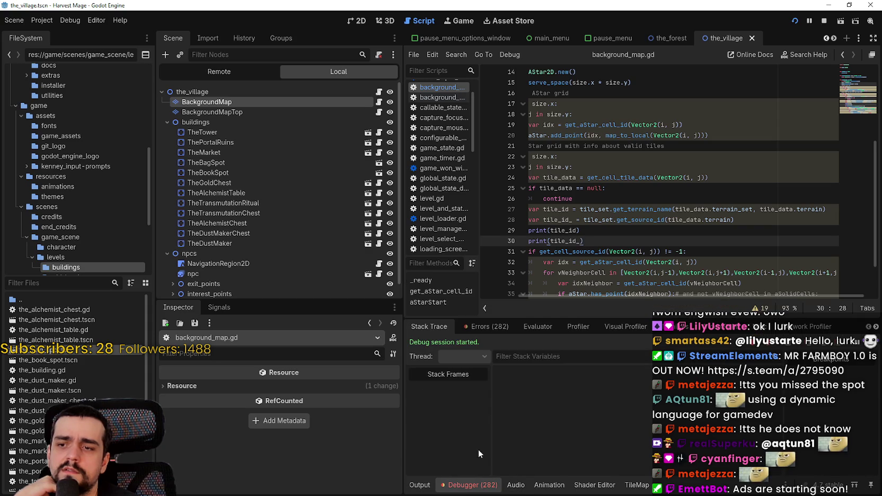
# Step: Trace the aStarStart out-of-bounds errors to background_map.gd line 28, then show the TileMap terrains
pyautogui.click(475, 326)
pyautogui.moveTo(875, 406); pyautogui.dragTo(875, 450)
pyautogui.doubleClick(530, 421)
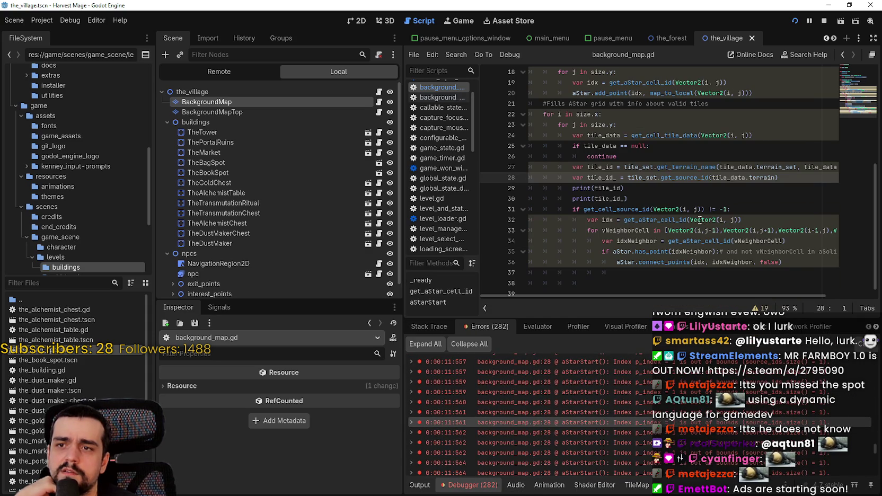
pyautogui.click(697, 189)
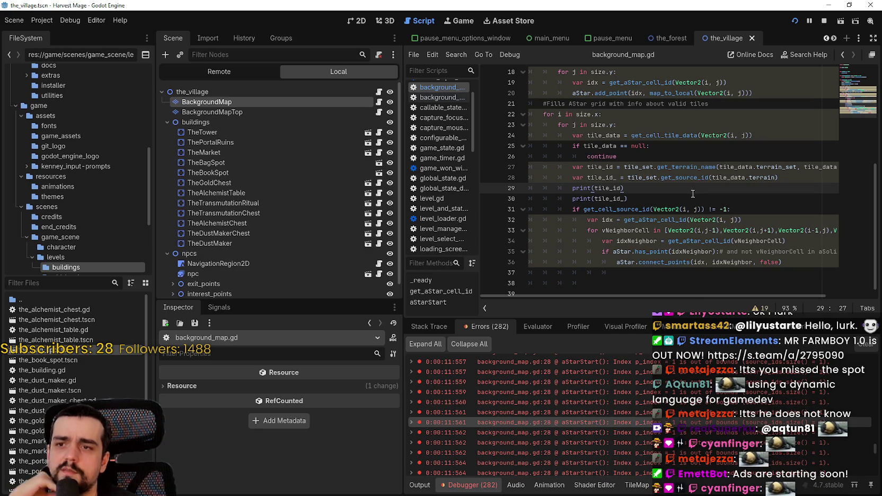
pyautogui.click(640, 488)
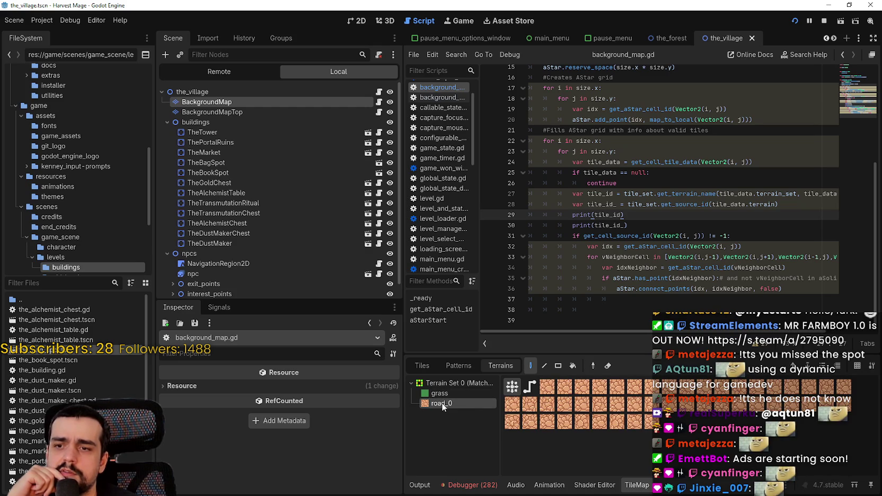
# Step: Select BackgroundMap and open its TileSet editor to see the grass and road_0 terrains
pyautogui.click(206, 102)
pyautogui.scroll(-2, 248, 461)
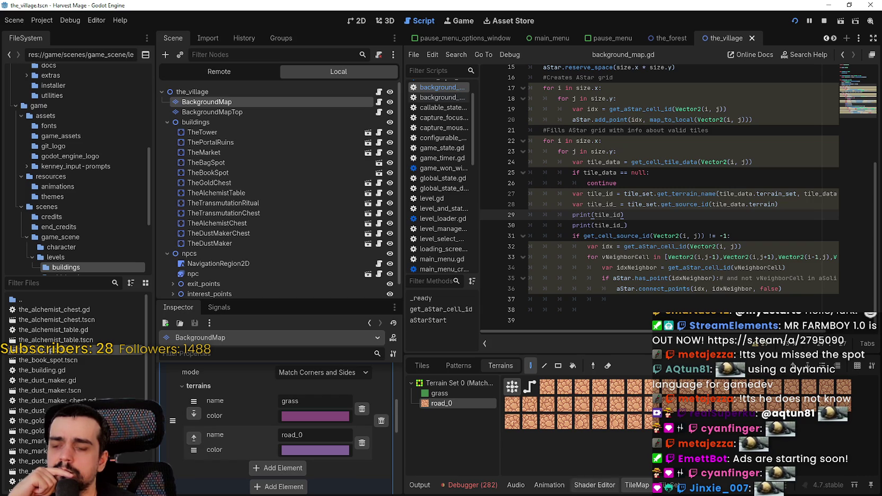
pyautogui.click(670, 489)
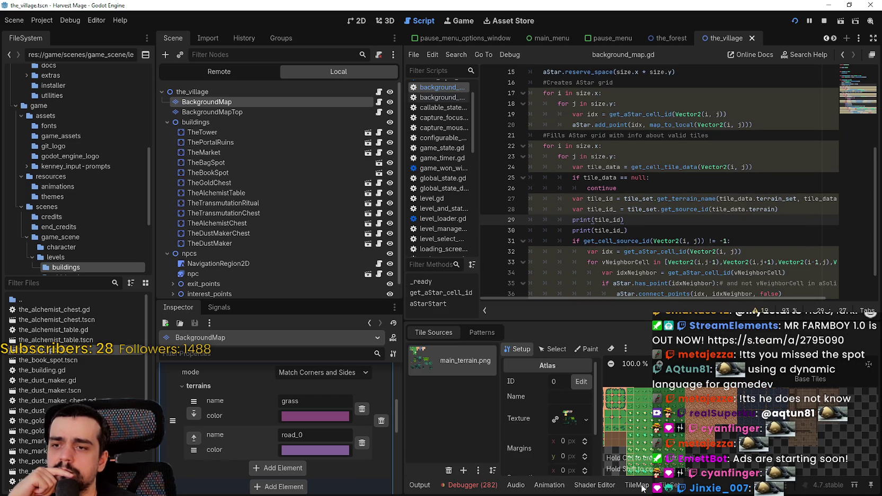
# Step: Check which terrain main_terrain.png atlas tiles use, including tile 2,1 on Terrain Set 0
pyautogui.click(553, 349)
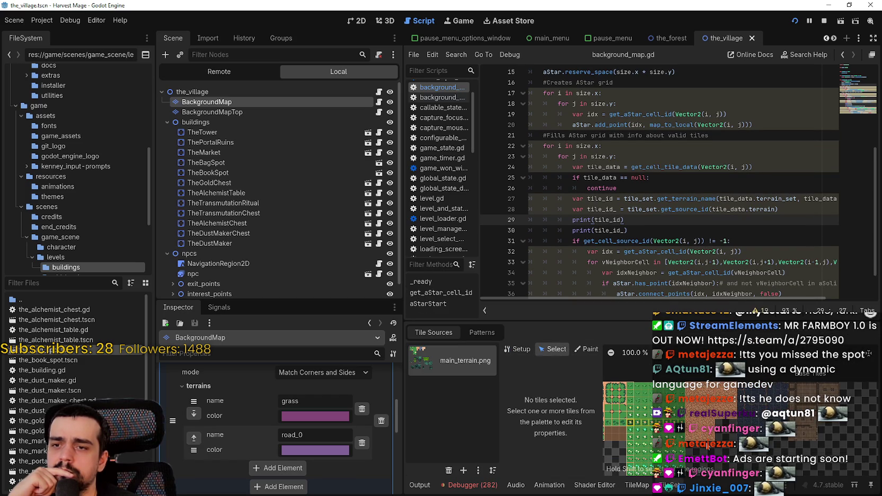
pyautogui.click(693, 399)
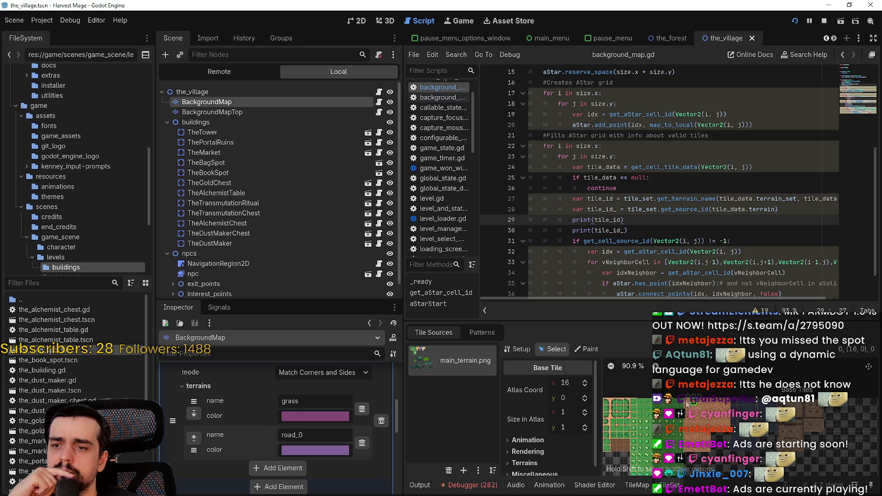
pyautogui.scroll(-1, 513, 446)
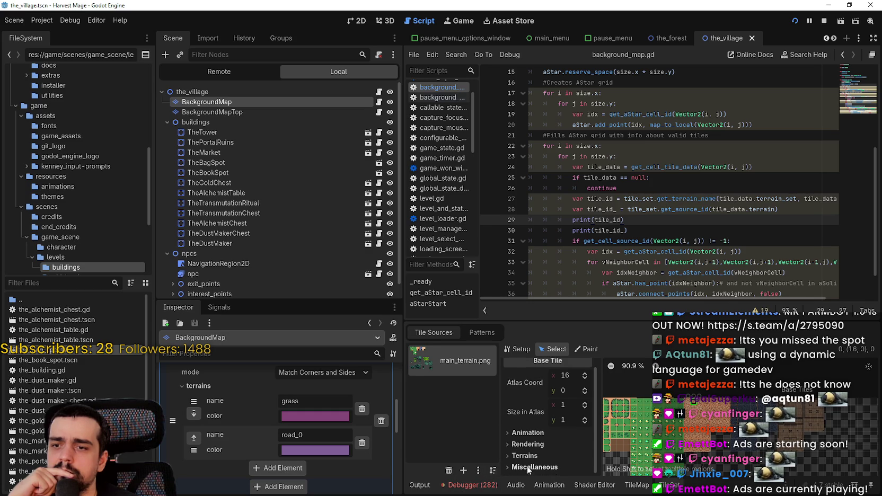
pyautogui.click(522, 459)
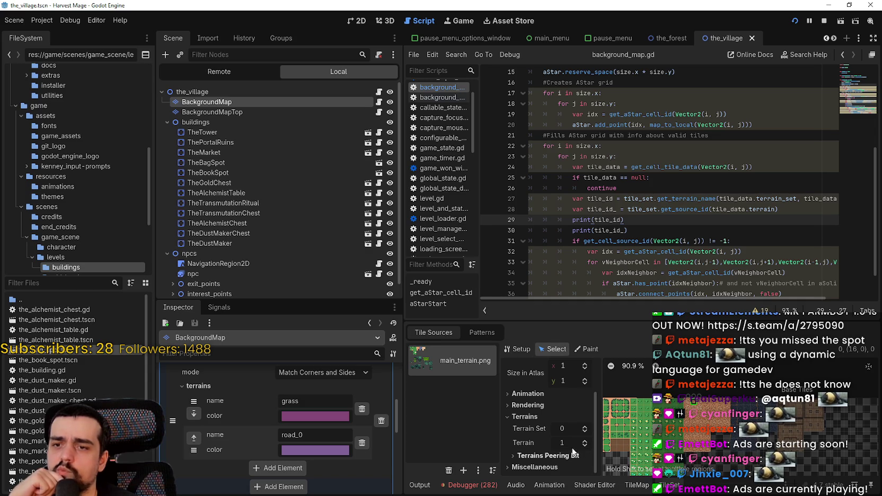
pyautogui.moveTo(660, 419); pyautogui.dragTo(737, 408)
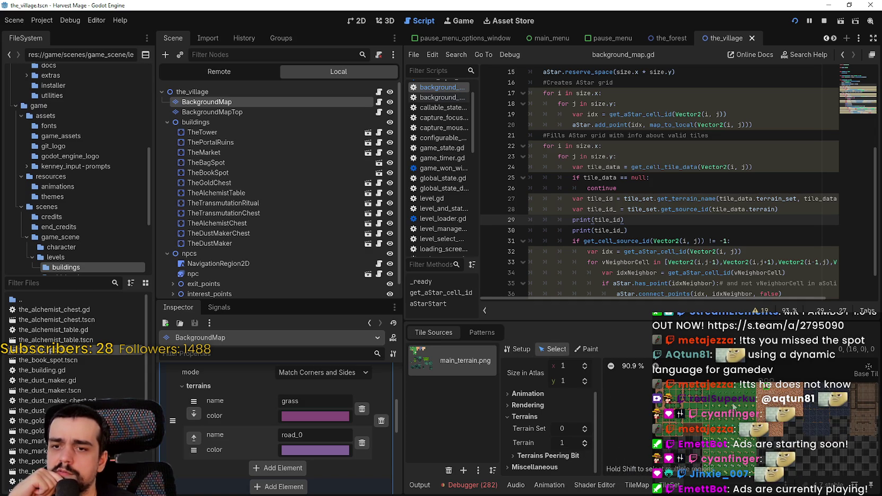
pyautogui.click(678, 392)
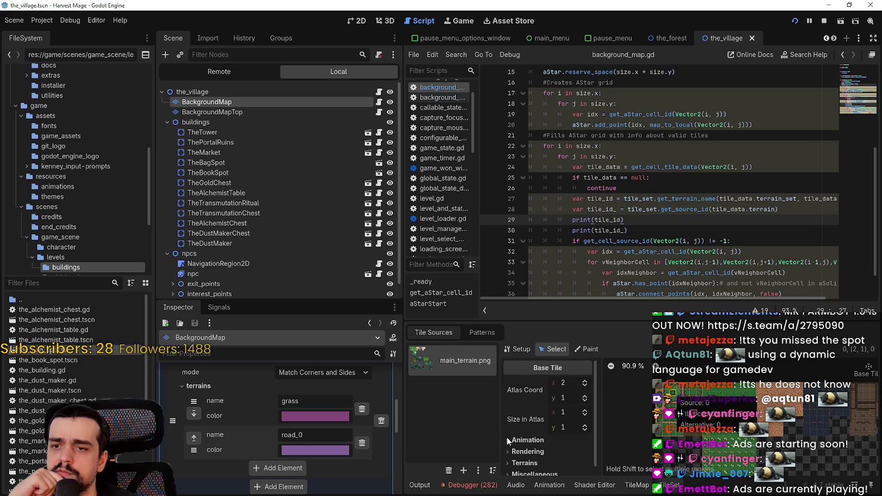
pyautogui.scroll(-2, 536, 453)
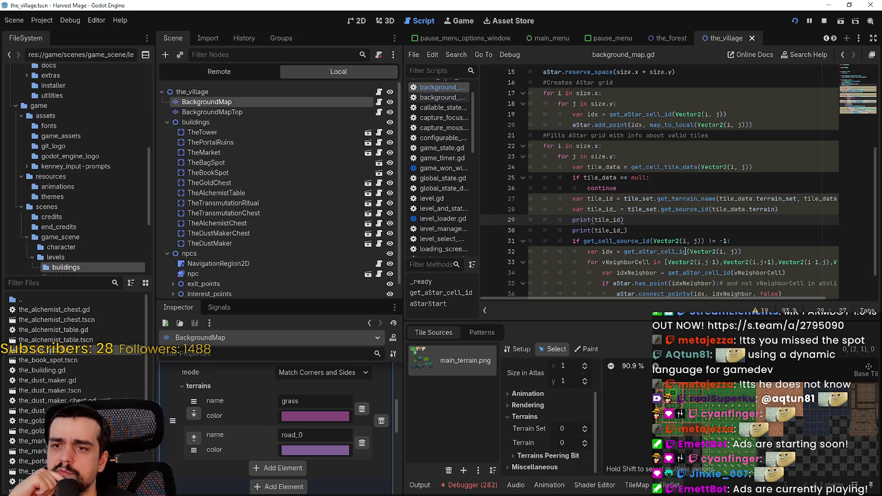
pyautogui.scroll(-1, 713, 252)
pyautogui.click(678, 201)
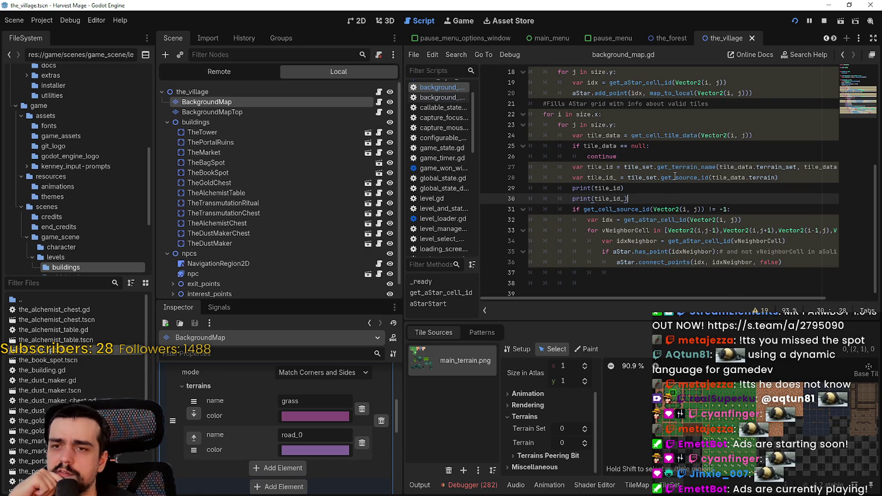
# Step: Make line 30 print tile_data.terrain instead of tile_id_
pyautogui.moveTo(674, 176)
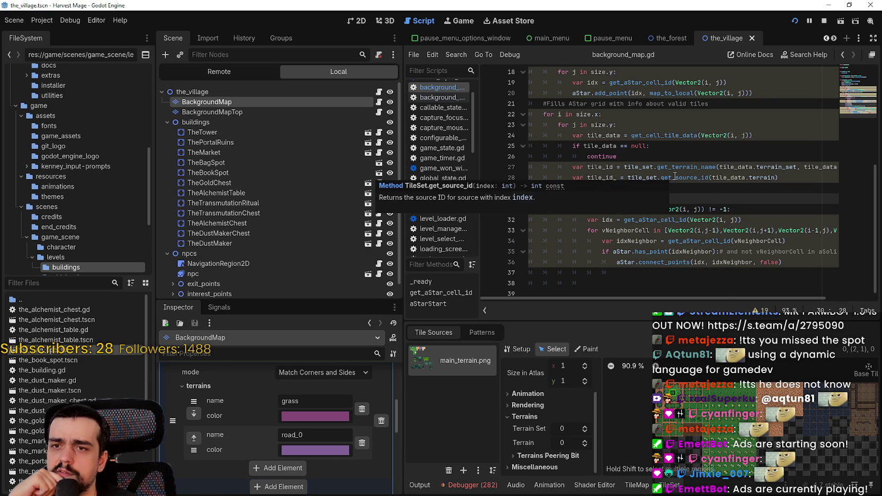
pyautogui.doubleClick(675, 176)
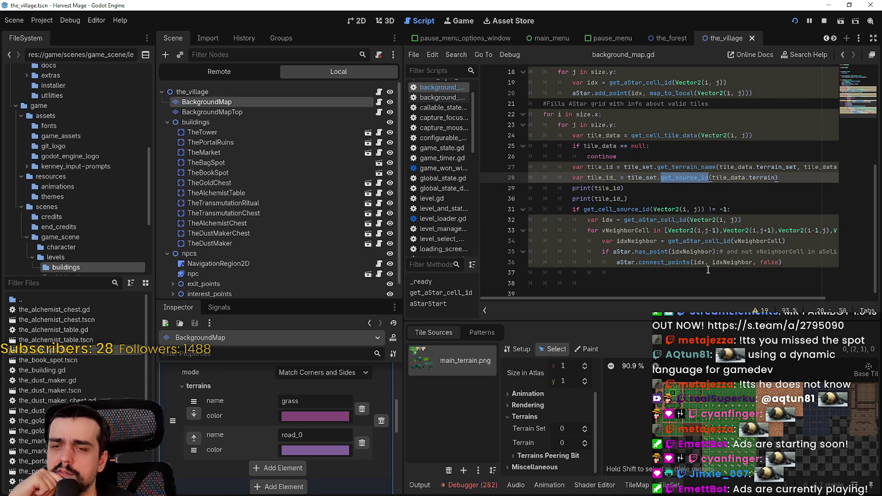
pyautogui.moveTo(701, 299); pyautogui.dragTo(761, 293)
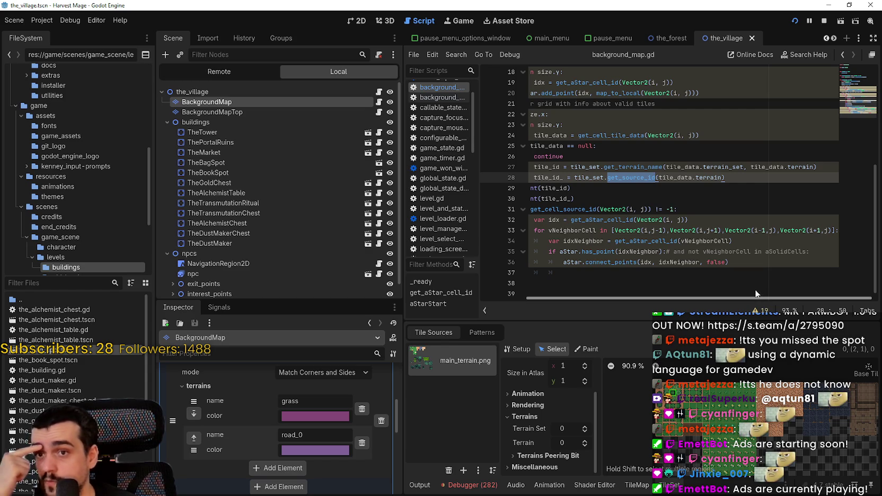
pyautogui.moveTo(730, 178); pyautogui.dragTo(556, 178)
pyautogui.moveTo(721, 177); pyautogui.dragTo(658, 178)
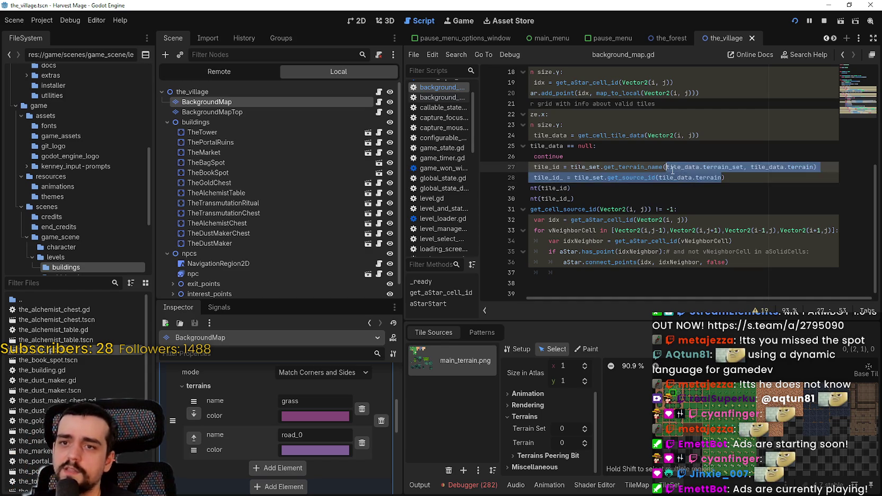
pyautogui.click(772, 175)
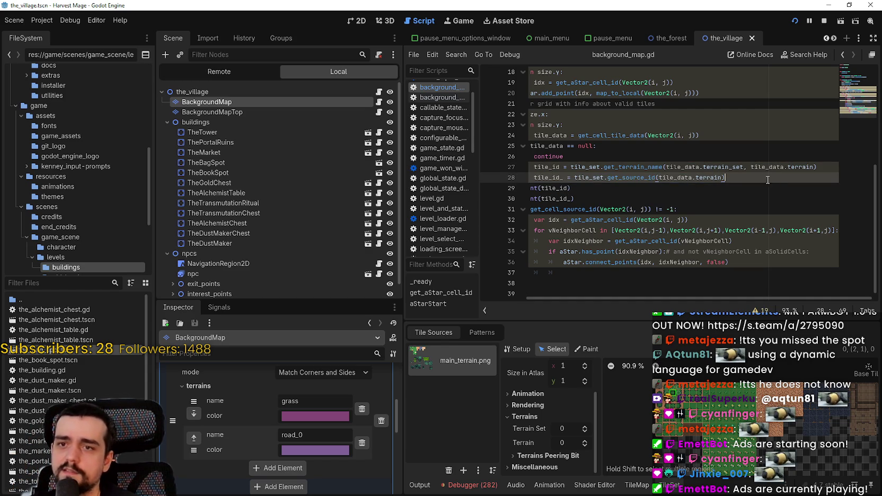
pyautogui.click(550, 191)
pyautogui.doubleClick(561, 198)
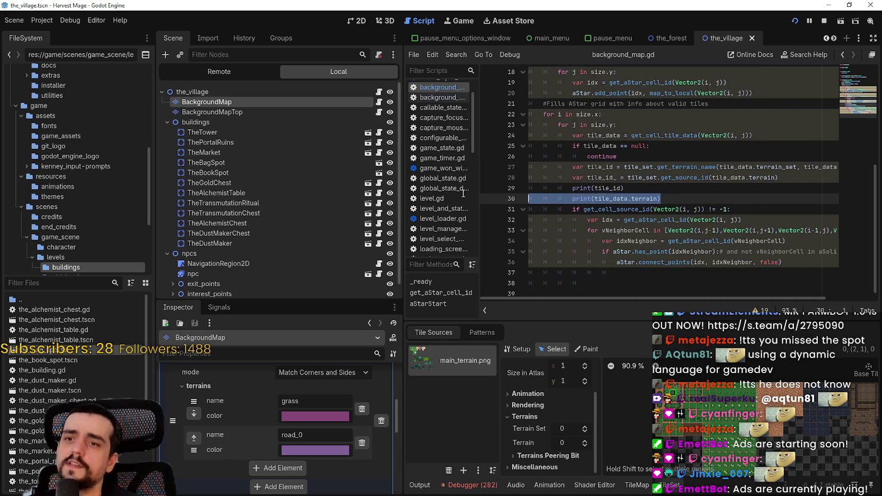
pyautogui.hotkey('ctrl', 'v')
# Step: Comment out the tile_id_ line 28 and neighbour-connection lines 31–37, then save
pyautogui.click(573, 187)
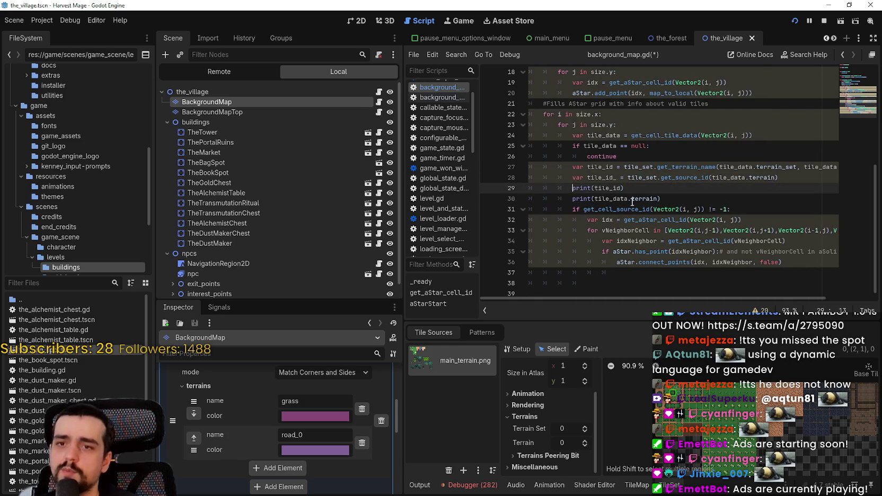
pyautogui.click(566, 179)
pyautogui.write('#')
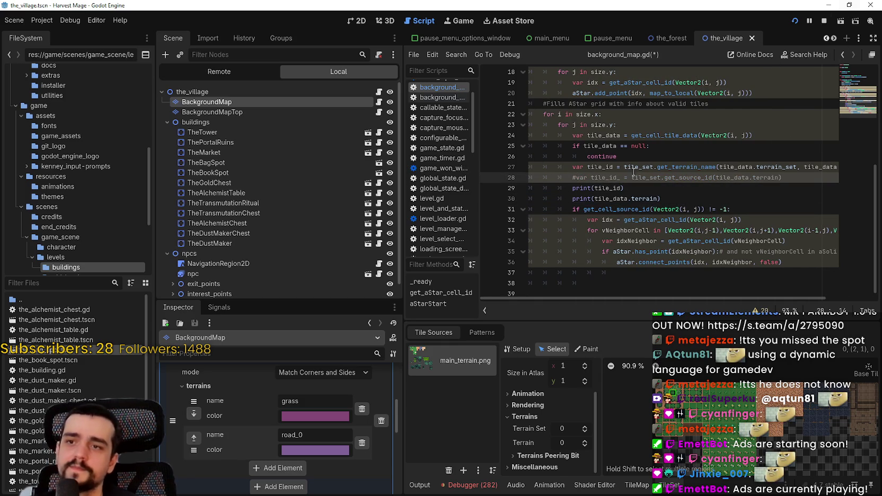
pyautogui.click(670, 197)
pyautogui.moveTo(636, 273)
pyautogui.mouseDown()
pyautogui.moveTo(496, 214)
pyautogui.moveTo(495, 223)
pyautogui.moveTo(494, 213)
pyautogui.mouseUp()
pyautogui.hotkey('ctrl', 'k')
pyautogui.hotkey('ctrl', 's')
pyautogui.press('Left')
# Step: Relaunch the game into the village to log terrain values, then stop it
pyautogui.click(794, 20)
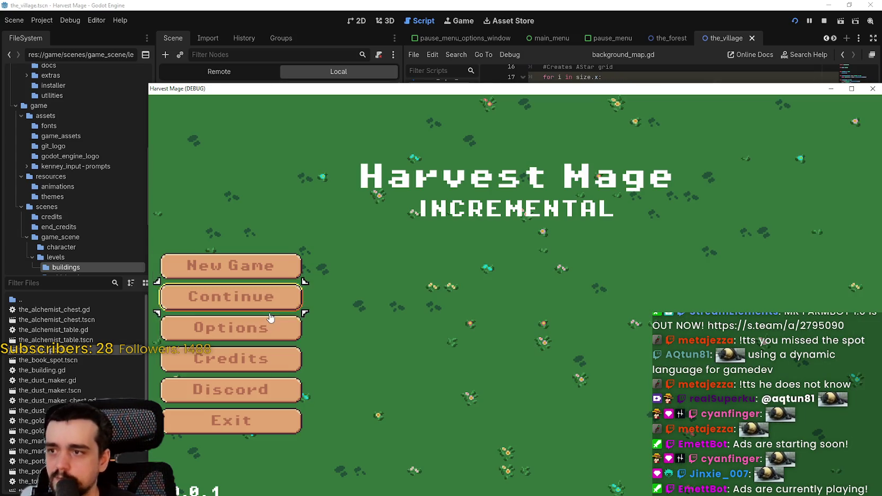
pyautogui.press('Return')
pyautogui.press('F8')
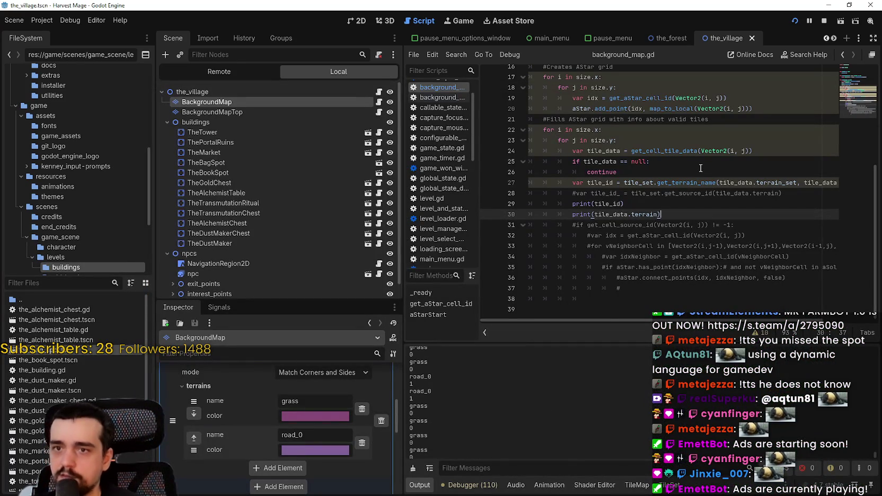
# Step: Uncomment the neighbour-linking block on lines 31–37
pyautogui.click(687, 223)
pyautogui.moveTo(855, 284)
pyautogui.mouseDown()
pyautogui.moveTo(530, 251)
pyautogui.moveTo(457, 220)
pyautogui.mouseUp()
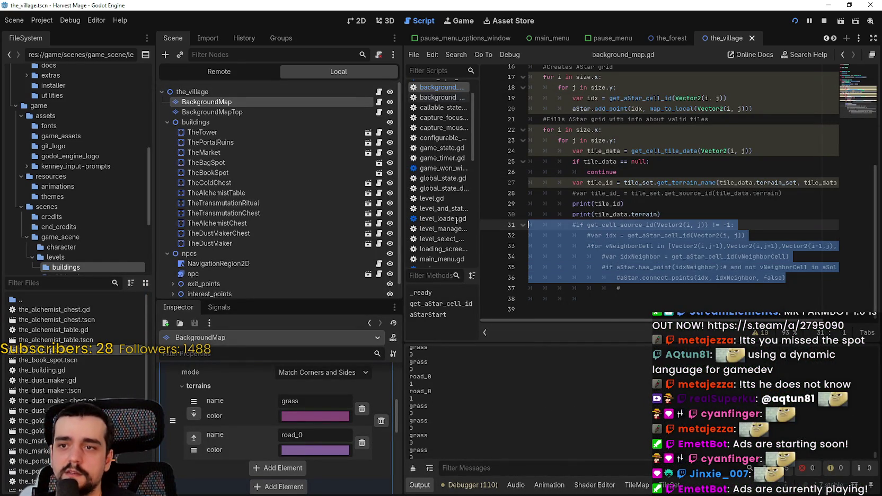
pyautogui.click(609, 282)
pyautogui.moveTo(610, 282); pyautogui.dragTo(517, 224)
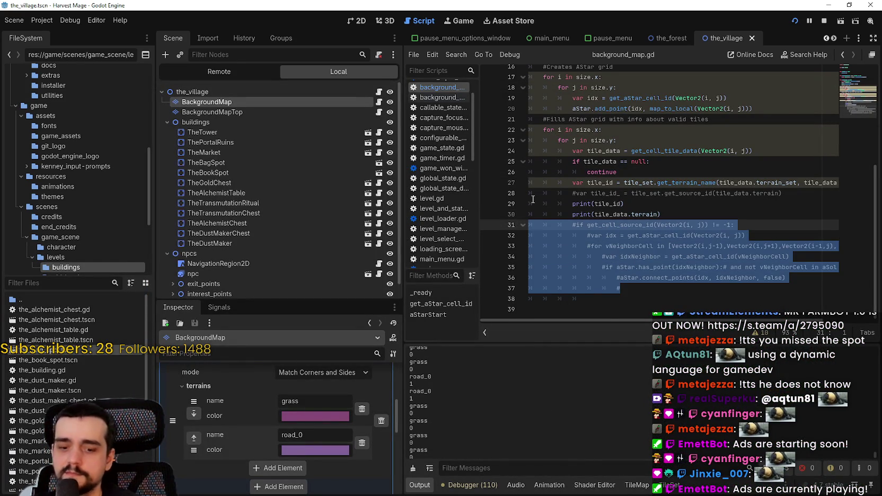
pyautogui.hotkey('ctrl', 'k')
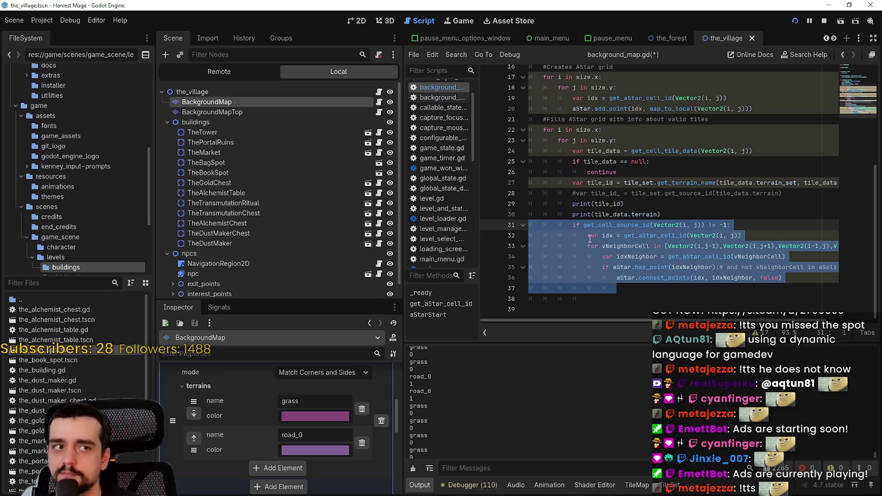
pyautogui.scroll(-1, 641, 270)
pyautogui.click(641, 270)
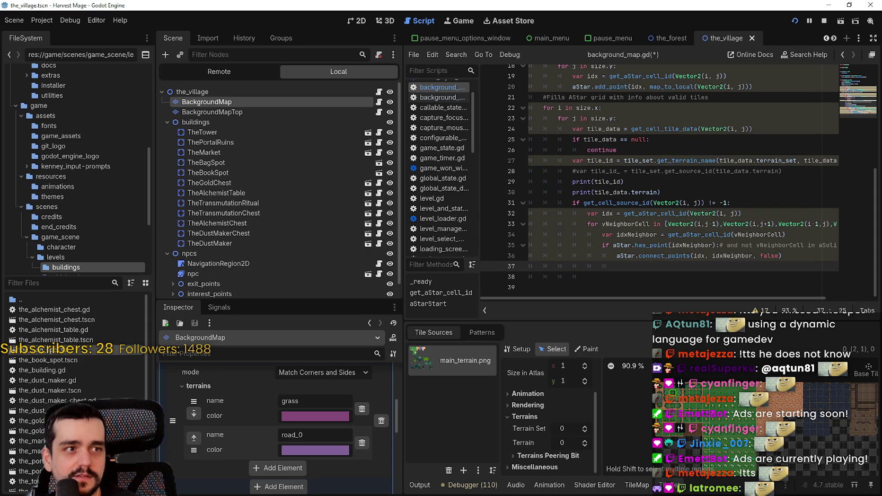
pyautogui.click(583, 275)
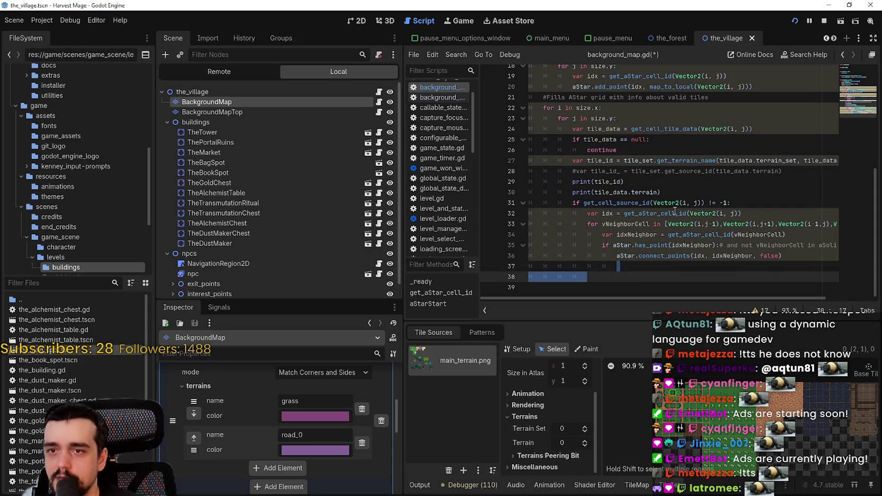
# Step: Change line 31's check from '!= -1' to '== 1'
pyautogui.click(724, 203)
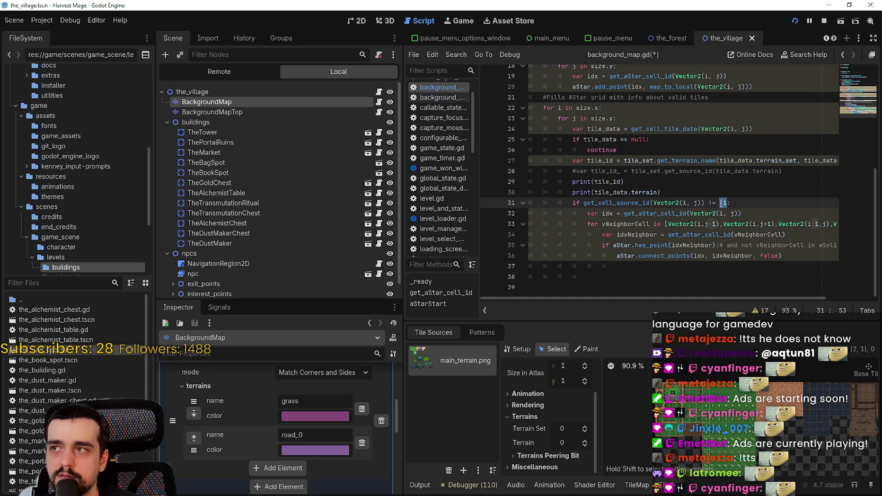
pyautogui.click(713, 202)
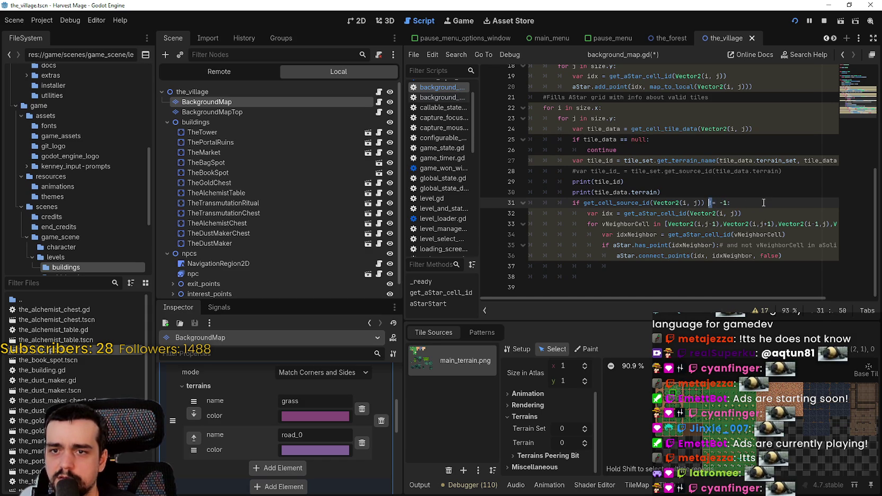
pyautogui.press('BackSpace')
pyautogui.write('=')
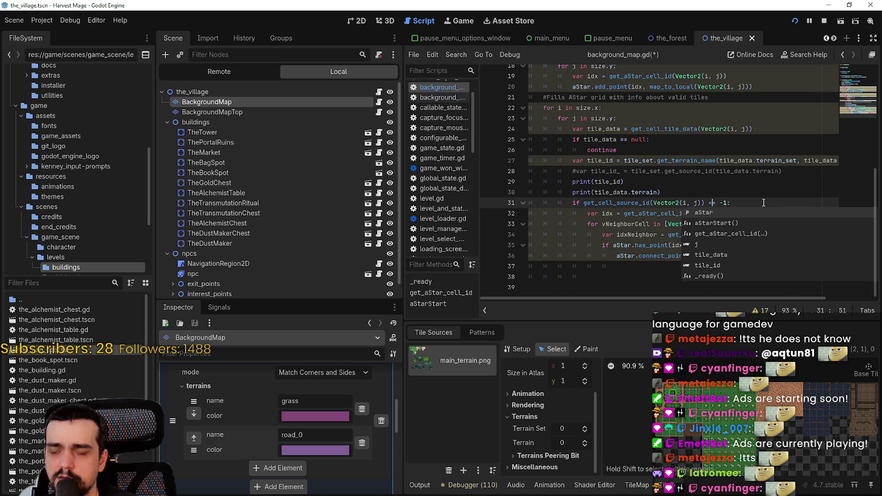
pyautogui.click(759, 206)
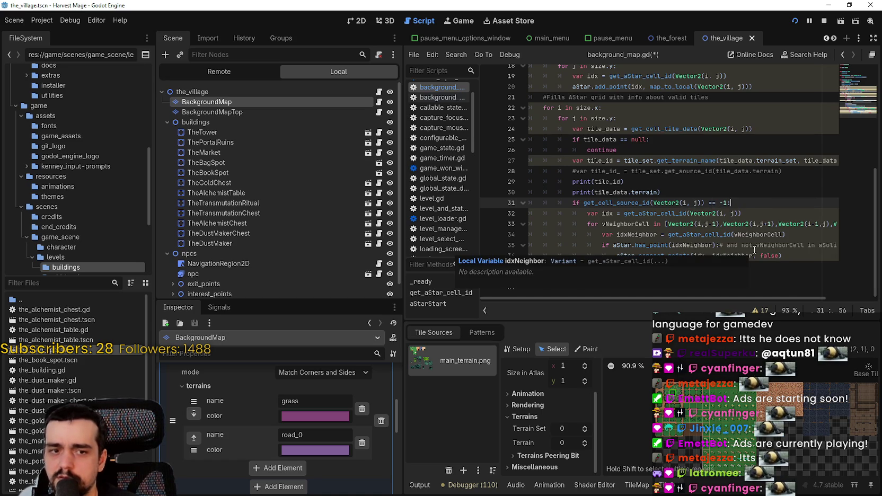
pyautogui.hotkey('ctrl', 'z')
pyautogui.hotkey('ctrl', 'z')
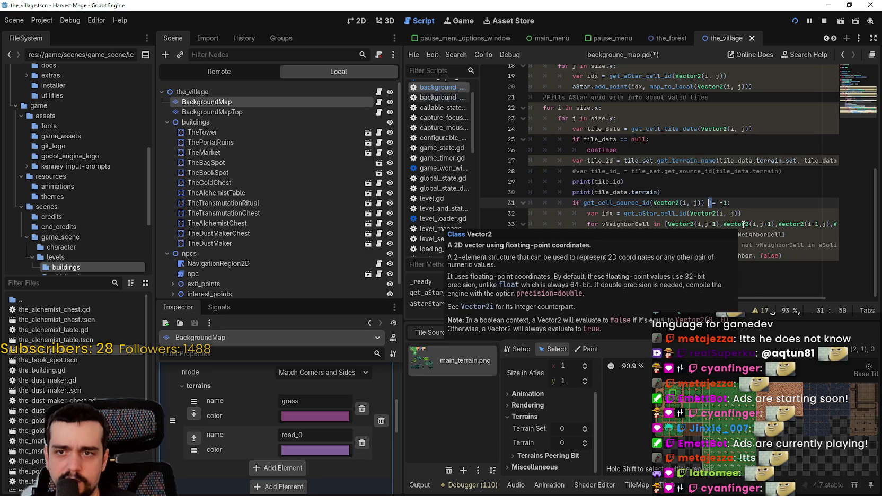
pyautogui.hotkey('ctrl', 'y')
pyautogui.click(723, 203)
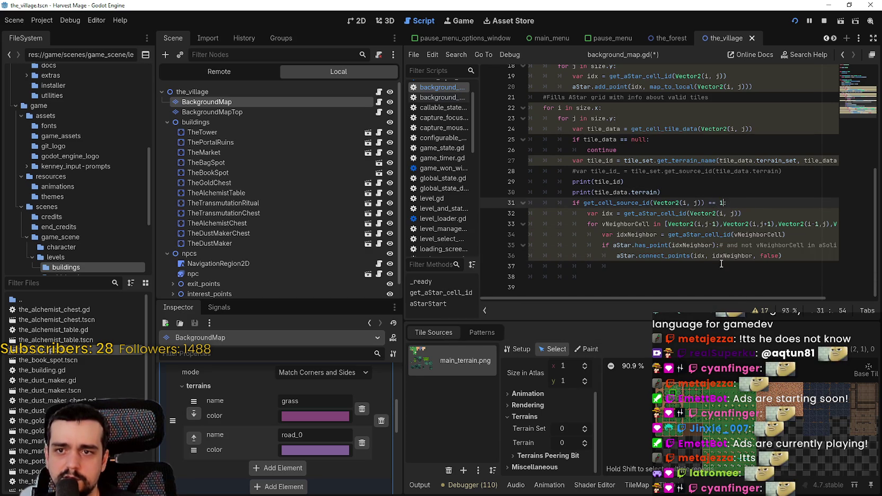
# Step: Delete the trailing empty lines, save the script, and relaunch the game
pyautogui.click(724, 277)
pyautogui.hotkey('ctrl', 's')
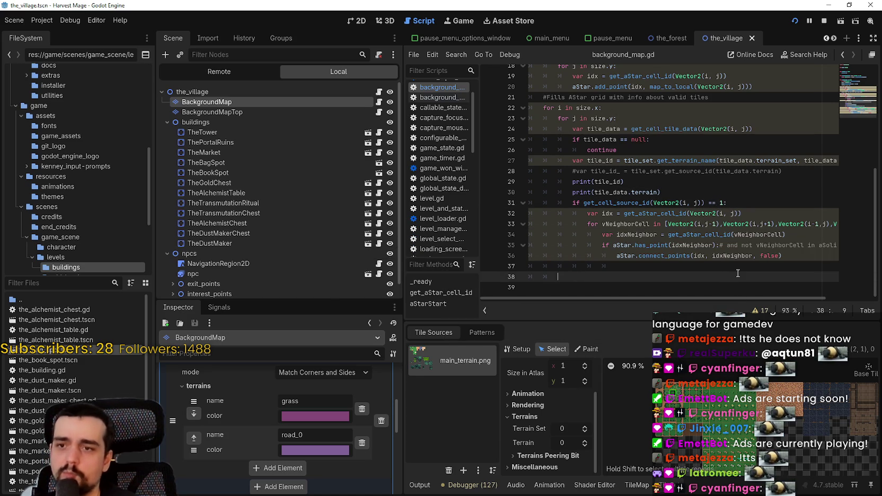
pyautogui.press('BackSpace')
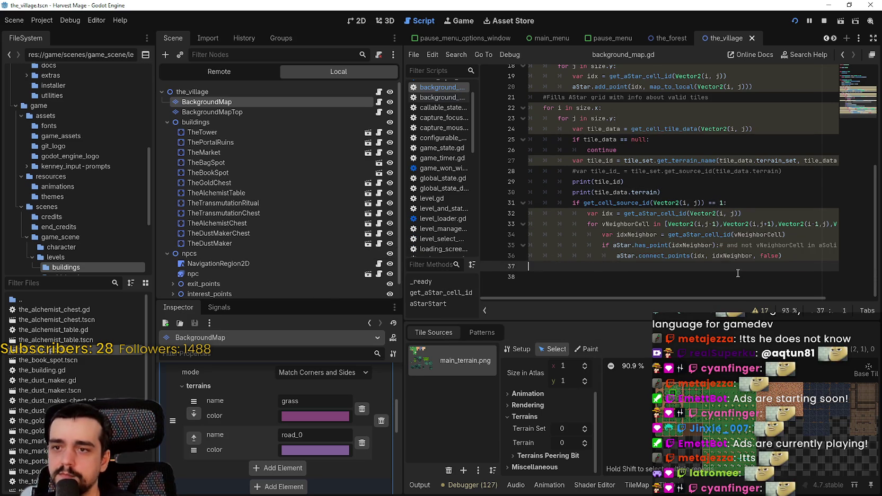
pyautogui.press('BackSpace')
pyautogui.hotkey('ctrl', 's')
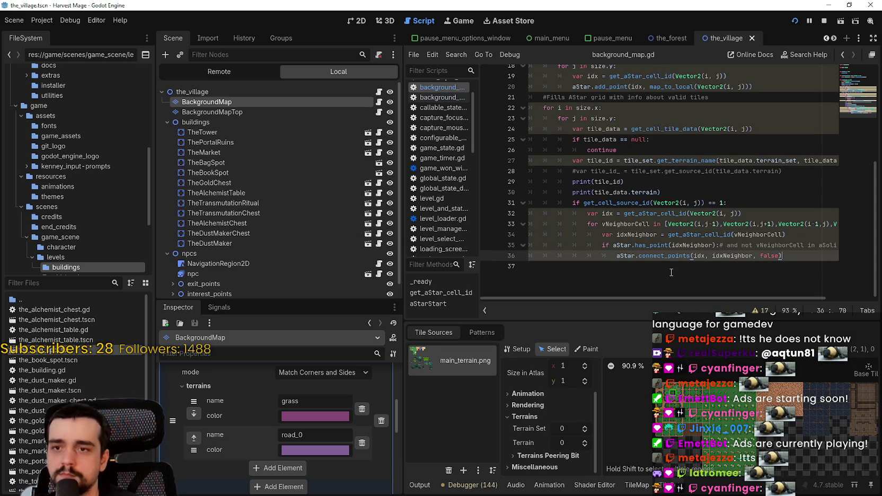
pyautogui.click(669, 270)
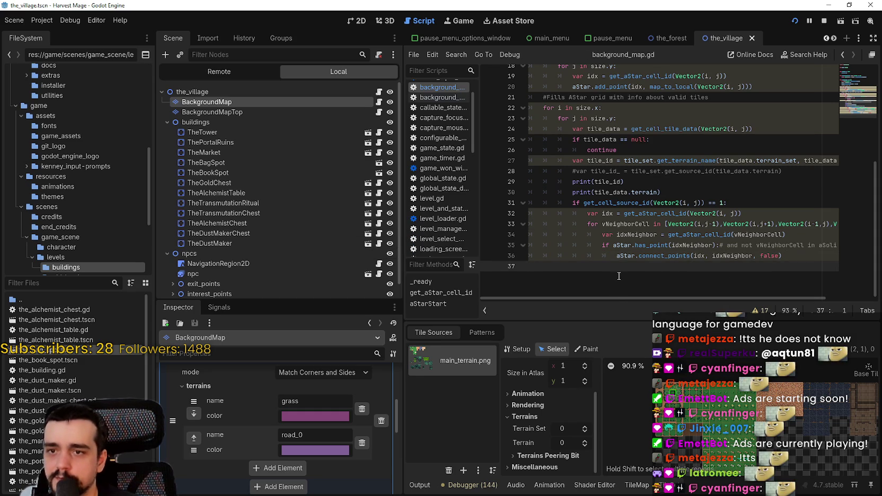
pyautogui.click(794, 20)
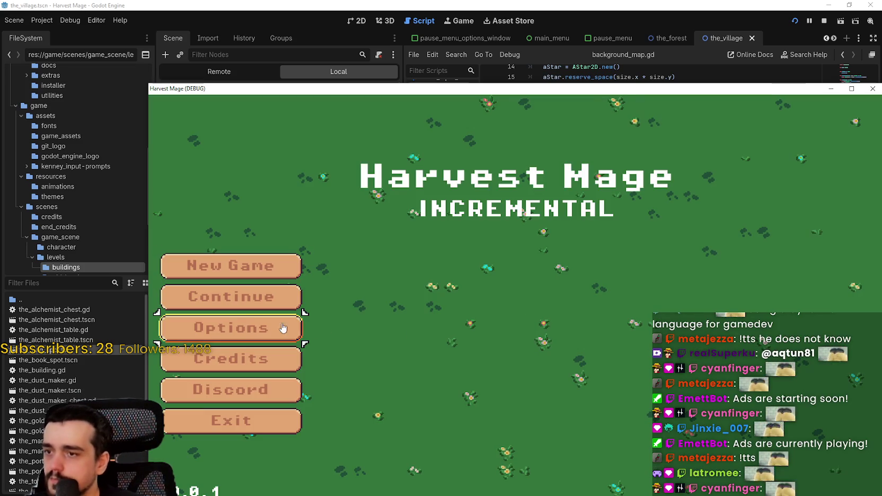
# Step: Go through the game's menus and continue into the village scene
pyautogui.click(283, 328)
pyautogui.click(197, 471)
pyautogui.click(244, 300)
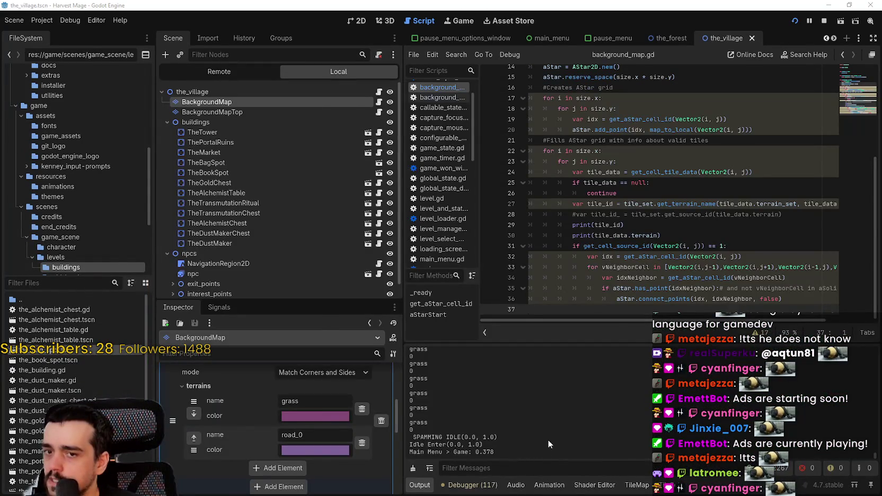
pyautogui.hotkey('alt', 'Tab')
# Step: Walk the player north, south, west and east along the paths, then close the game
pyautogui.press('Up')
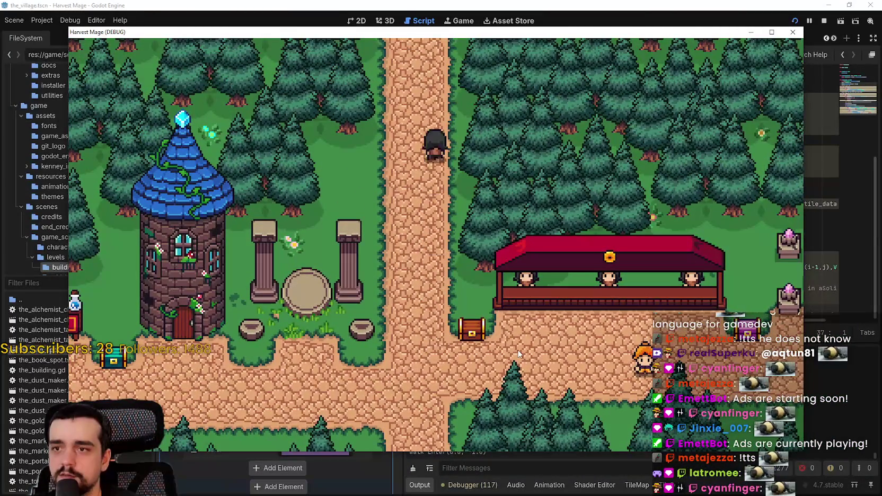
pyautogui.press('Down')
pyautogui.press('Left')
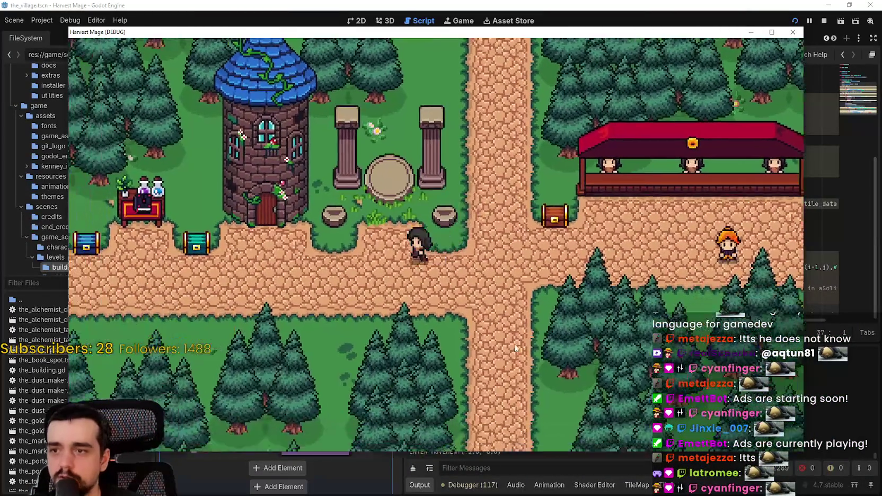
pyautogui.press('Left')
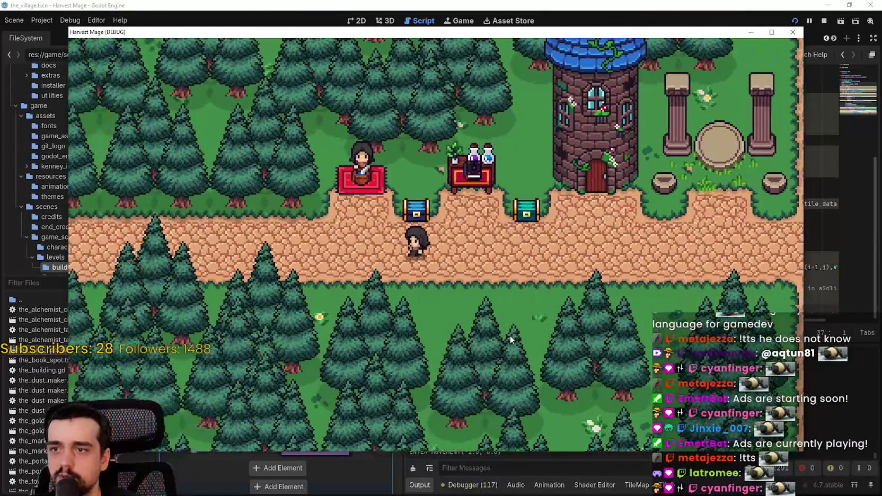
pyautogui.press('Right')
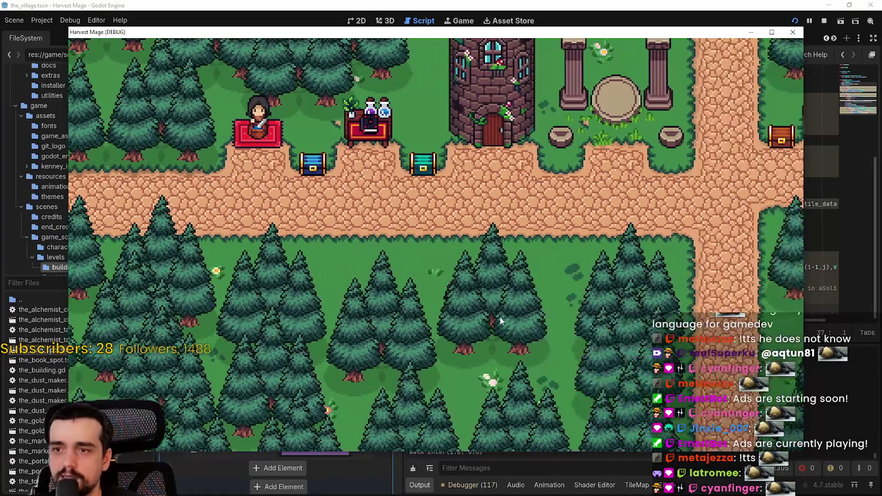
pyautogui.press('Right')
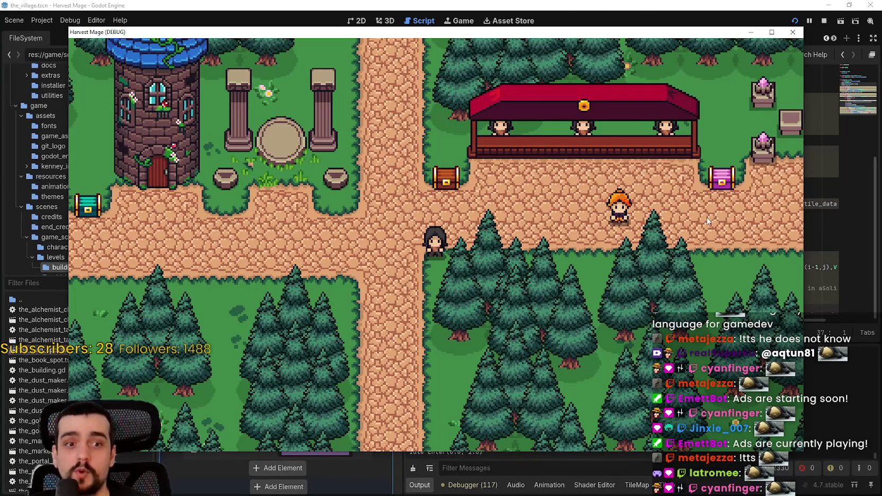
pyautogui.press('F8')
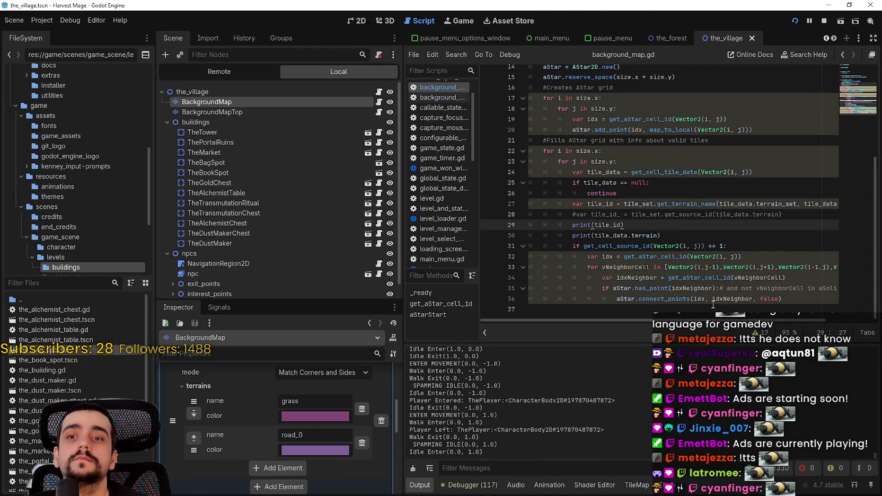
# Step: Delete the commented tile id line and debug prints on lines 28–30, and save
pyautogui.click(806, 297)
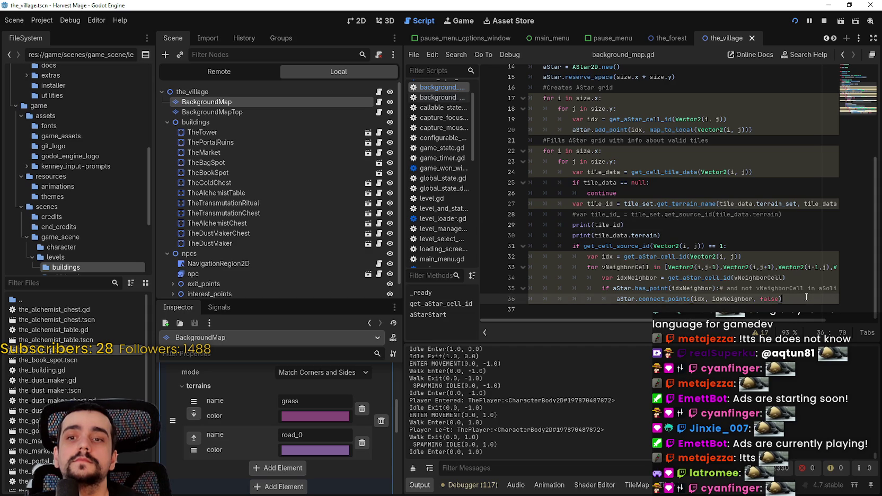
pyautogui.hscroll(1, 773, 325)
pyautogui.moveTo(772, 322)
pyautogui.mouseDown()
pyautogui.moveTo(822, 321)
pyautogui.moveTo(705, 306)
pyautogui.moveTo(821, 324)
pyautogui.moveTo(530, 321)
pyautogui.mouseUp()
pyautogui.scroll(1, 634, 231)
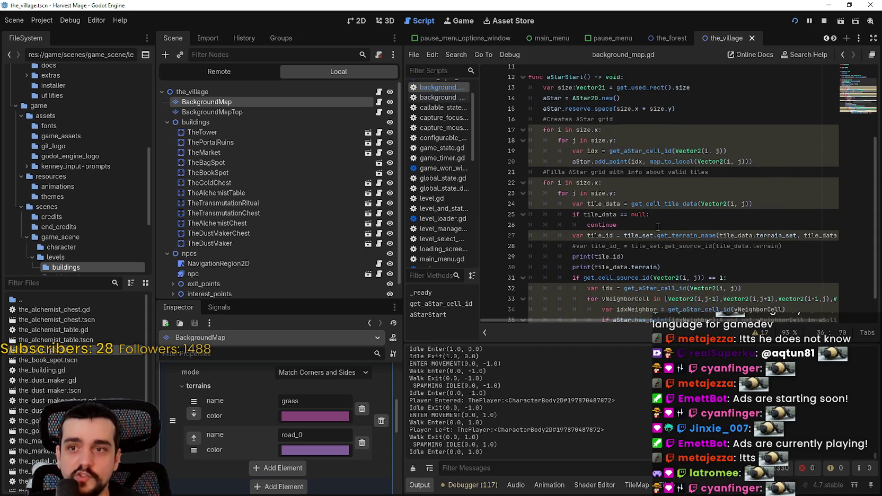
pyautogui.moveTo(662, 267); pyautogui.dragTo(516, 234)
pyautogui.hotkey('shift', 'Down')
pyautogui.press('Delete')
pyautogui.press('BackSpace')
pyautogui.hotkey('ctrl', 's')
# Step: Undo a stray edit in the valid-tile loop, re-save, then open the AStar2D tutorial's Step #4
pyautogui.scroll(-1, 743, 294)
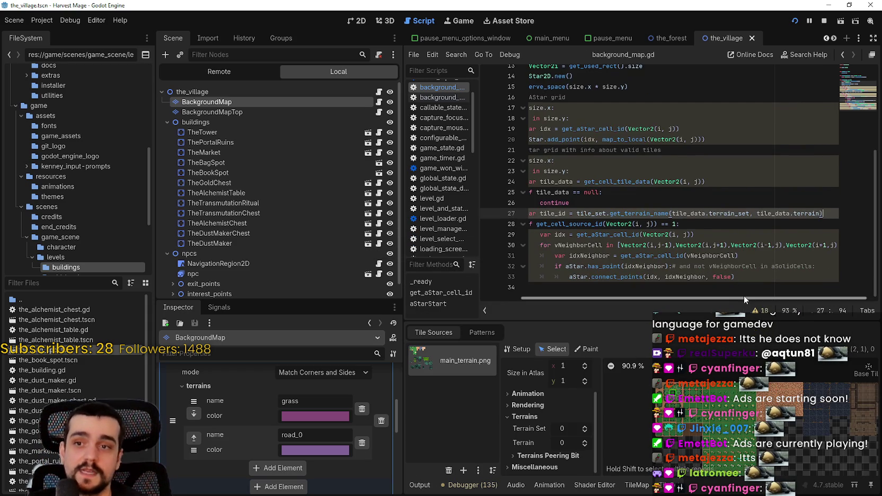
pyautogui.click(636, 287)
pyautogui.moveTo(636, 287); pyautogui.dragTo(581, 166)
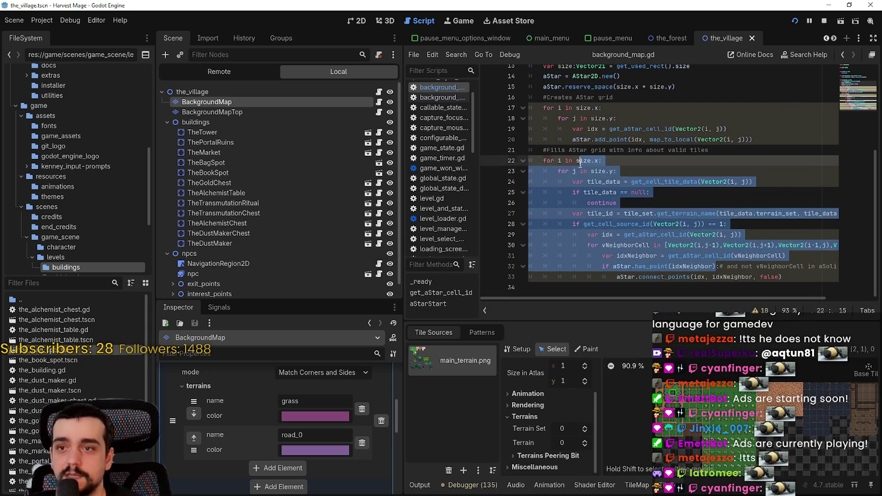
pyautogui.hotkey('ctrl', 'z')
pyautogui.hotkey('ctrl', 'z')
pyautogui.hotkey('ctrl', 'z')
pyautogui.hotkey('ctrl', 's')
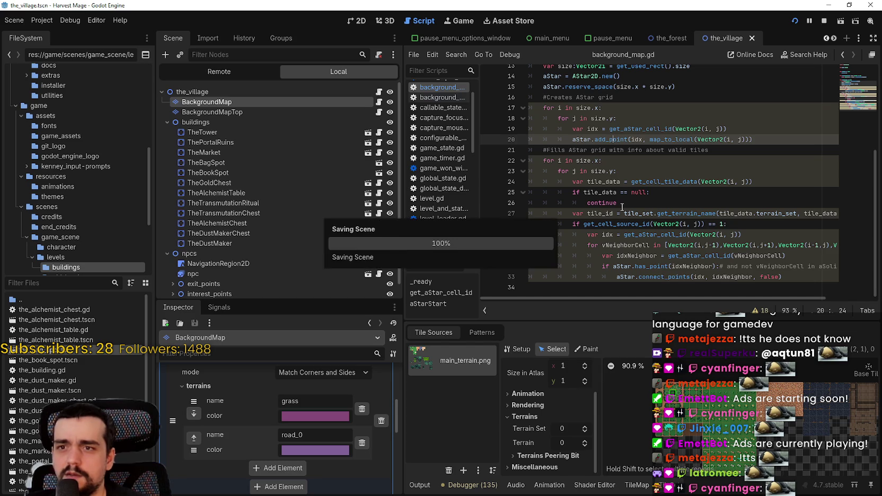
pyautogui.scroll(3, 691, 238)
pyautogui.scroll(-3, 682, 208)
pyautogui.scroll(2, 676, 203)
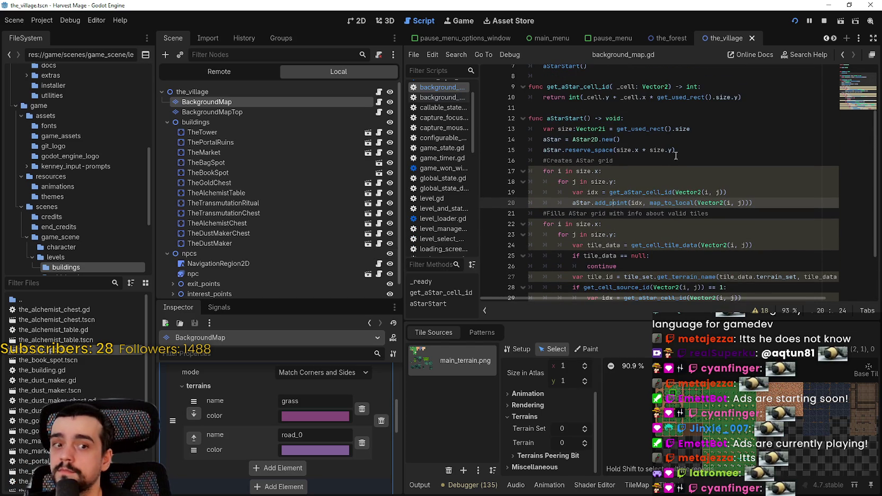
pyautogui.moveTo(576, 118)
pyautogui.mouseDown()
pyautogui.moveTo(593, 132)
pyautogui.moveTo(603, 232)
pyautogui.moveTo(756, 294)
pyautogui.mouseUp()
pyautogui.click(785, 278)
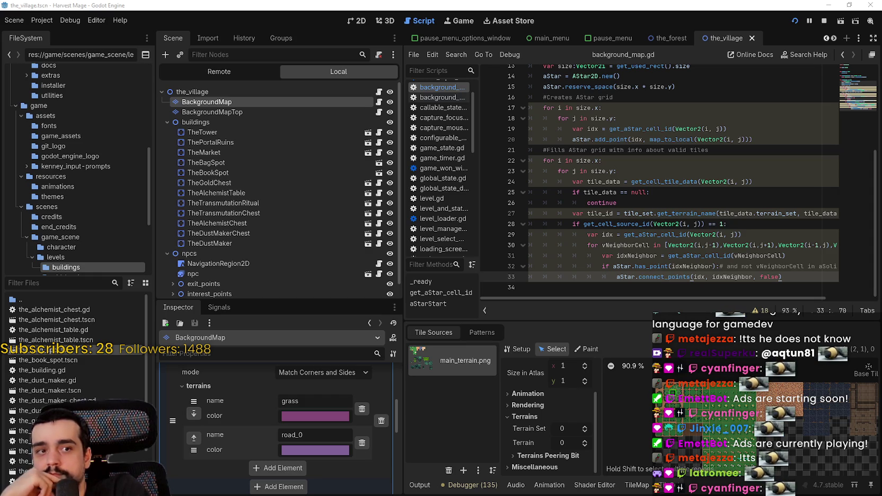
pyautogui.hotkey('alt', 'Tab')
pyautogui.scroll(-2, 533, 91)
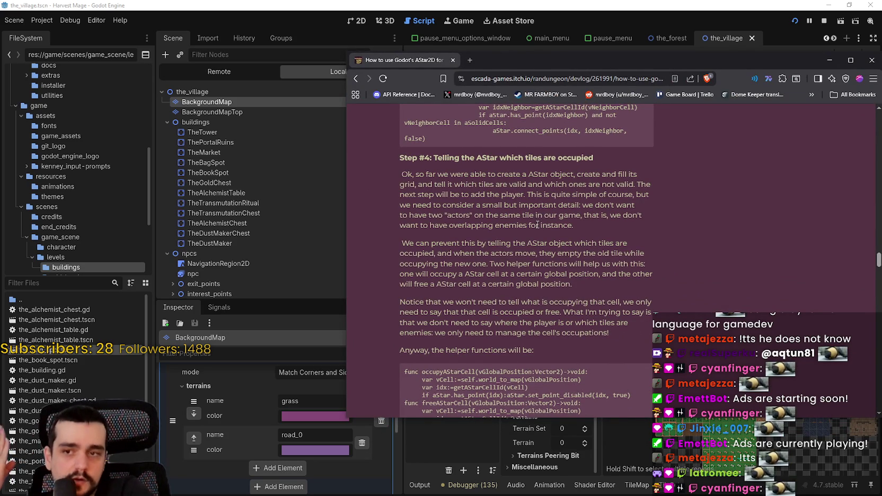
pyautogui.scroll(-2, 547, 254)
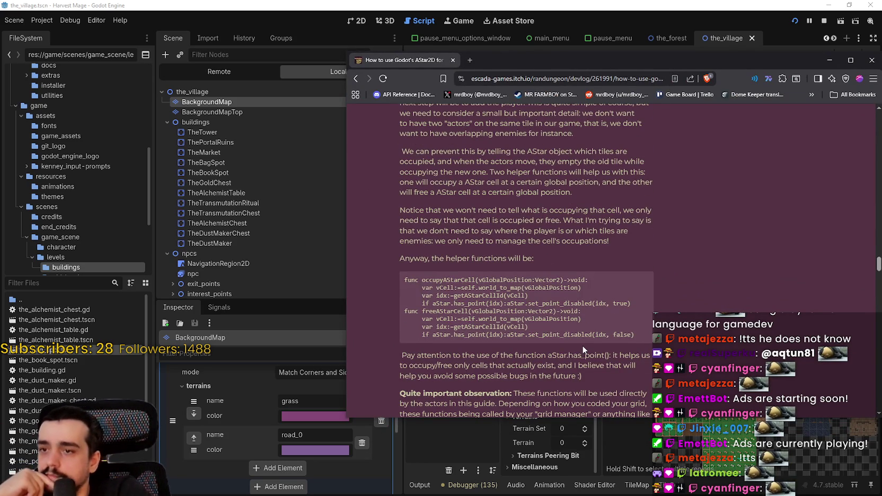
pyautogui.scroll(2, 582, 345)
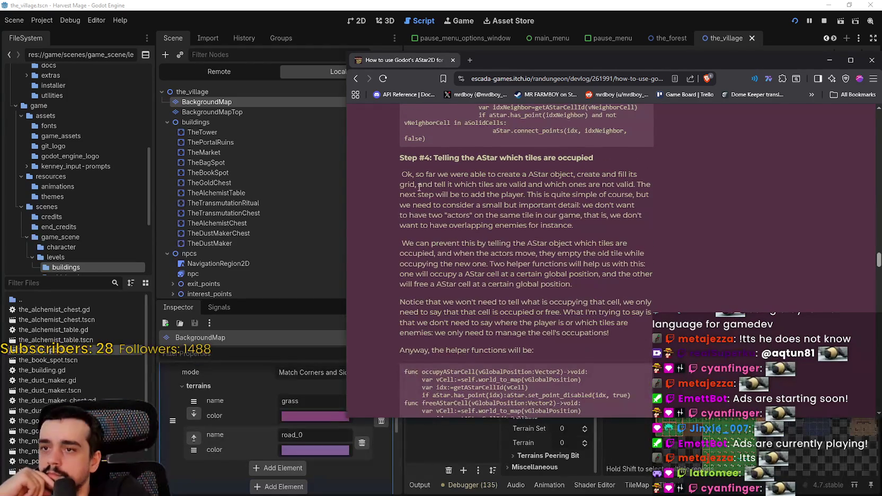
pyautogui.moveTo(389, 170); pyautogui.dragTo(640, 176)
pyautogui.moveTo(400, 185); pyautogui.dragTo(635, 186)
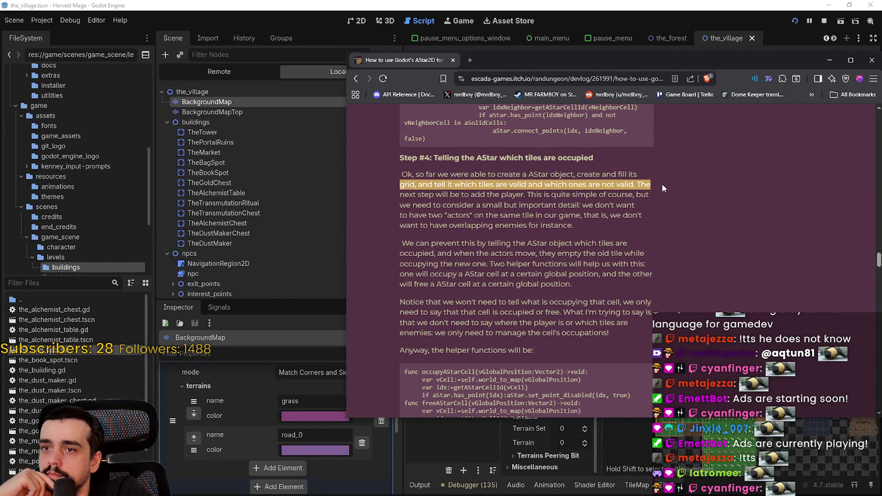
pyautogui.moveTo(404, 195); pyautogui.dragTo(652, 196)
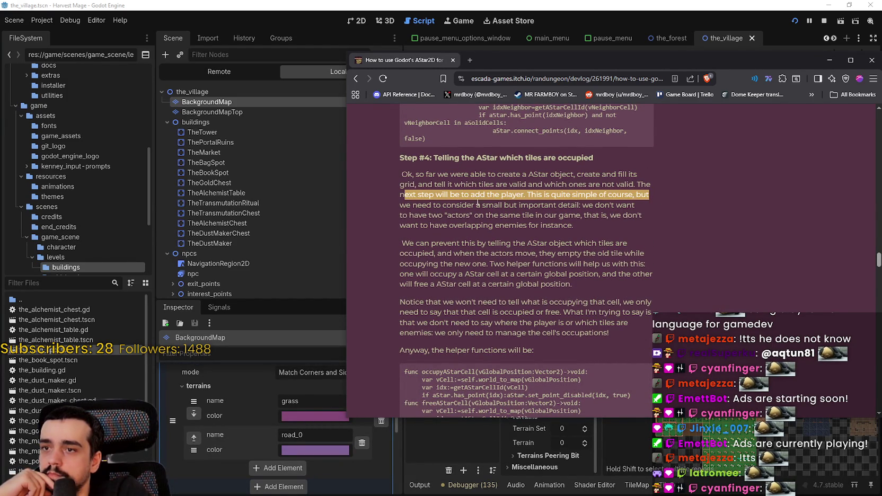
pyautogui.moveTo(405, 205); pyautogui.dragTo(663, 205)
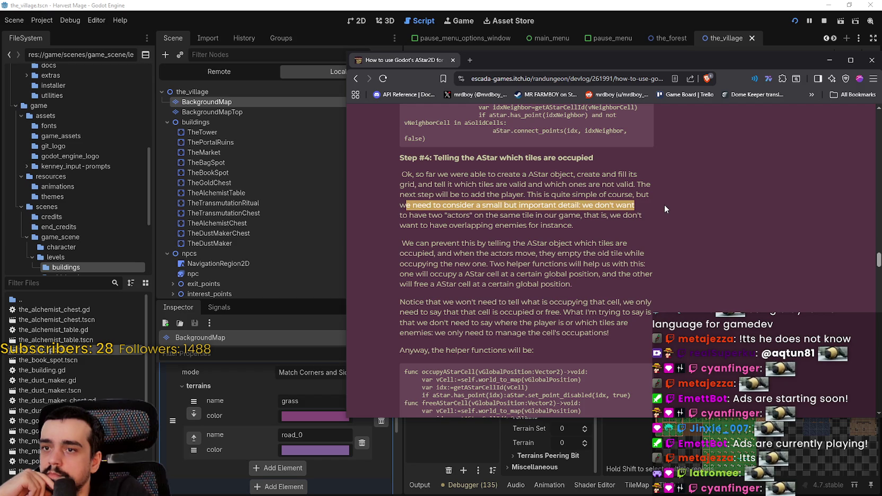
pyautogui.moveTo(403, 216); pyautogui.dragTo(633, 214)
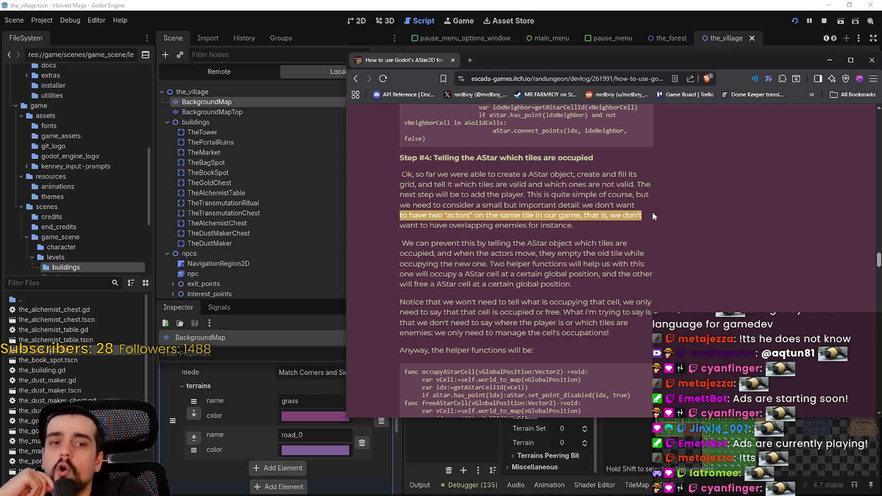
pyautogui.moveTo(651, 211); pyautogui.dragTo(637, 240)
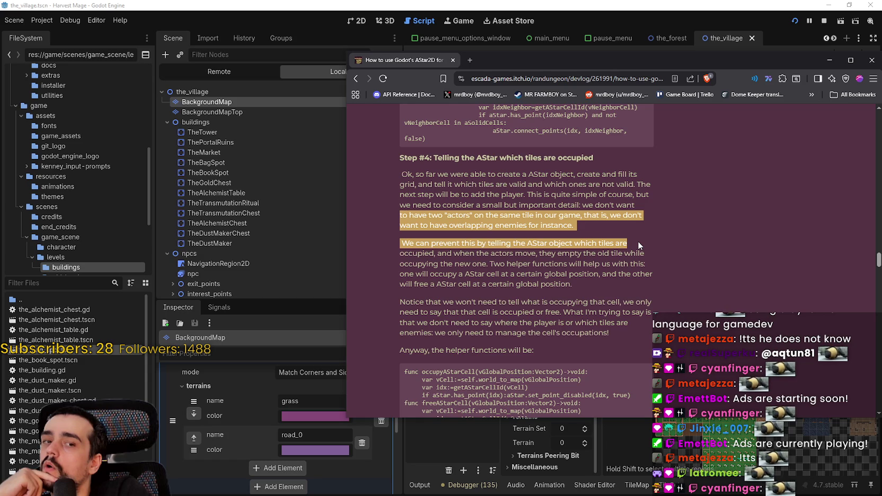
pyautogui.moveTo(637, 243); pyautogui.dragTo(644, 256)
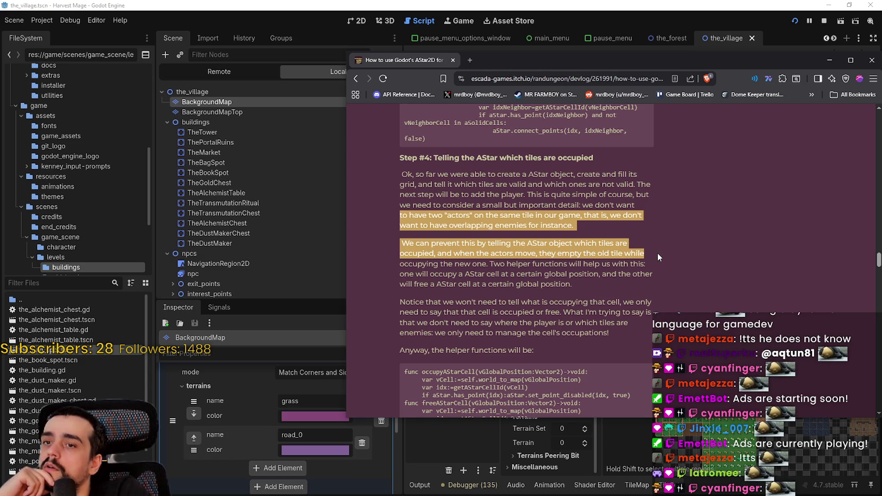
pyautogui.moveTo(657, 257); pyautogui.dragTo(655, 265)
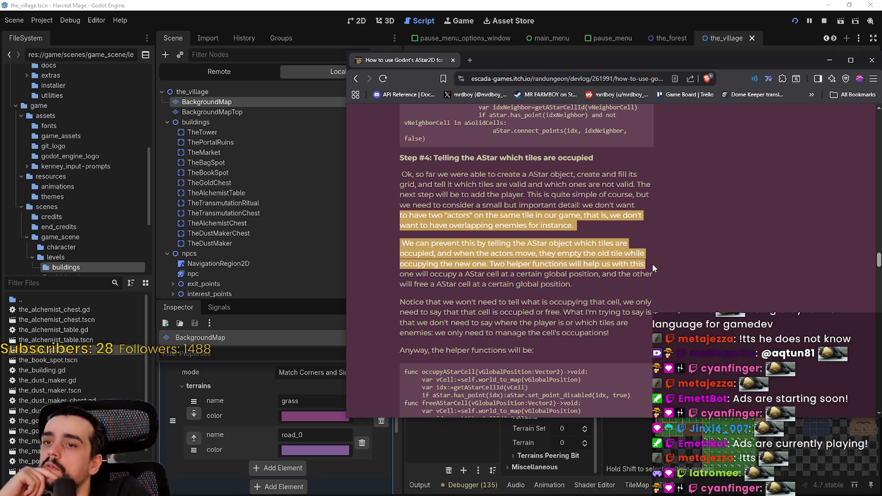
pyautogui.moveTo(651, 263)
pyautogui.mouseDown()
pyautogui.moveTo(649, 284)
pyautogui.moveTo(552, 302)
pyautogui.moveTo(641, 275)
pyautogui.moveTo(606, 289)
pyautogui.mouseUp()
pyautogui.scroll(-1, 606, 292)
pyautogui.moveTo(400, 256)
pyautogui.mouseDown()
pyautogui.moveTo(653, 253)
pyautogui.moveTo(654, 265)
pyautogui.mouseUp()
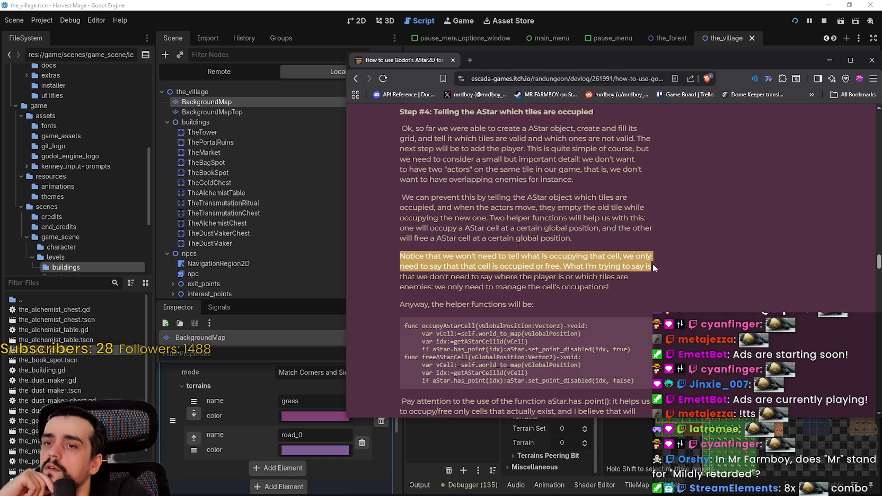
pyautogui.moveTo(652, 268); pyautogui.dragTo(650, 291)
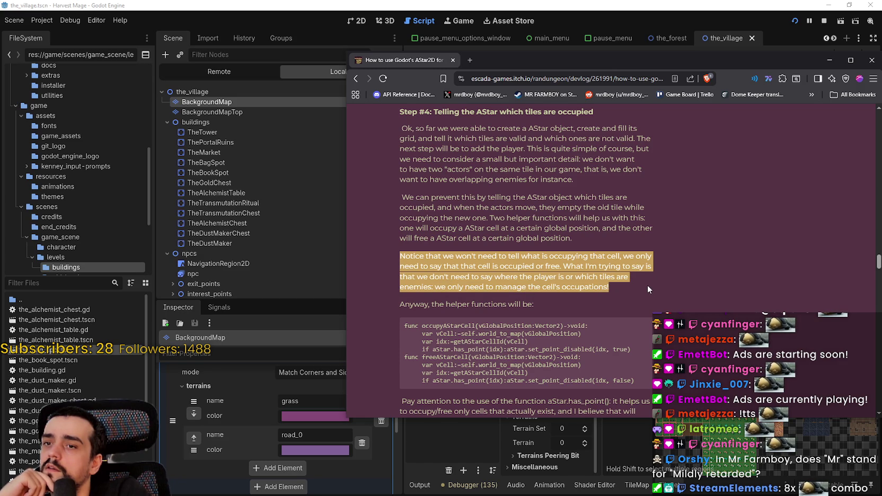
pyautogui.scroll(-1, 625, 265)
pyautogui.doubleClick(594, 242)
pyautogui.moveTo(594, 243); pyautogui.dragTo(407, 208)
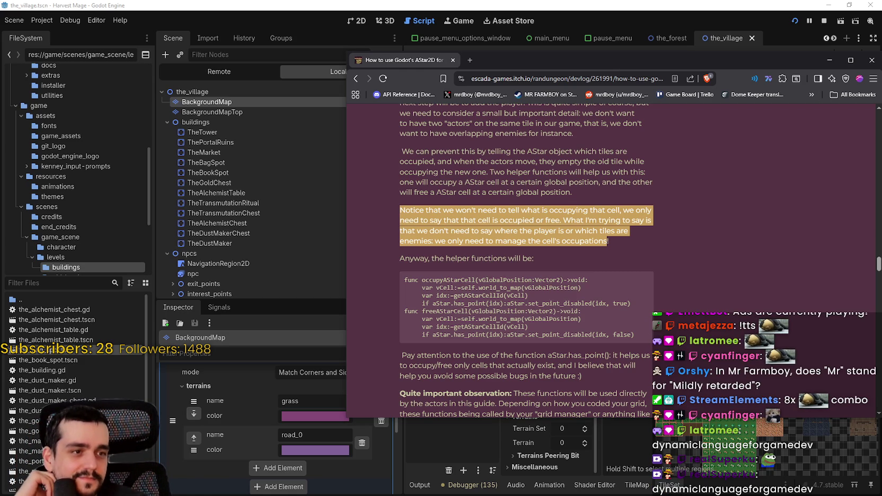
# Step: Read down the AStar guide, highlighting the key observation and the line about giving actors a good path
pyautogui.scroll(-1, 531, 249)
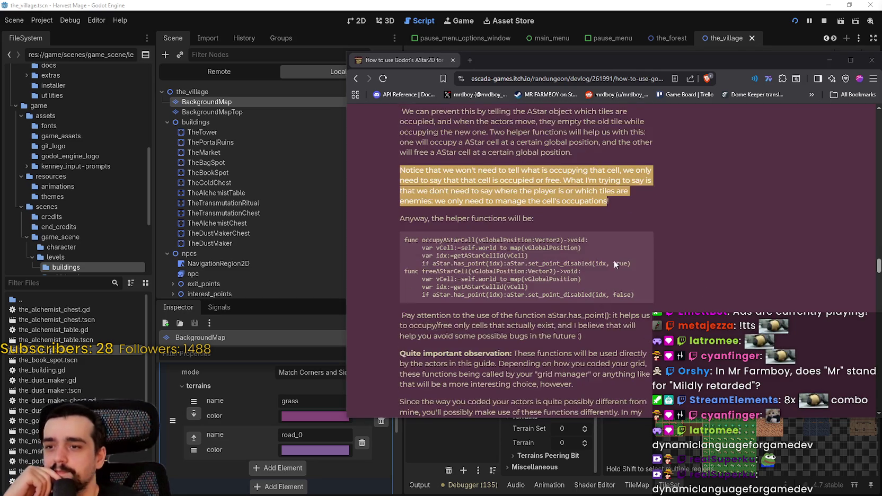
pyautogui.scroll(-1, 530, 265)
pyautogui.scroll(-2, 611, 321)
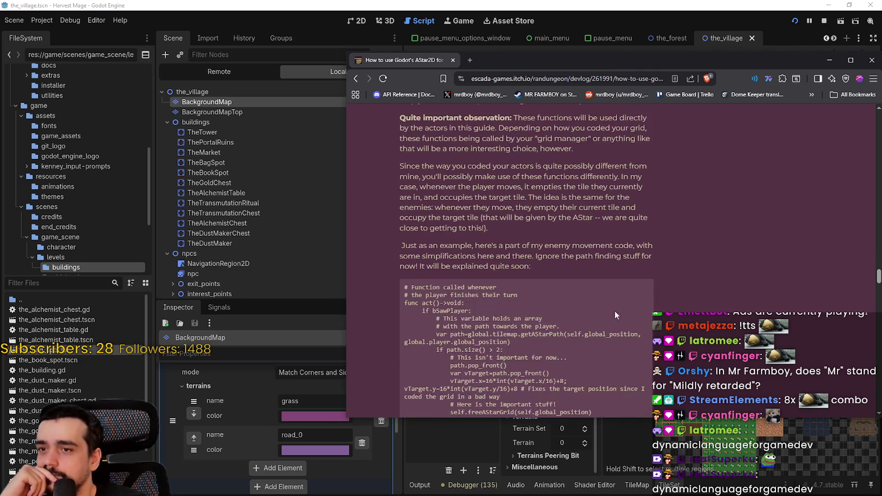
pyautogui.moveTo(389, 117)
pyautogui.mouseDown()
pyautogui.moveTo(424, 130)
pyautogui.moveTo(669, 132)
pyautogui.moveTo(652, 128)
pyautogui.mouseUp()
pyautogui.moveTo(583, 149)
pyautogui.mouseDown()
pyautogui.moveTo(392, 117)
pyautogui.moveTo(386, 127)
pyautogui.mouseUp()
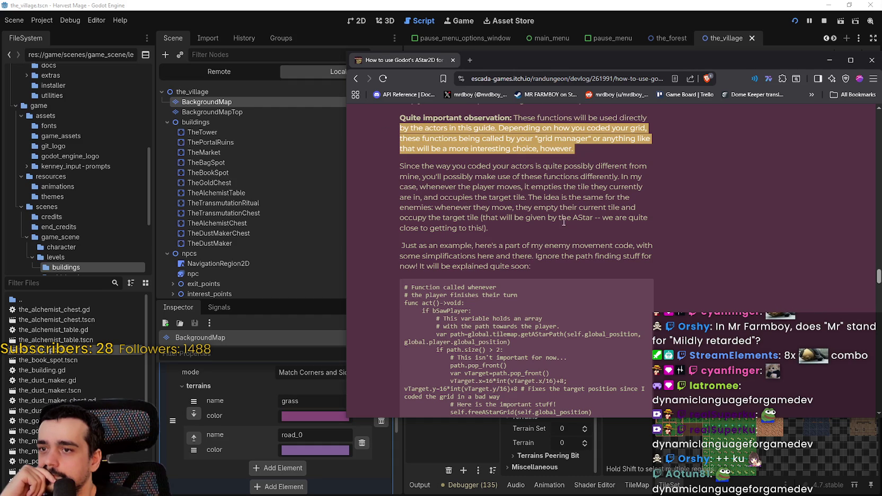
pyautogui.scroll(-1, 560, 213)
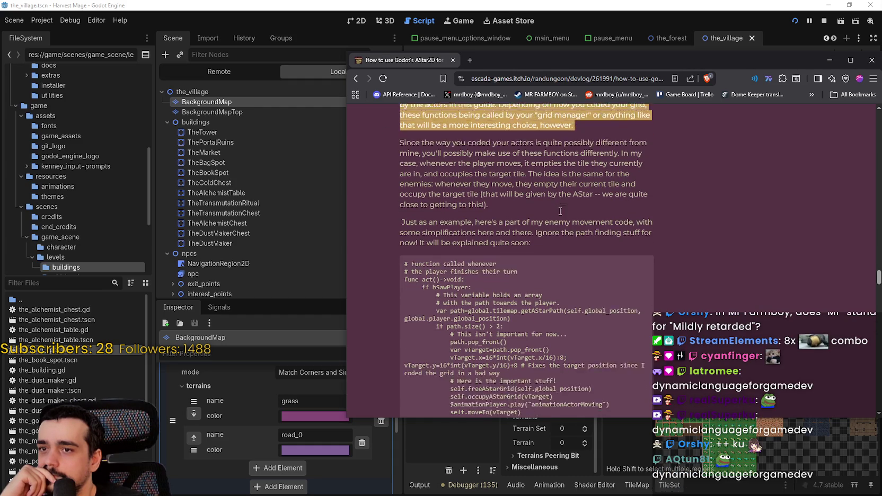
pyautogui.scroll(-2, 560, 211)
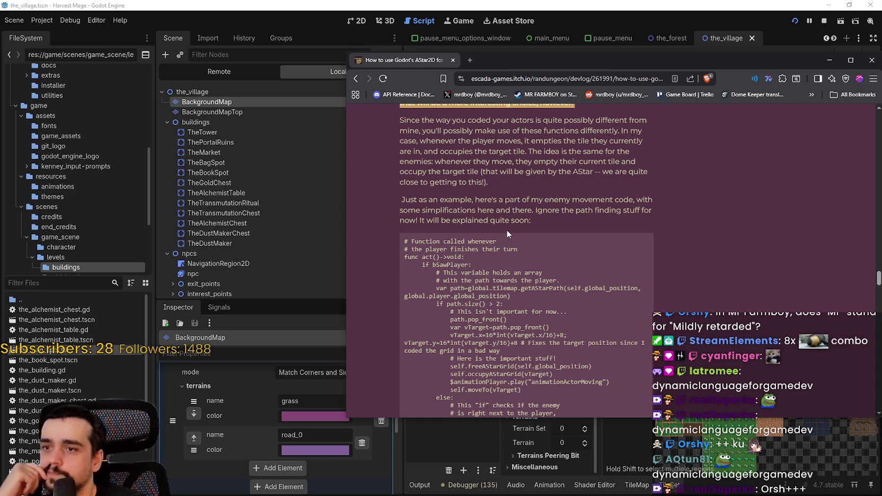
pyautogui.scroll(-3, 620, 271)
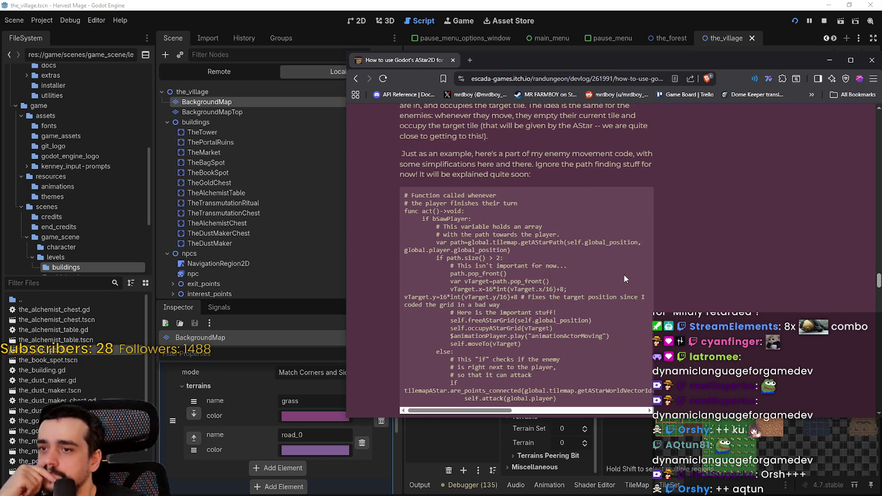
pyautogui.scroll(-9, 621, 272)
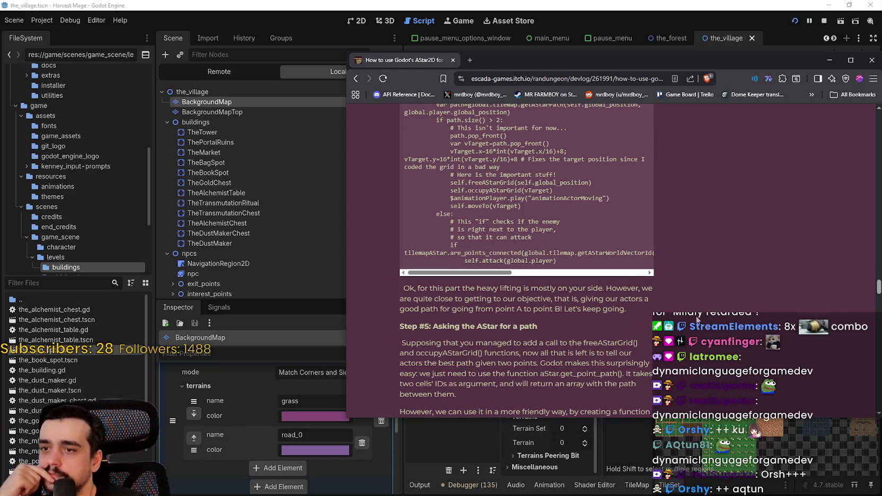
pyautogui.scroll(-3, 680, 301)
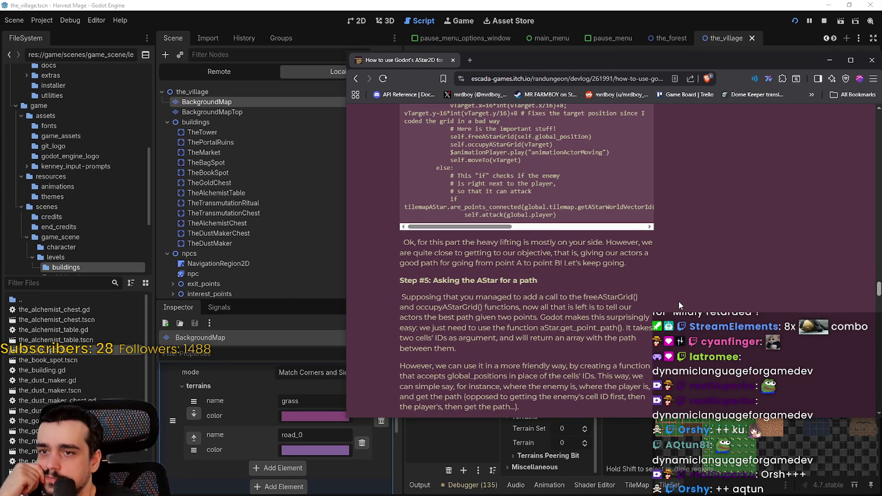
pyautogui.moveTo(394, 253)
pyautogui.mouseDown()
pyautogui.moveTo(658, 245)
pyautogui.moveTo(649, 249)
pyautogui.moveTo(654, 254)
pyautogui.moveTo(414, 253)
pyautogui.moveTo(464, 263)
pyautogui.moveTo(626, 257)
pyautogui.moveTo(617, 276)
pyautogui.mouseUp()
pyautogui.scroll(-2, 618, 276)
pyautogui.click(474, 202)
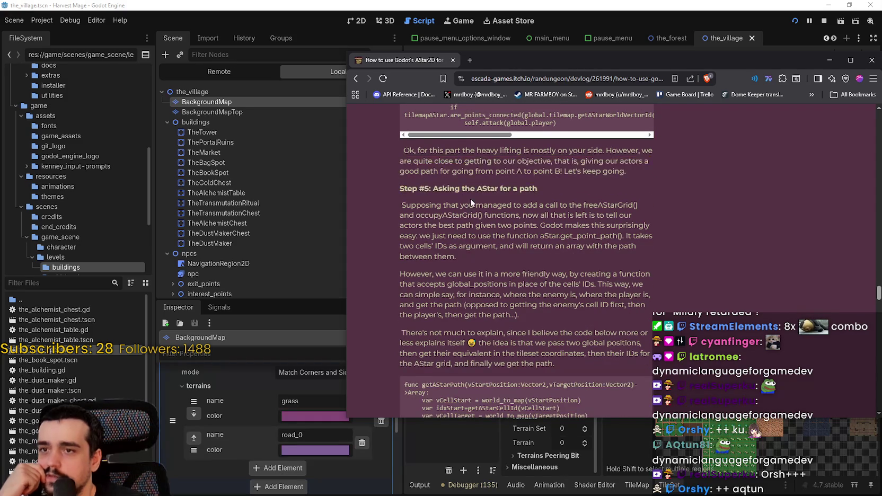
pyautogui.moveTo(455, 188); pyautogui.dragTo(531, 189)
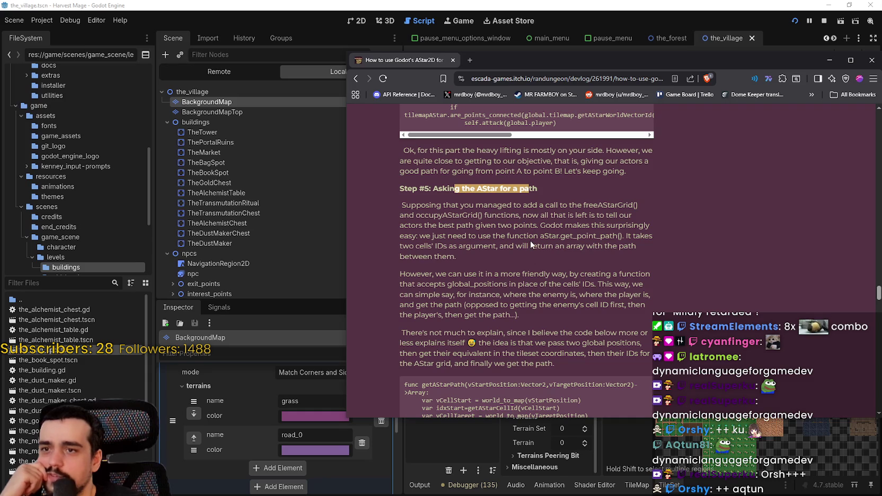
# Step: Study Step #5's path code (world_to_map, vStartPosition) and scroll on to Step #6: Testing
pyautogui.scroll(4, 555, 274)
pyautogui.scroll(-4, 554, 274)
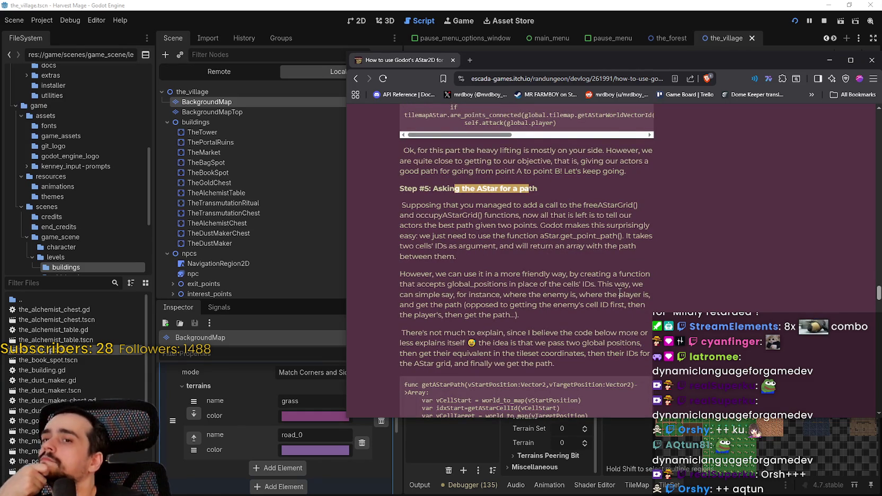
pyautogui.scroll(-3, 615, 288)
pyautogui.scroll(-2, 601, 358)
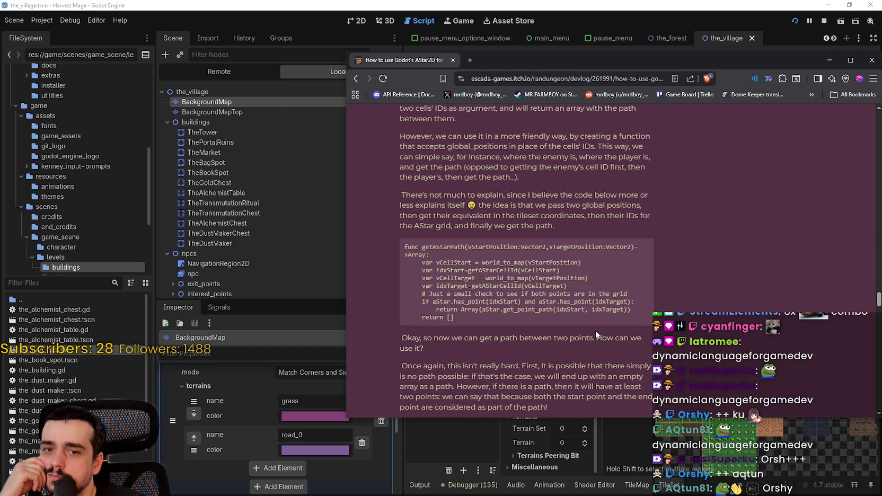
pyautogui.doubleClick(510, 264)
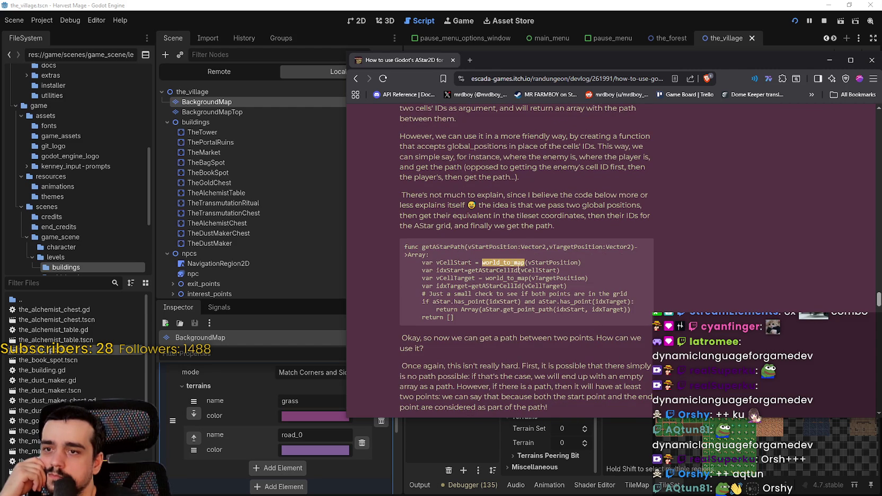
pyautogui.doubleClick(564, 262)
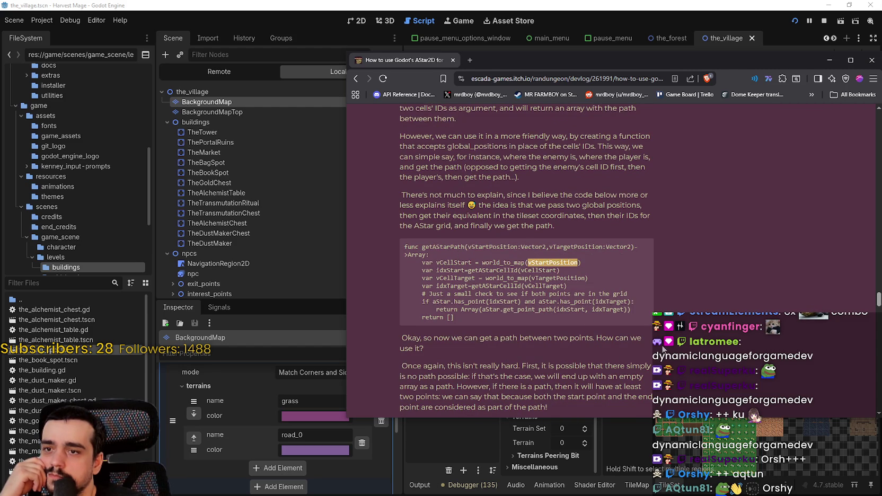
pyautogui.scroll(-3, 614, 315)
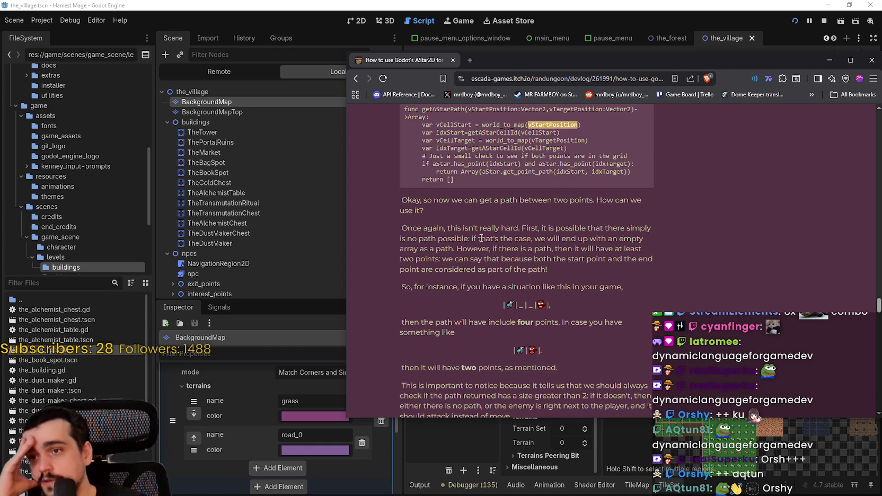
pyautogui.scroll(-5, 481, 238)
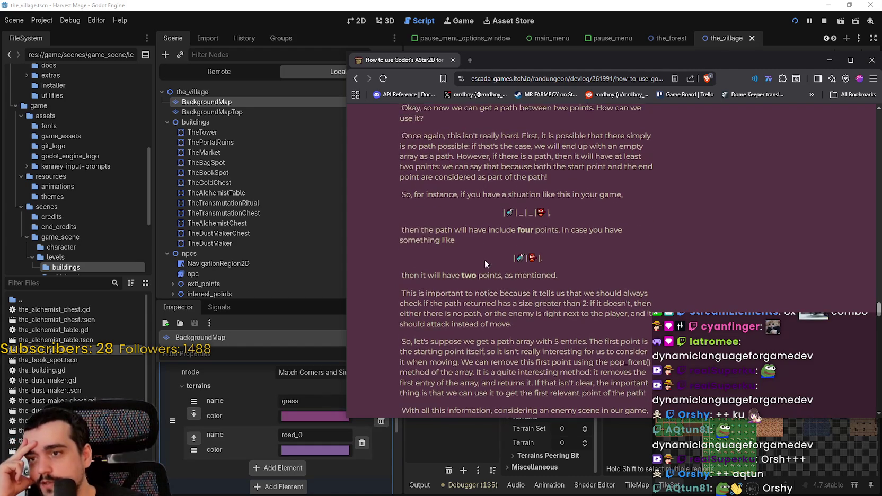
pyautogui.scroll(-4, 475, 233)
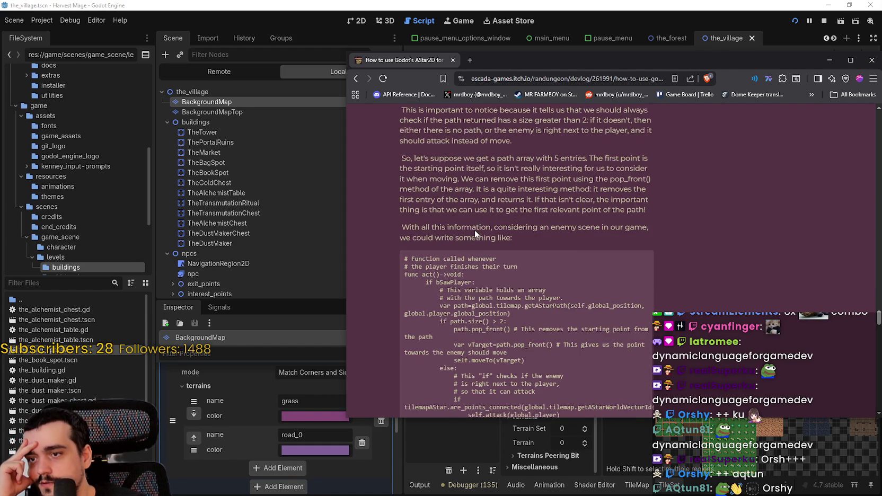
pyautogui.scroll(-2, 480, 238)
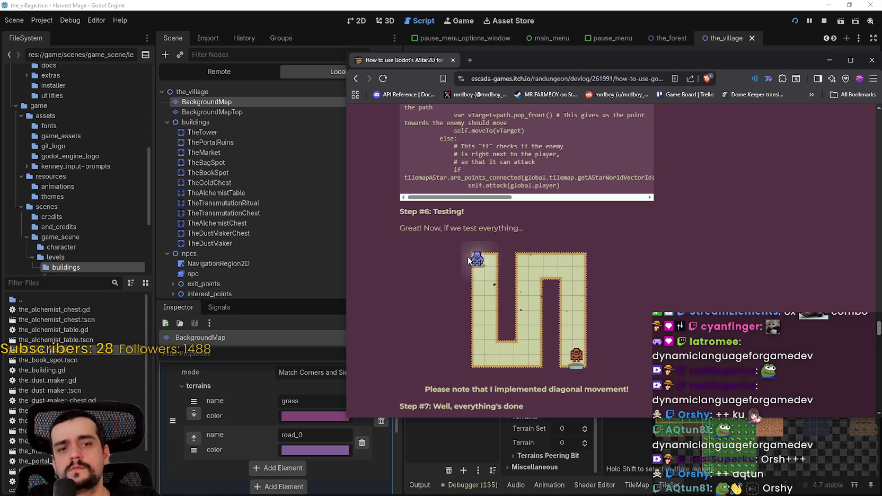
# Step: Re-read the enemy moveTo code, then drag the 'mornay sauce' Google Search window into view
pyautogui.scroll(4, 658, 393)
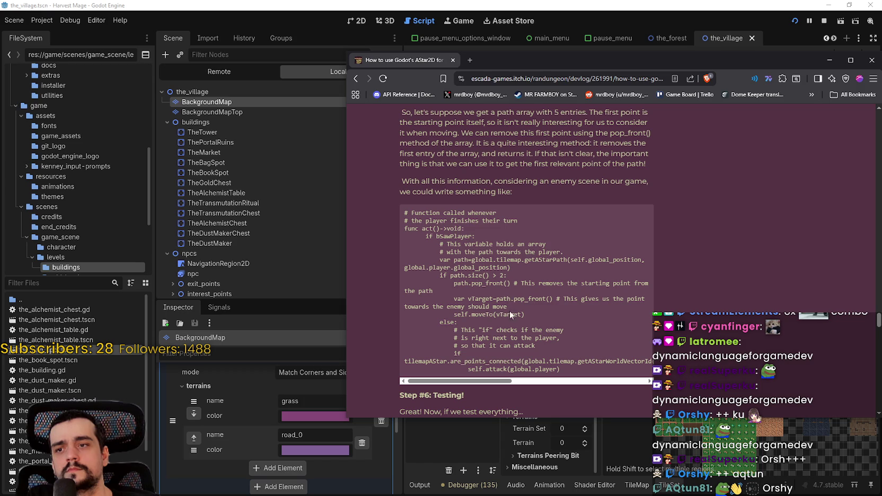
pyautogui.doubleClick(486, 314)
pyautogui.scroll(-3, 487, 313)
pyautogui.scroll(-1, 830, 236)
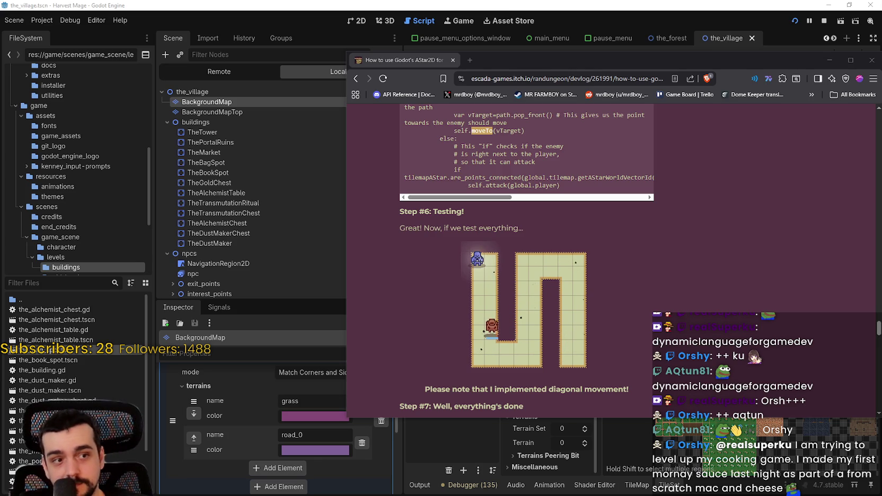
pyautogui.moveTo(881, 93)
pyautogui.mouseDown()
pyautogui.moveTo(481, 94)
pyautogui.moveTo(393, 57)
pyautogui.mouseUp()
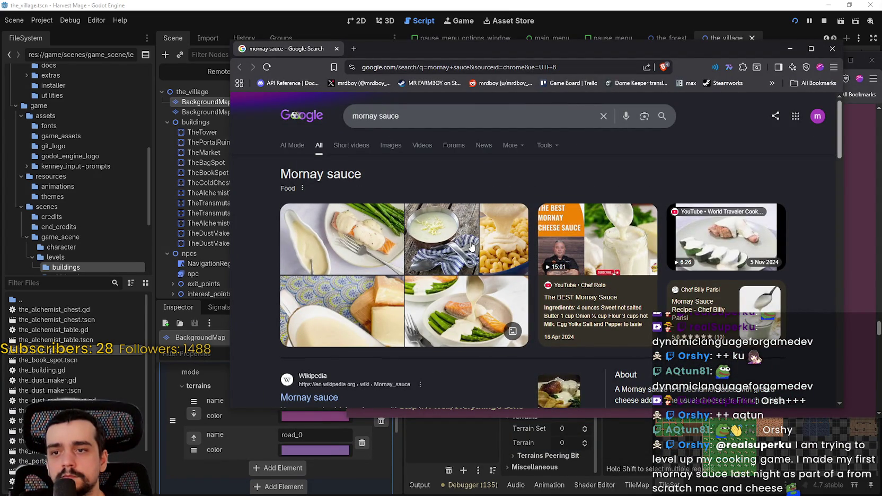
# Step: Look over the mornay sauce results, then bring up carbonara image results in a second tab
pyautogui.scroll(-2, 471, 246)
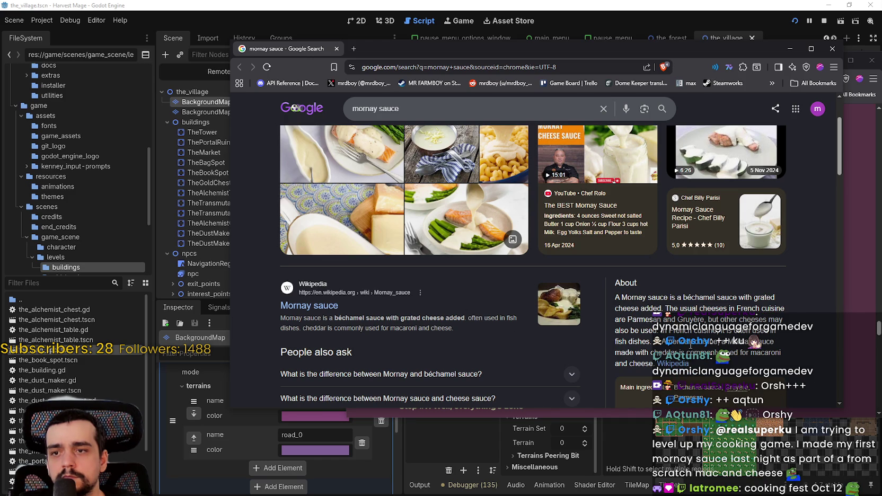
pyautogui.scroll(-1, 547, 322)
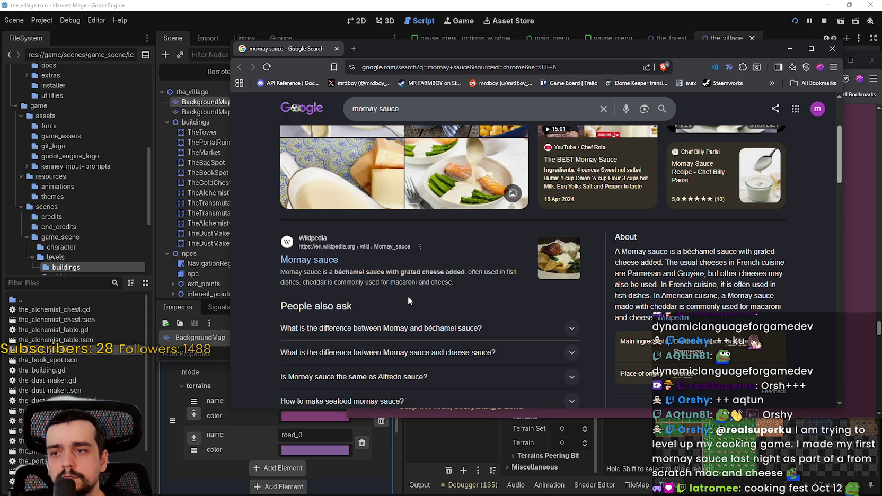
pyautogui.scroll(3, 409, 300)
pyautogui.scroll(-1, 455, 328)
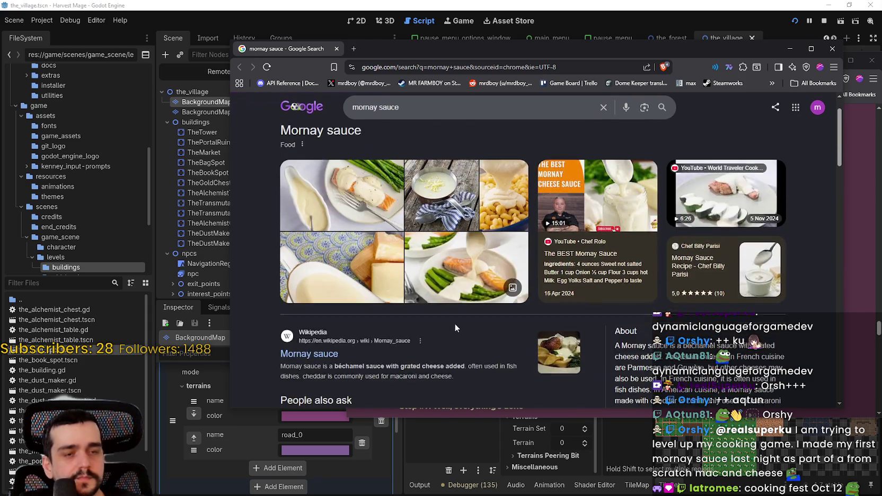
pyautogui.scroll(-8, 455, 323)
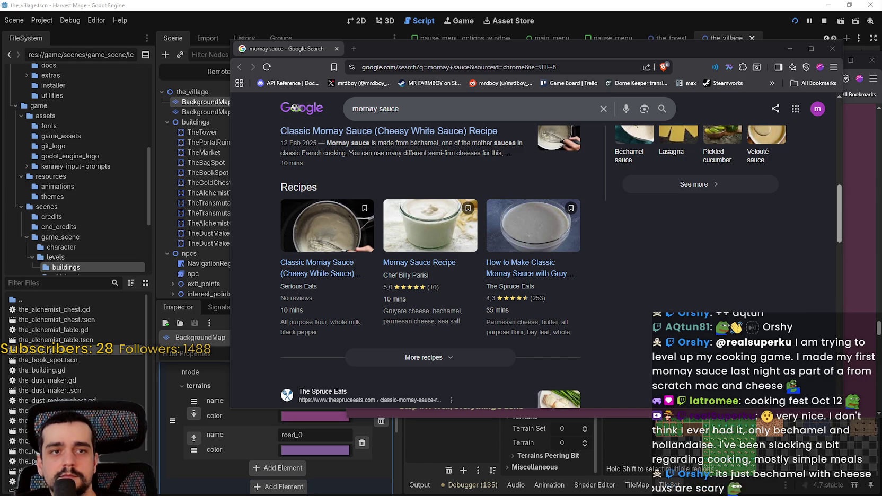
pyautogui.hotkey('ctrl', 'shift', 't')
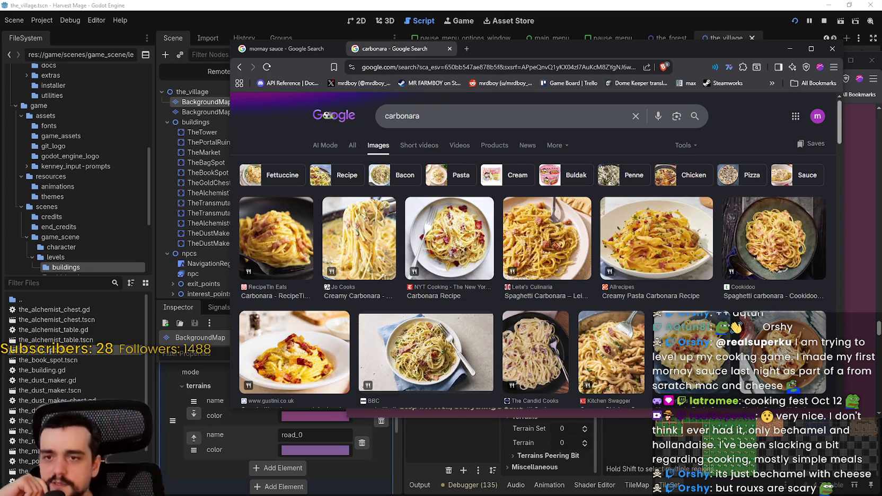
# Step: Preview carbonara photos from Leite's Culinaria, NYT Cooking, Jo Cooks, Allrecipes, Cookidoo and gustini
pyautogui.click(531, 233)
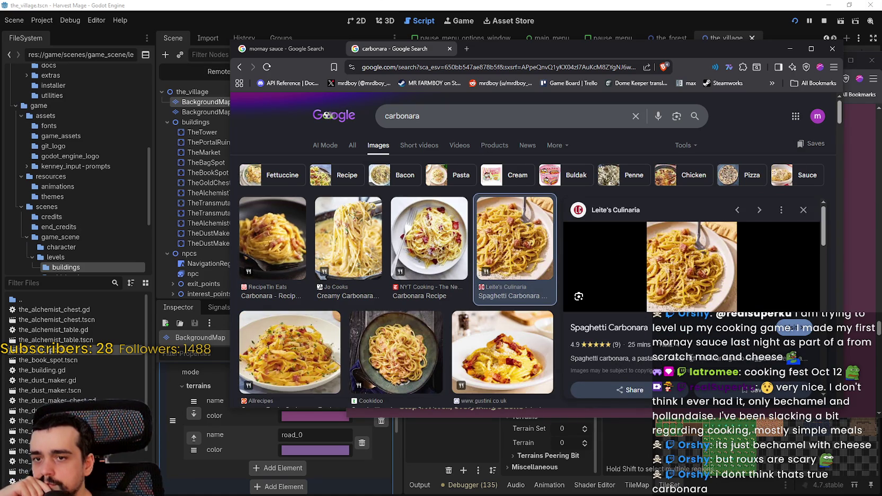
pyautogui.click(436, 233)
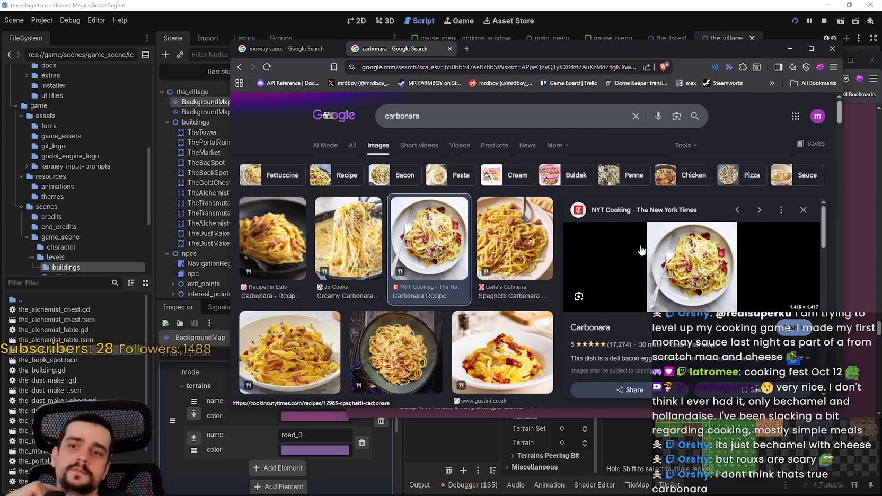
pyautogui.click(533, 229)
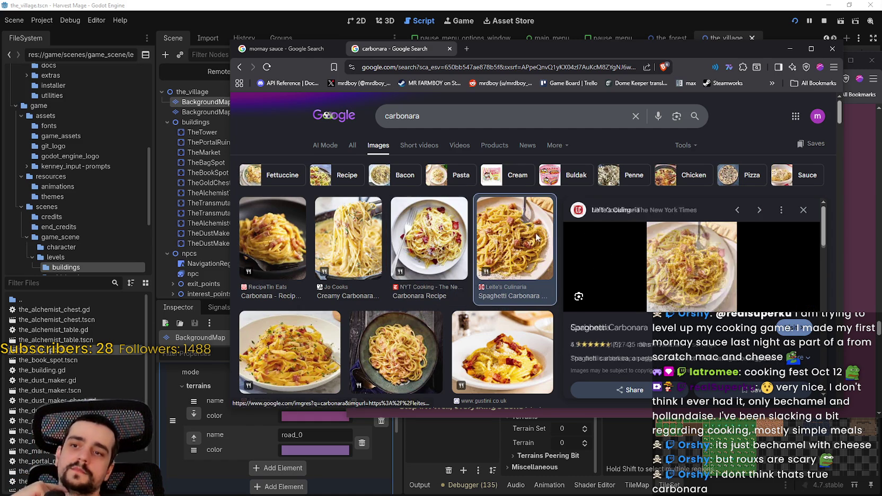
pyautogui.click(343, 226)
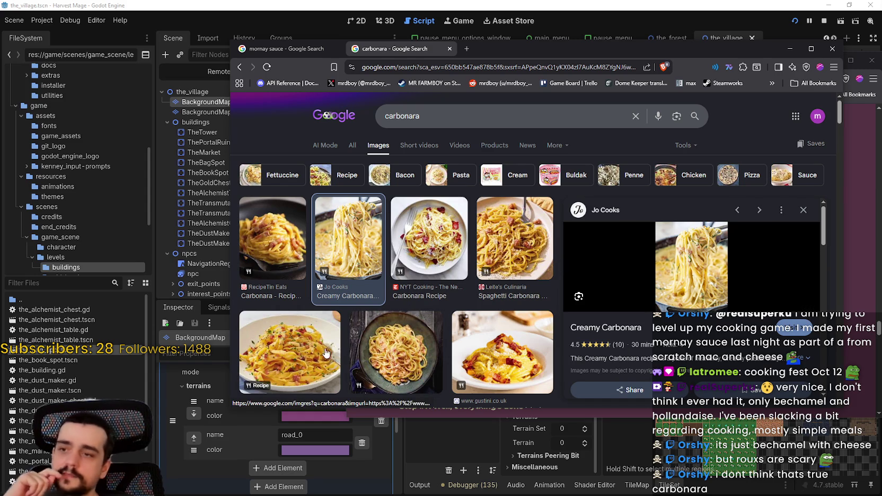
pyautogui.click(310, 352)
pyautogui.click(379, 347)
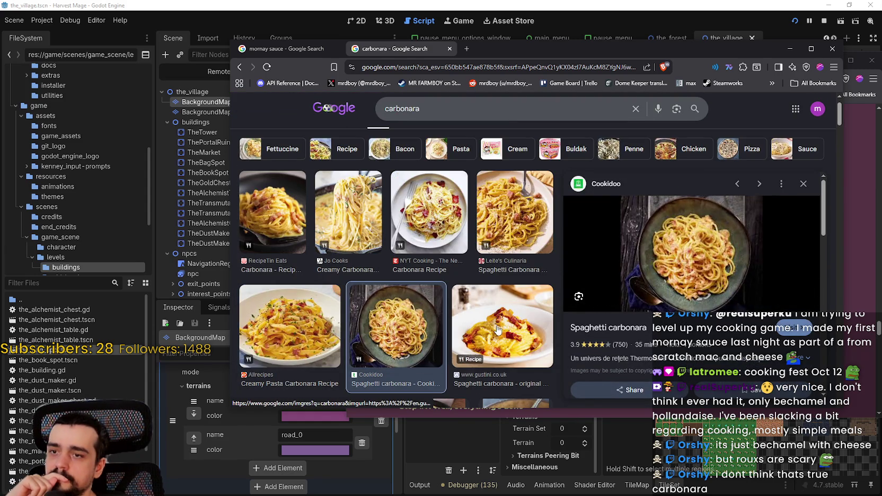
pyautogui.click(497, 329)
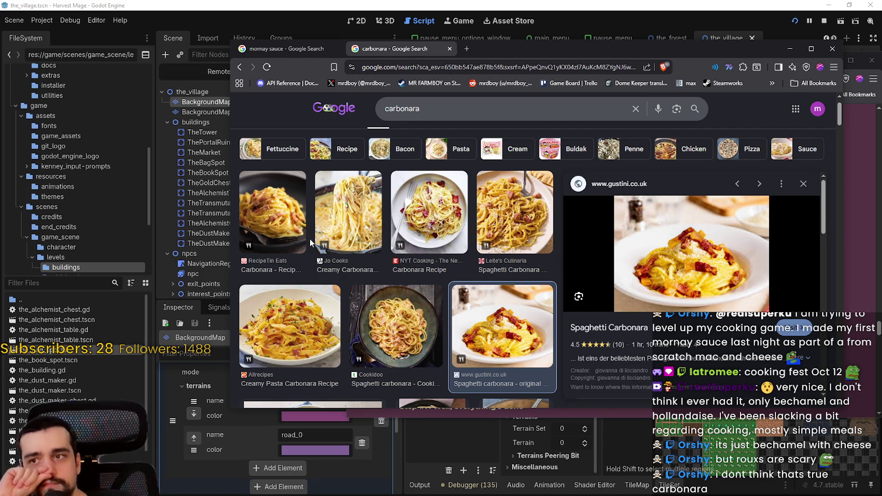
pyautogui.click(509, 204)
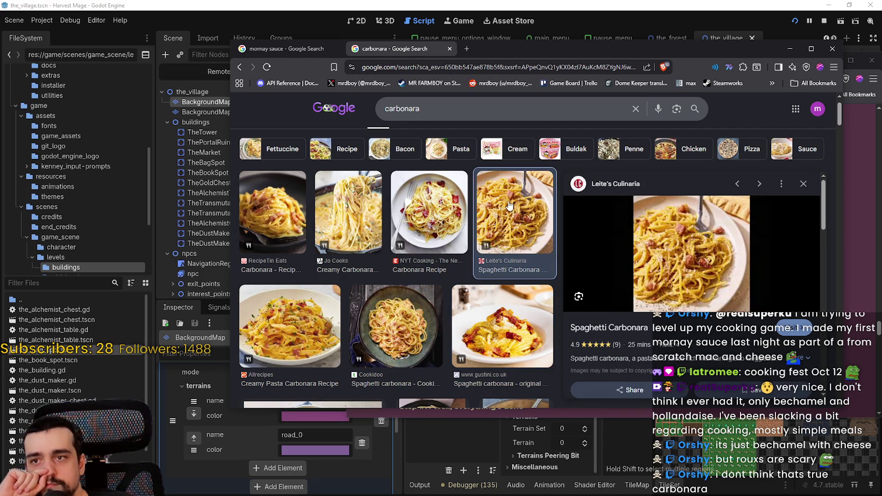
pyautogui.click(429, 205)
# Step: Preview the Kitchen Swagger, Candid Cooks and BBC carbonara photos, then close the browser and all its tabs
pyautogui.scroll(-2, 429, 205)
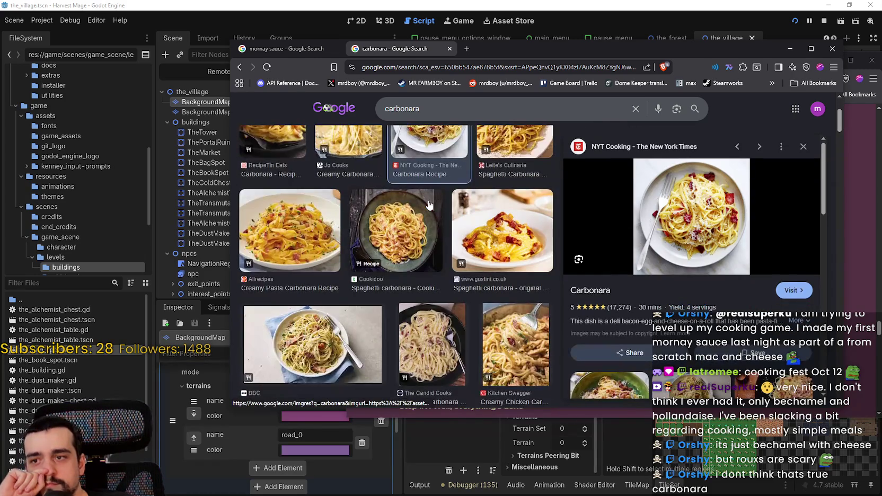
pyautogui.scroll(-2, 429, 204)
pyautogui.click(494, 253)
pyautogui.click(430, 247)
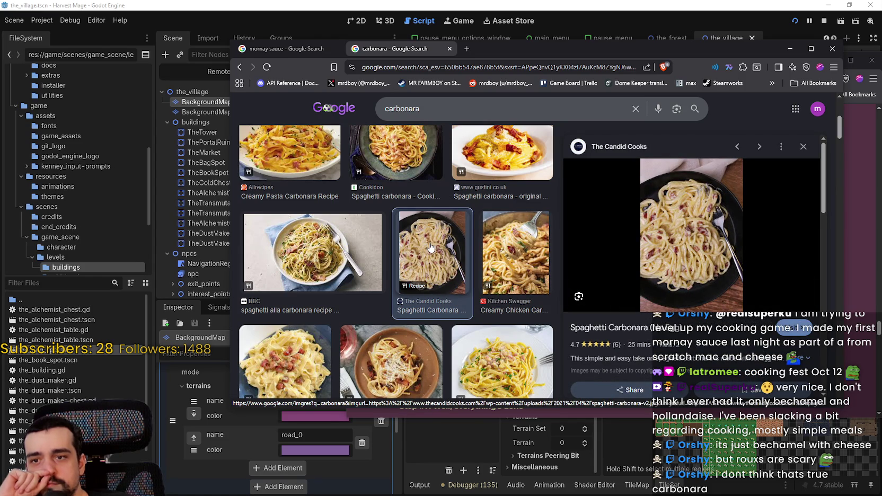
pyautogui.click(331, 244)
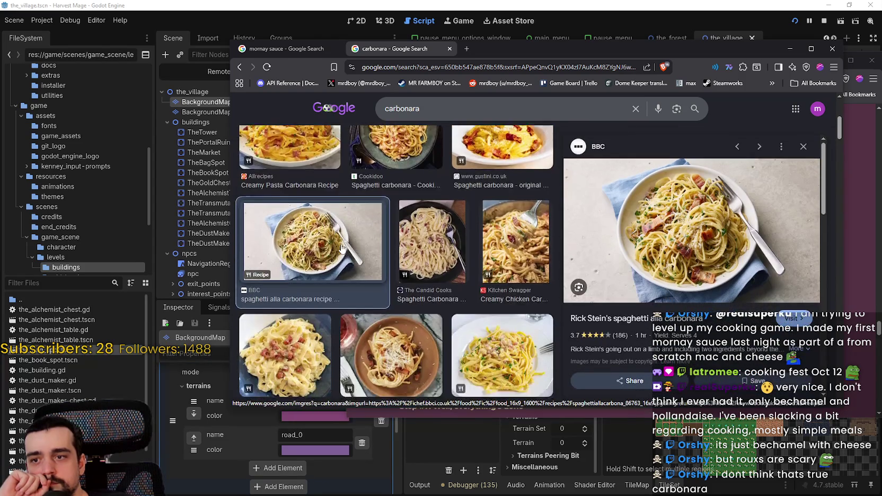
pyautogui.scroll(1, 368, 246)
pyautogui.scroll(4, 369, 246)
pyautogui.scroll(1, 365, 251)
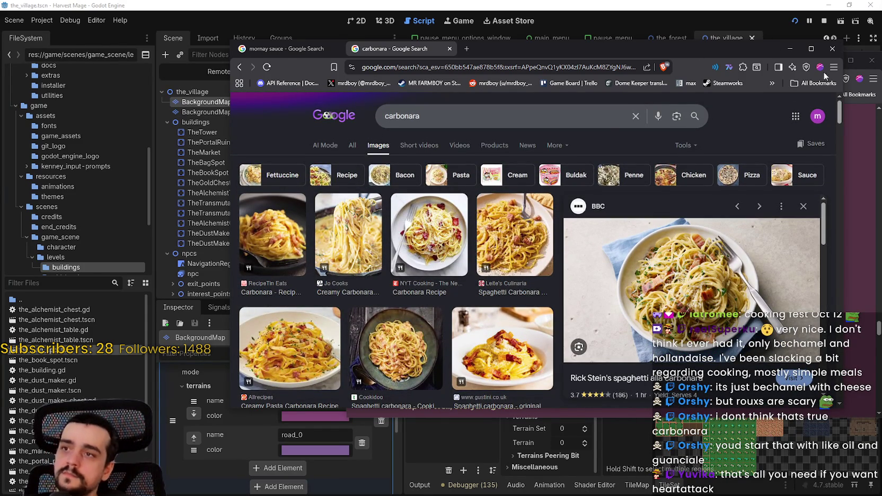
pyautogui.click(832, 48)
pyautogui.click(544, 157)
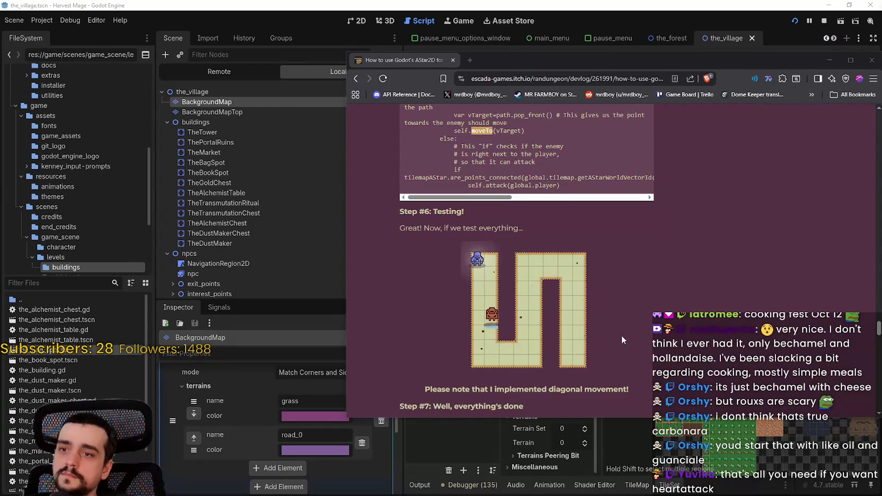
# Step: Scroll the AStar2D tutorial up and mark the two comment lines above act()
pyautogui.scroll(3, 620, 332)
pyautogui.scroll(5, 636, 346)
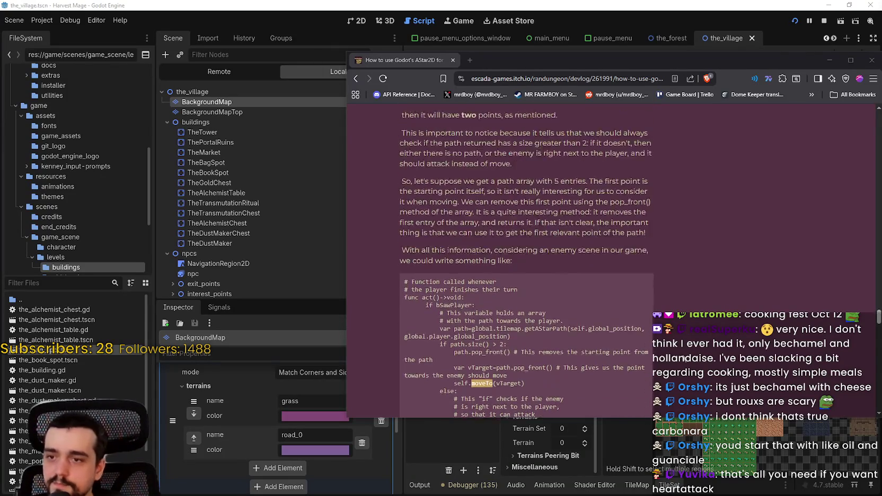
pyautogui.scroll(5, 676, 341)
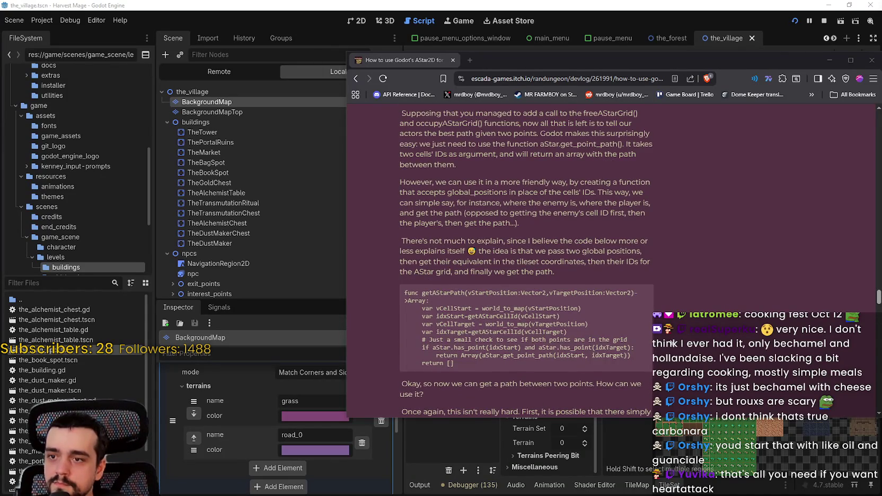
pyautogui.scroll(10, 668, 344)
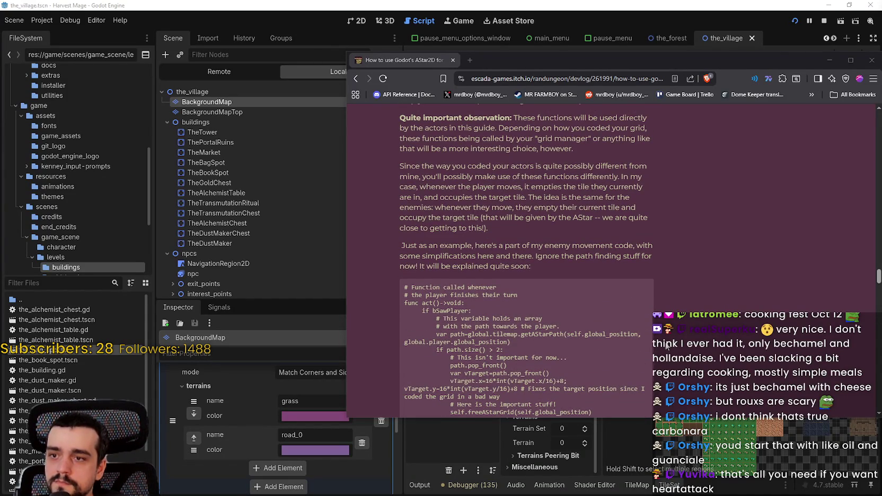
pyautogui.scroll(2, 665, 346)
pyautogui.scroll(4, 663, 348)
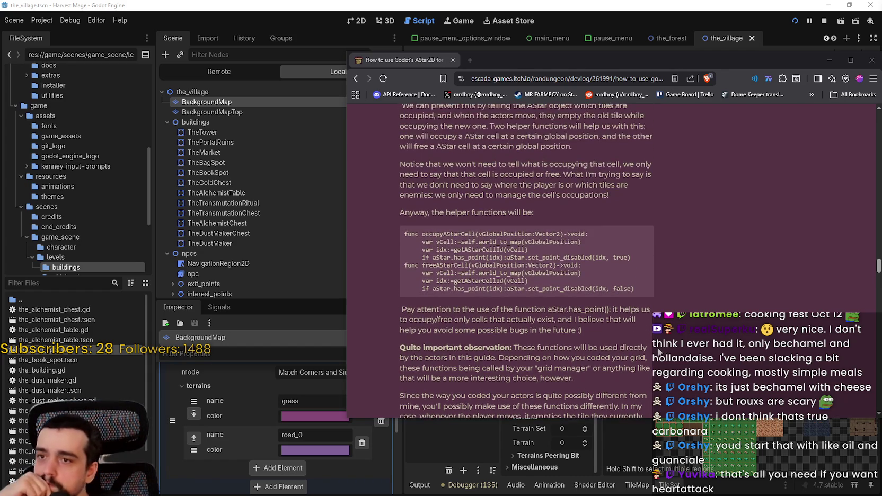
pyautogui.scroll(-5, 655, 352)
pyautogui.scroll(-4, 650, 343)
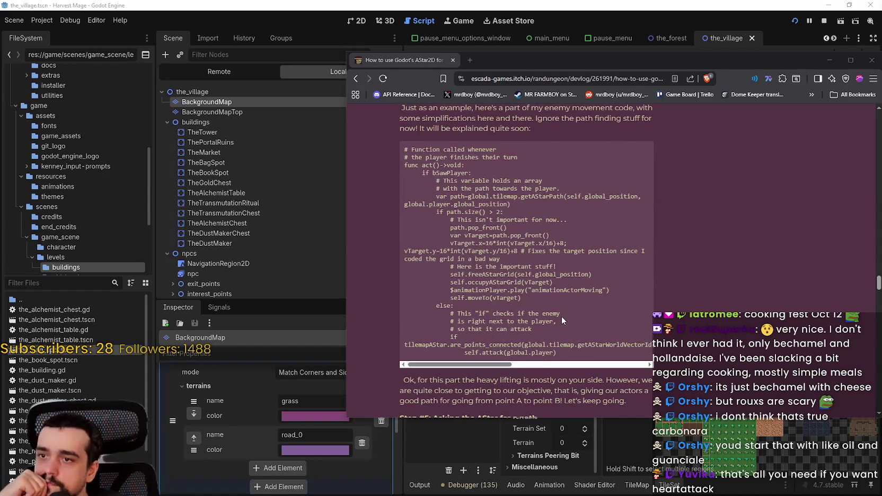
pyautogui.moveTo(513, 159); pyautogui.dragTo(407, 150)
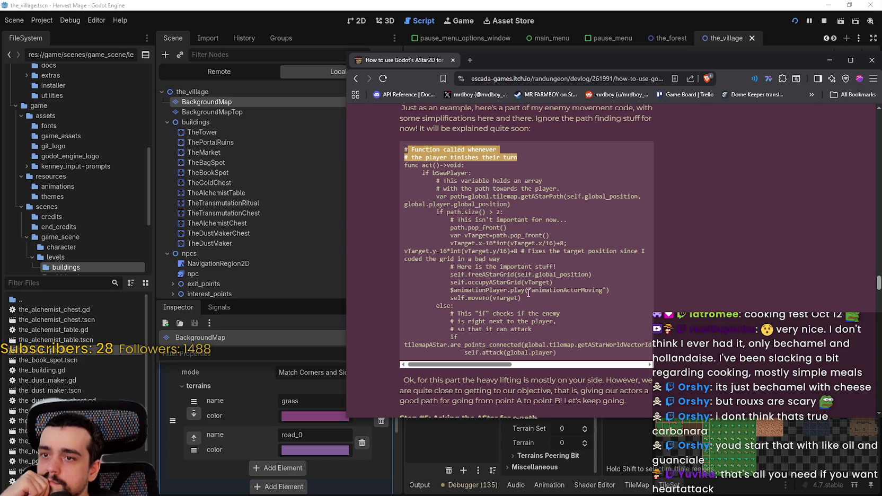
# Step: Select the global.tilemap.getAStarPath call in the act() code example
pyautogui.scroll(-1, 528, 297)
pyautogui.scroll(-1, 685, 312)
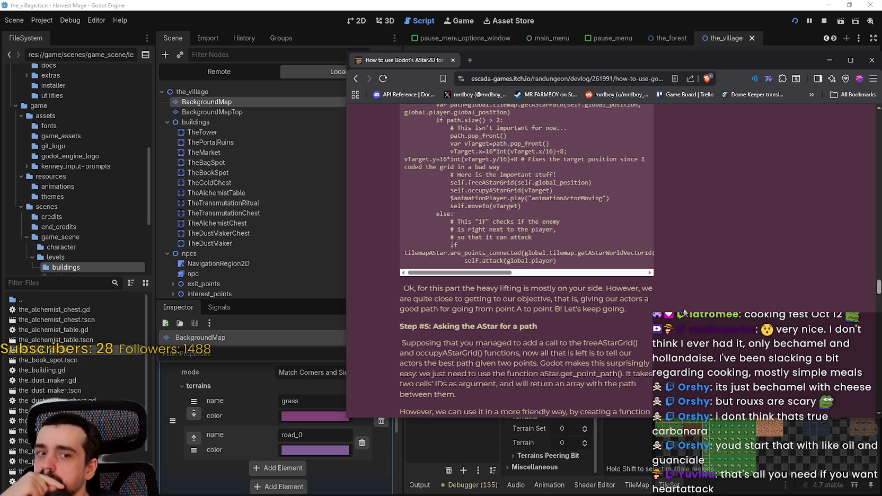
pyautogui.scroll(-6, 679, 301)
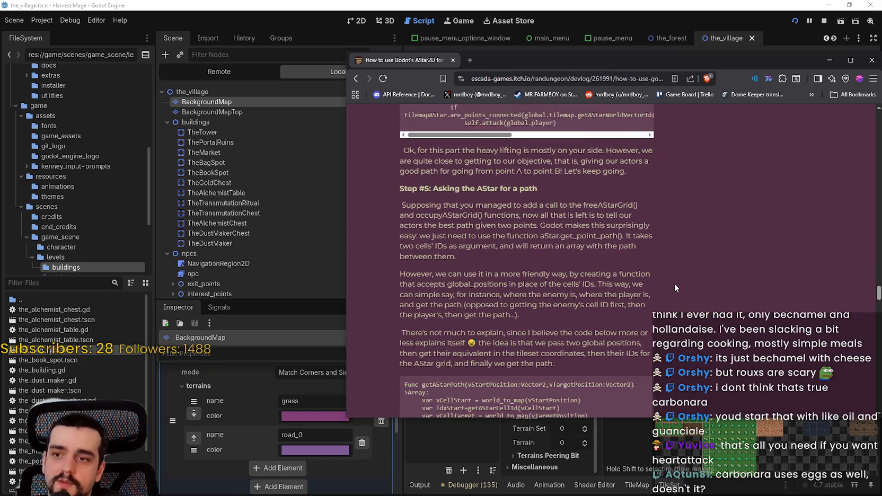
pyautogui.scroll(-6, 664, 280)
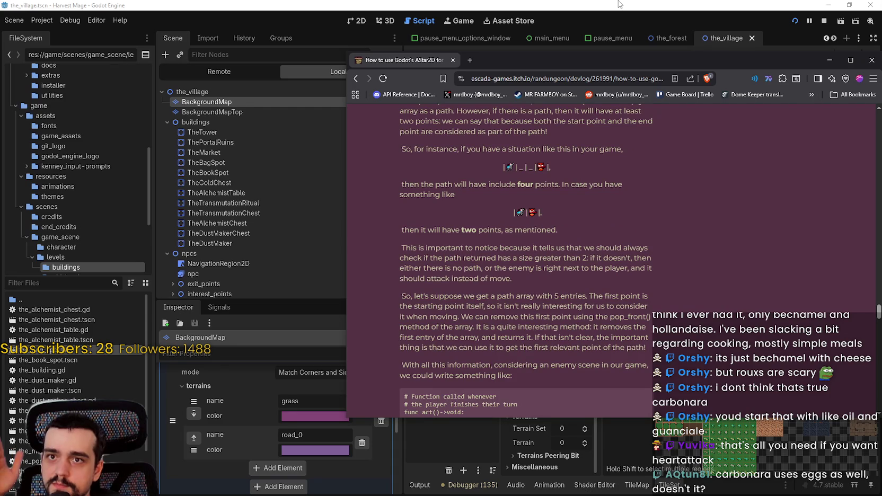
pyautogui.scroll(-4, 661, 265)
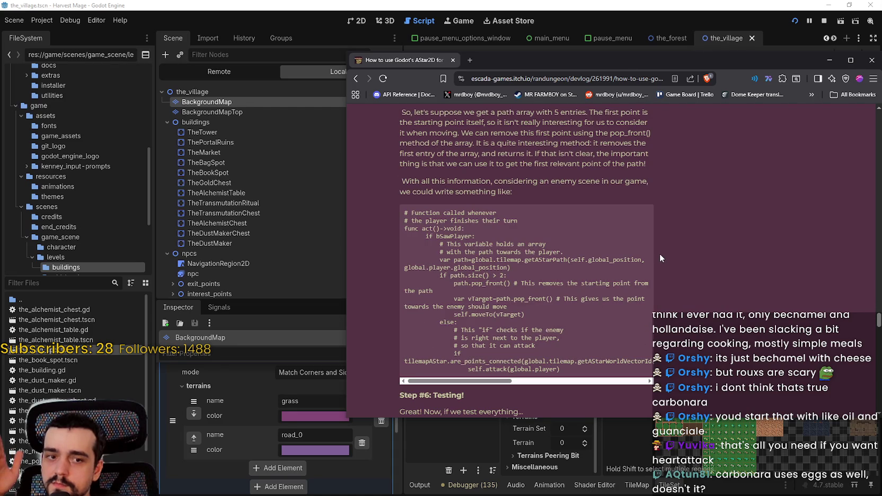
pyautogui.scroll(-3, 658, 252)
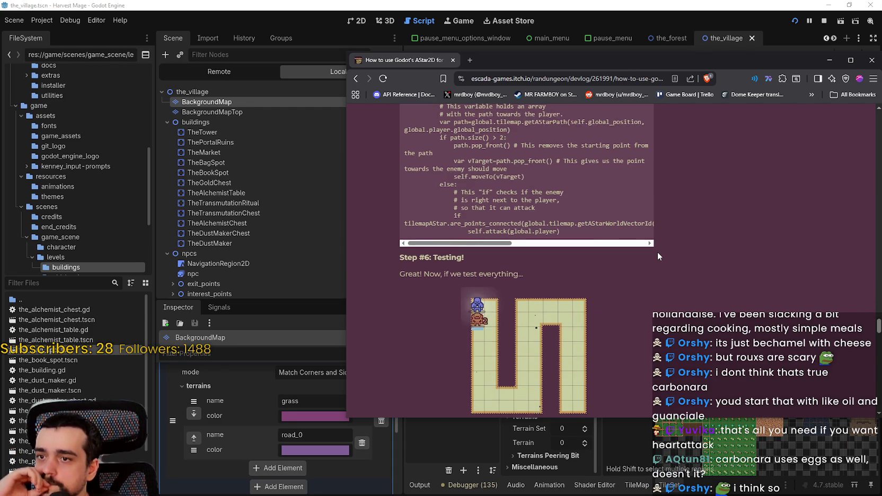
pyautogui.scroll(-1, 658, 257)
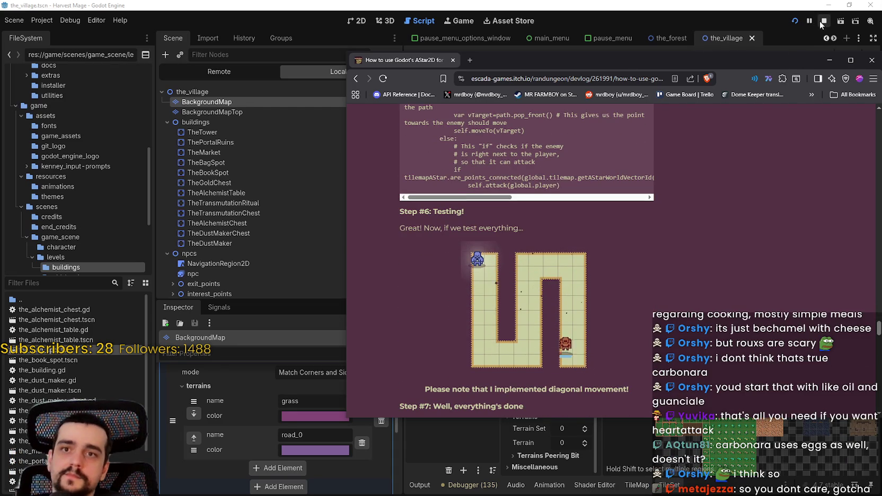
pyautogui.scroll(4, 631, 265)
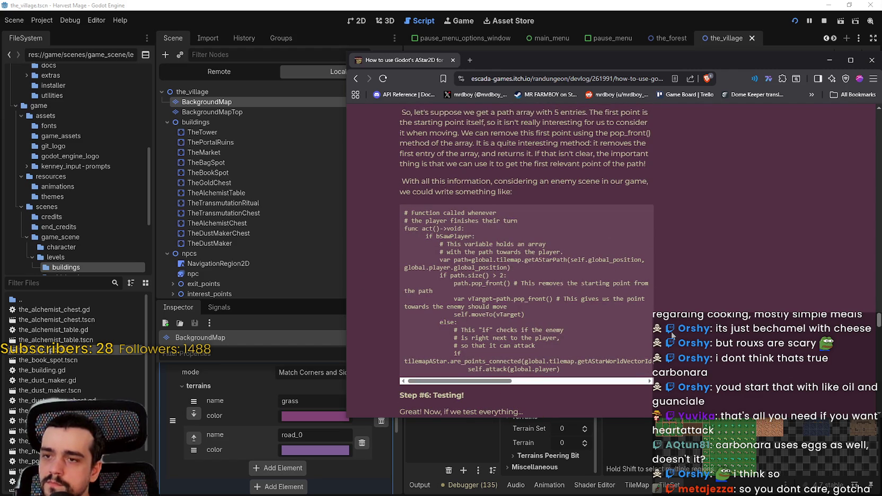
pyautogui.scroll(-2, 671, 334)
pyautogui.moveTo(434, 144)
pyautogui.mouseDown()
pyautogui.moveTo(530, 195)
pyautogui.moveTo(578, 233)
pyautogui.mouseUp()
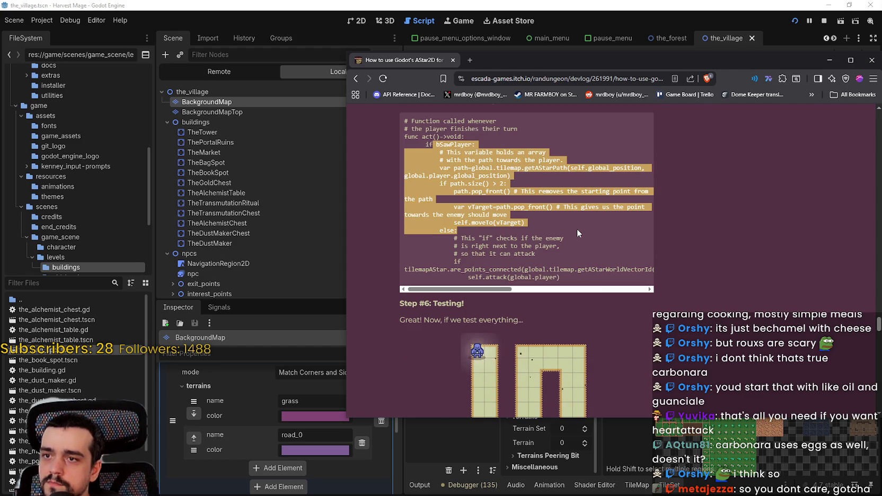
pyautogui.moveTo(576, 229); pyautogui.dragTo(582, 147)
pyautogui.doubleClick(508, 168)
pyautogui.moveTo(521, 168)
pyautogui.mouseDown()
pyautogui.moveTo(565, 160)
pyautogui.moveTo(563, 151)
pyautogui.moveTo(564, 161)
pyautogui.moveTo(497, 168)
pyautogui.mouseUp()
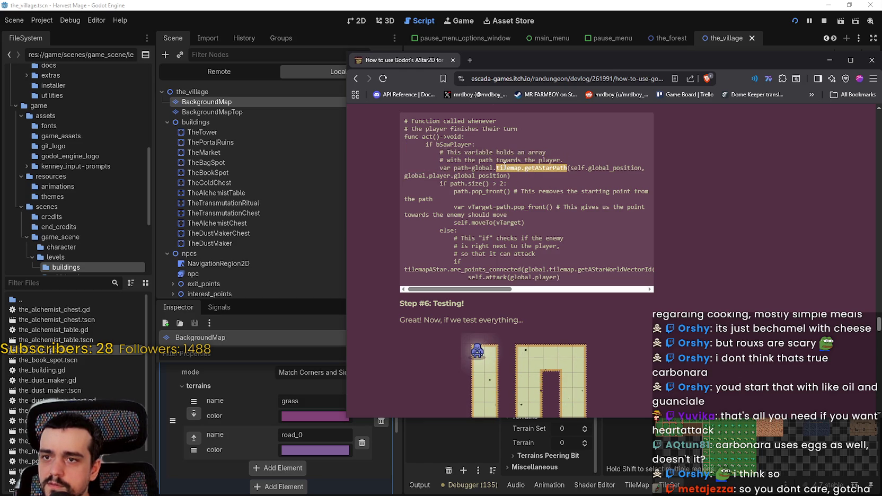
pyautogui.moveTo(566, 167)
pyautogui.mouseDown()
pyautogui.moveTo(471, 168)
pyautogui.moveTo(525, 168)
pyautogui.mouseUp()
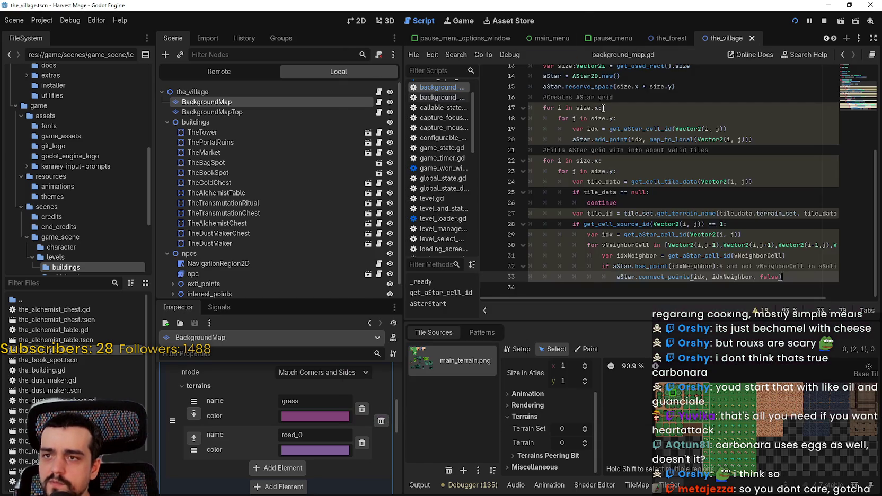
pyautogui.hotkey('alt', 'Tab')
pyautogui.scroll(-4, 619, 223)
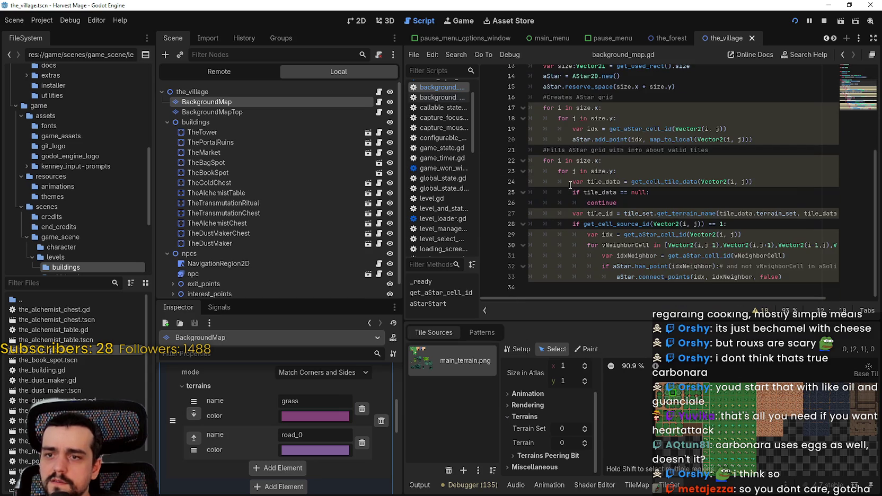
pyautogui.hotkey('alt', 'Tab')
pyautogui.scroll(-10, 542, 229)
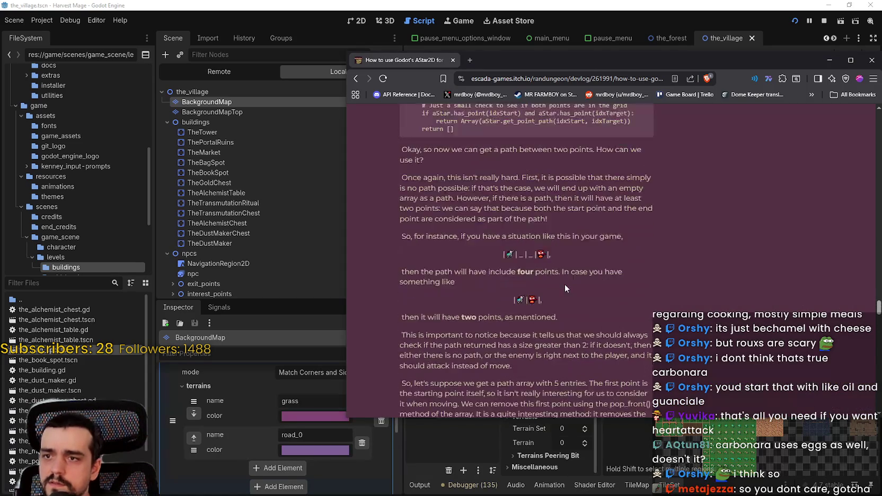
# Step: Select the article's full getAStarPath code block, from its header to return []
pyautogui.scroll(1, 563, 273)
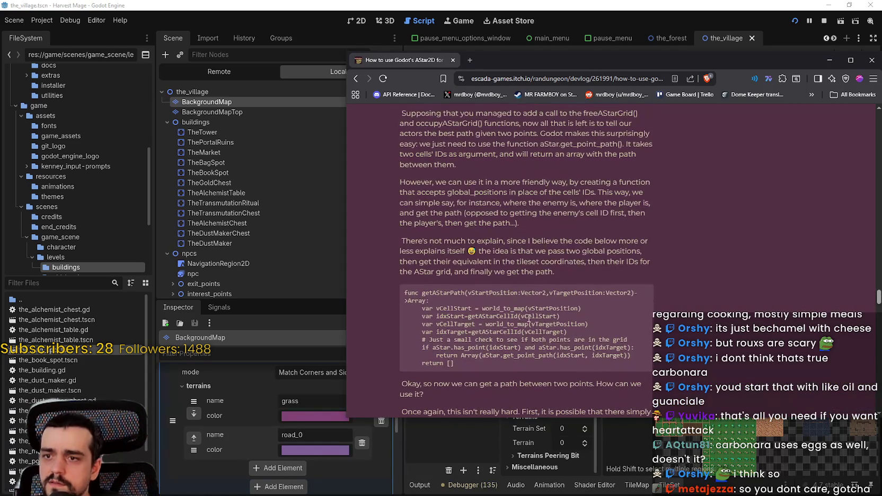
pyautogui.doubleClick(431, 293)
pyautogui.scroll(-1, 507, 342)
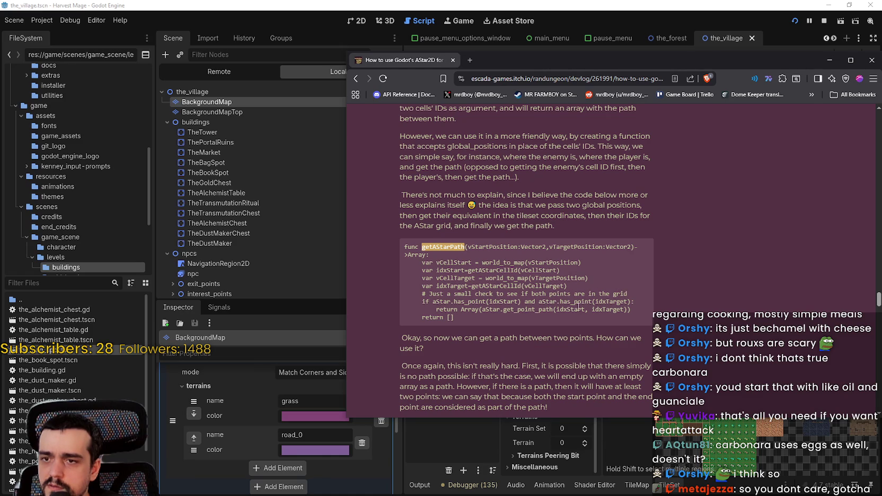
pyautogui.moveTo(454, 318)
pyautogui.mouseDown()
pyautogui.moveTo(399, 292)
pyautogui.moveTo(394, 250)
pyautogui.mouseUp()
pyautogui.hotkey('ctrl', 'c')
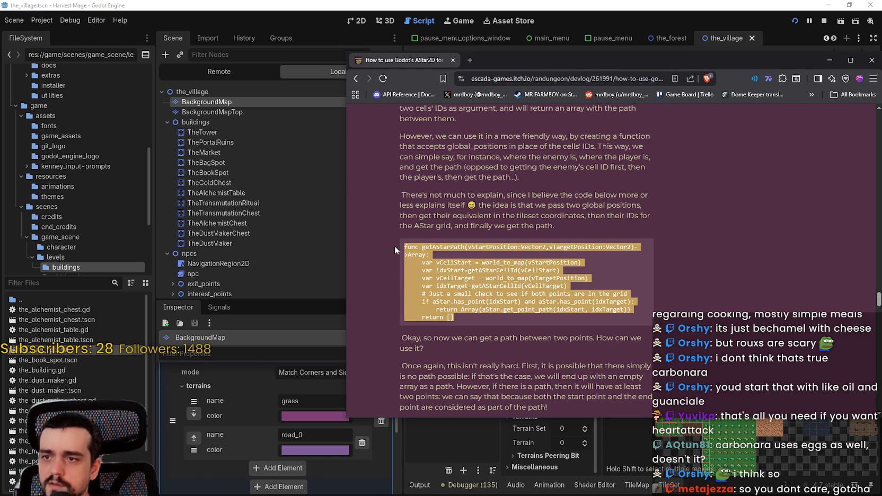
pyautogui.hotkey('alt', 'Tab')
# Step: Paste getAStarPath into background_map.gd, save, and add a blank line after line 33
pyautogui.scroll(-1, 598, 280)
pyautogui.click(598, 287)
pyautogui.hotkey('ctrl', 'v')
pyautogui.click(806, 203)
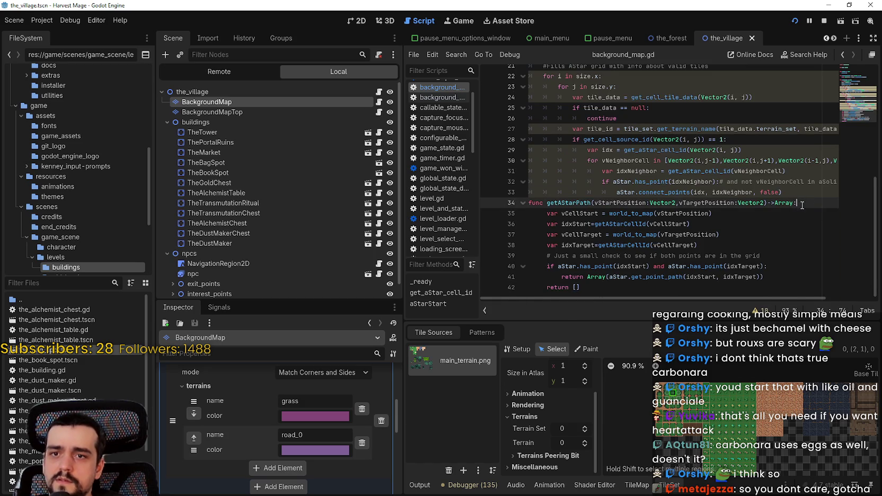
pyautogui.hotkey('ctrl', 's')
pyautogui.click(788, 198)
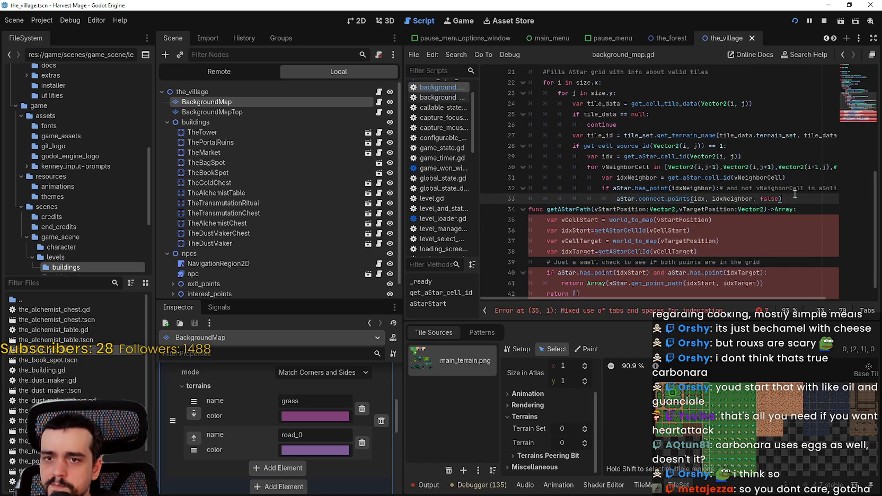
pyautogui.press('Return')
pyautogui.press('BackSpace')
pyautogui.press('BackSpace')
pyautogui.press('BackSpace')
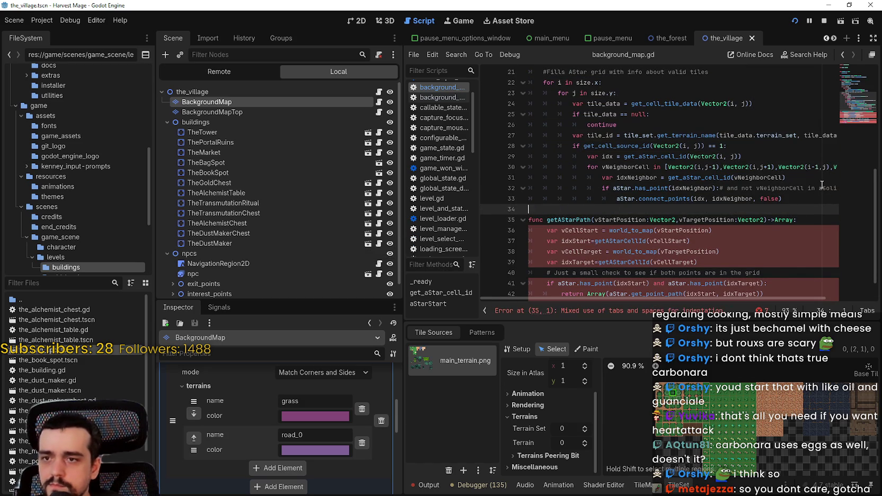
# Step: Replace the mixed leading whitespace on lines 36 to 38 with tabs
pyautogui.scroll(-1, 590, 232)
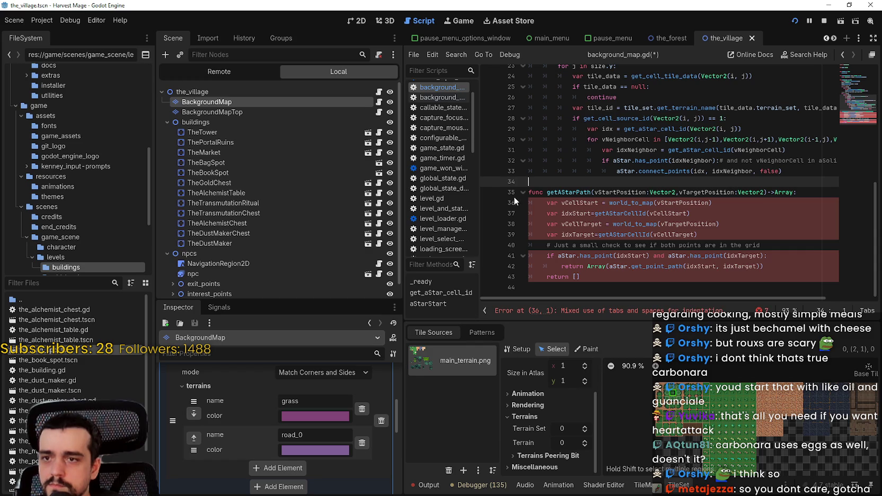
pyautogui.click(786, 192)
pyautogui.click(644, 203)
pyautogui.moveTo(546, 202)
pyautogui.mouseDown()
pyautogui.moveTo(505, 198)
pyautogui.moveTo(525, 213)
pyautogui.mouseUp()
pyautogui.press('Tab')
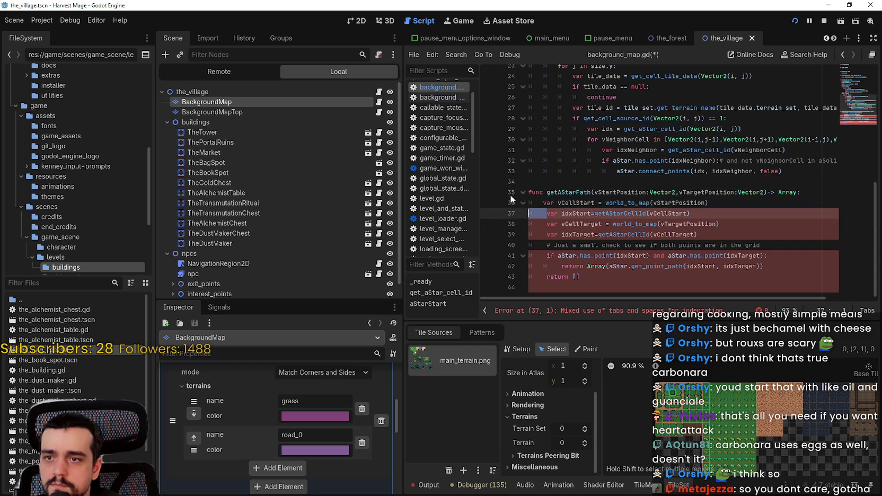
pyautogui.press('Tab')
pyautogui.moveTo(594, 277)
pyautogui.mouseDown()
pyautogui.moveTo(502, 253)
pyautogui.moveTo(475, 228)
pyautogui.mouseUp()
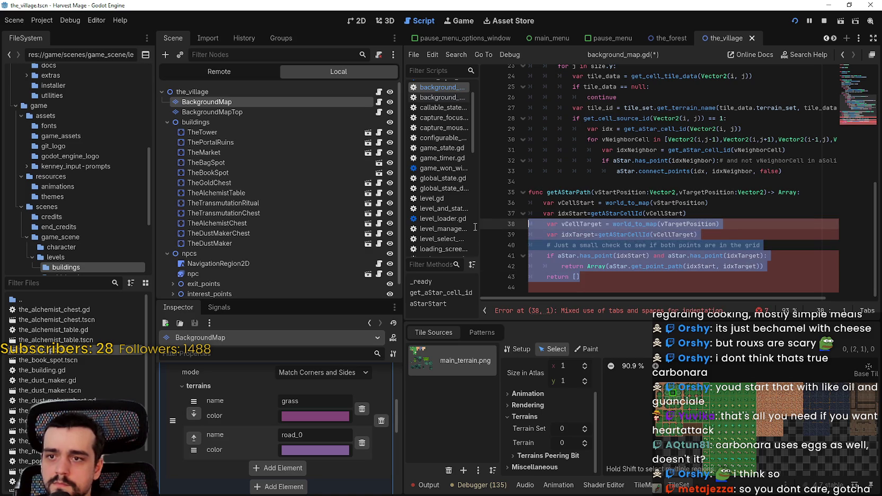
pyautogui.click(532, 234)
pyautogui.click(546, 227)
pyautogui.press('Home')
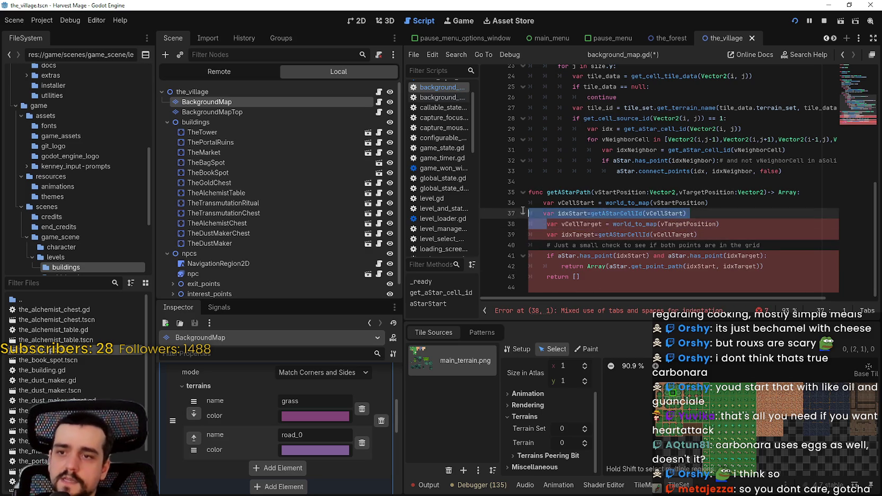
pyautogui.press('BackSpace')
pyautogui.press('BackSpace')
pyautogui.hotkey('ctrl', 'z')
pyautogui.hotkey('ctrl', 'z')
# Step: Re-indent lines 39 to 43, through return [], with single tabs
pyautogui.moveTo(546, 235)
pyautogui.mouseDown()
pyautogui.moveTo(524, 233)
pyautogui.moveTo(522, 254)
pyautogui.mouseUp()
pyautogui.press('BackSpace')
pyautogui.press('Tab')
pyautogui.press('Tab')
pyautogui.press('BackSpace')
pyautogui.press('Tab')
pyautogui.press('Tab')
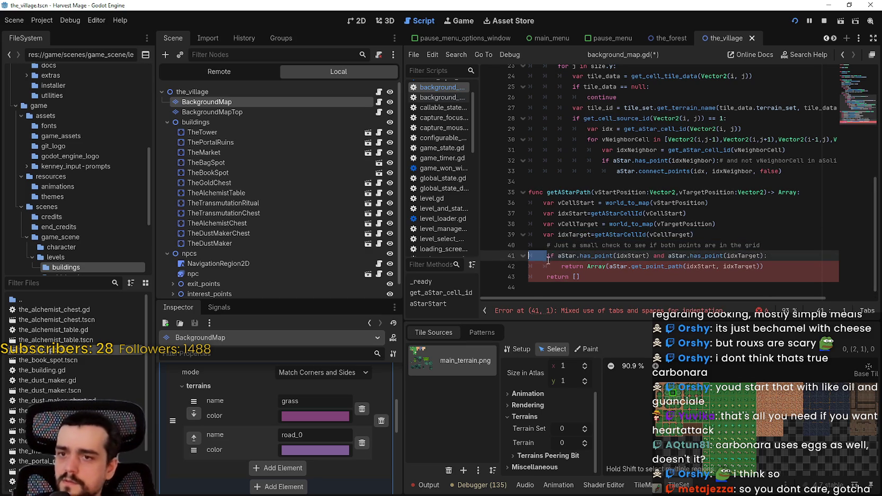
pyautogui.press('BackSpace')
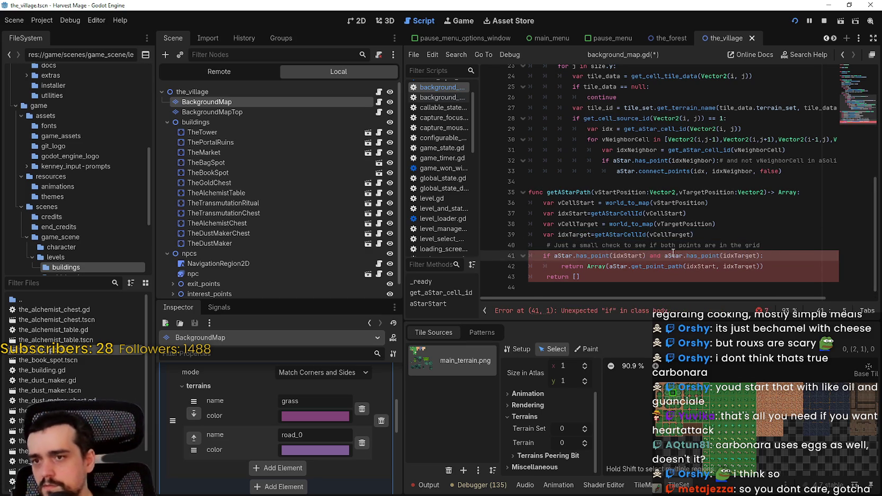
pyautogui.moveTo(563, 266); pyautogui.dragTo(522, 265)
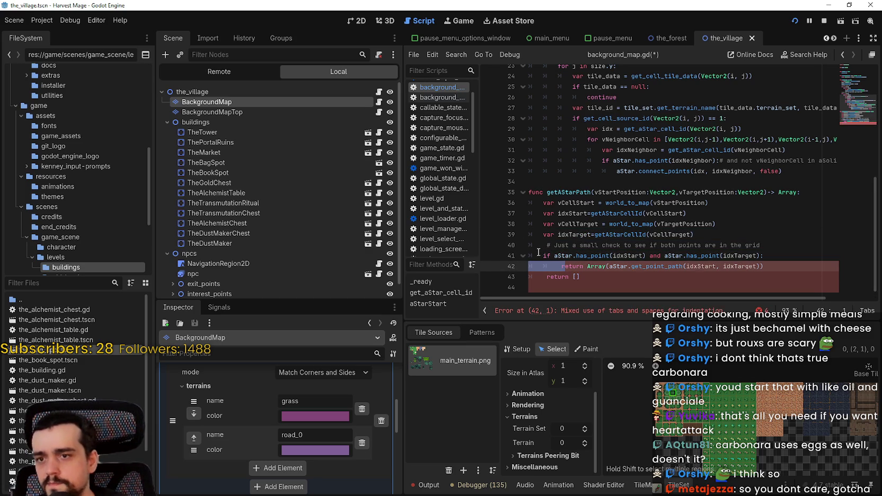
pyautogui.press('Right')
pyautogui.press('BackSpace')
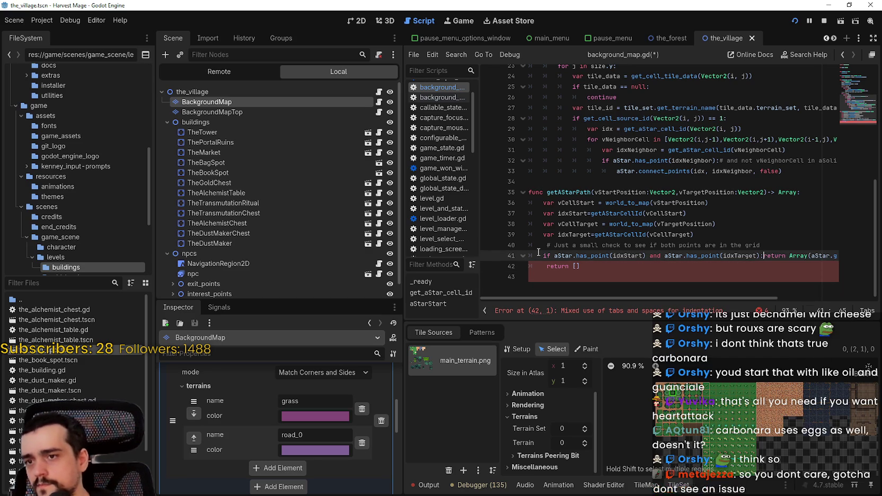
pyautogui.press('BackSpace')
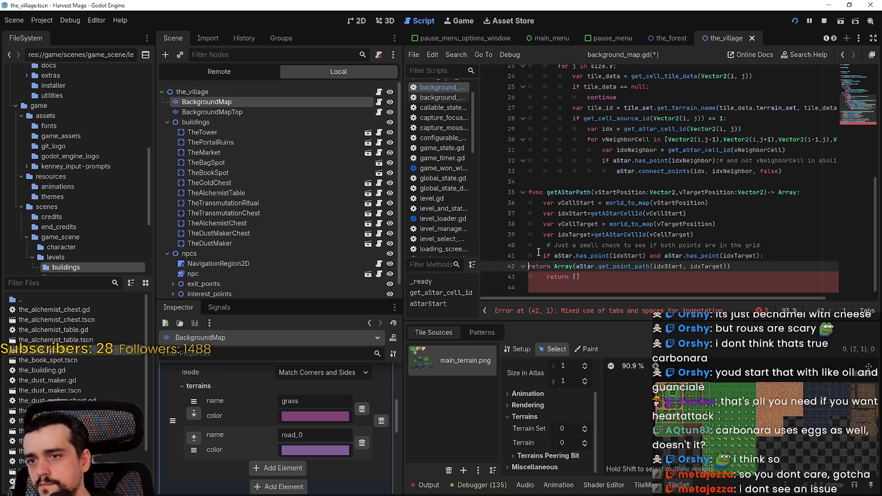
pyautogui.click(546, 281)
pyautogui.hotkey('shift', 'Home')
pyautogui.press('Tab')
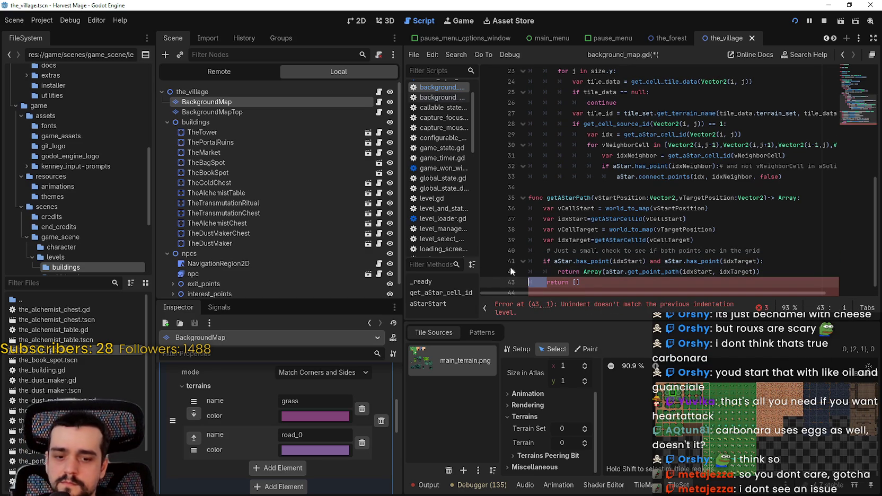
pyautogui.press('Down')
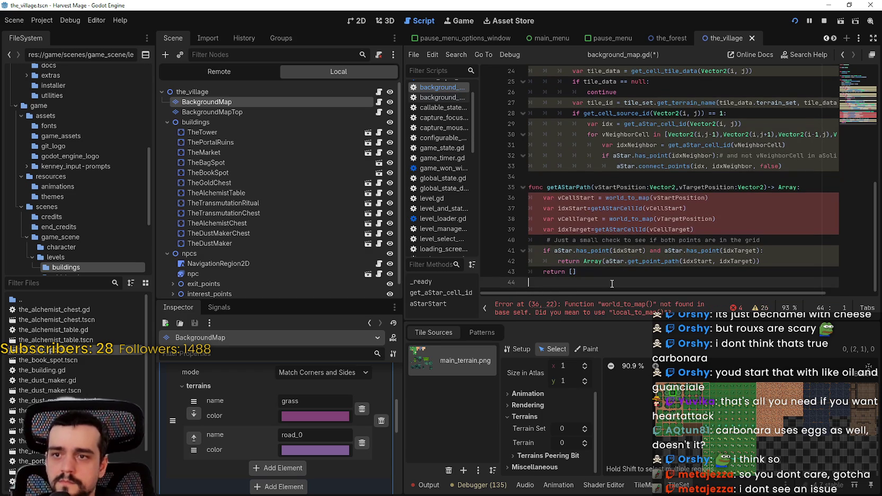
# Step: Replace world_to_map on line 36 with map_to_local from the autocomplete list
pyautogui.click(643, 197)
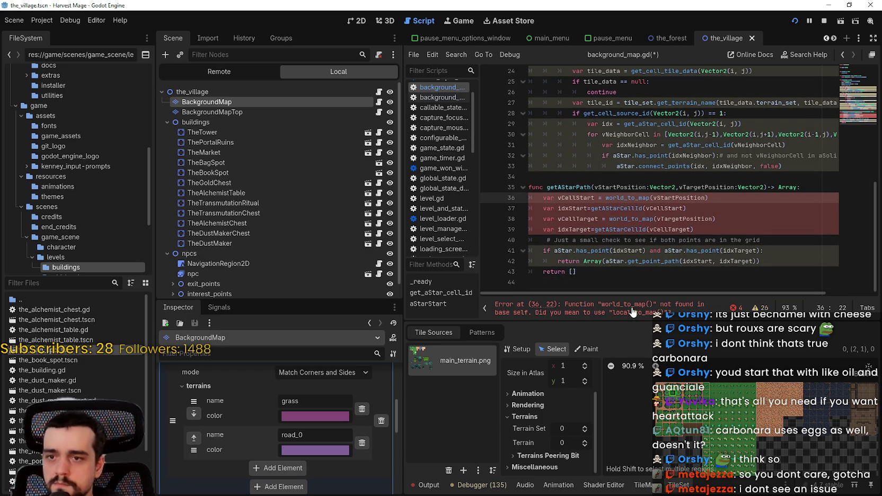
pyautogui.doubleClick(643, 198)
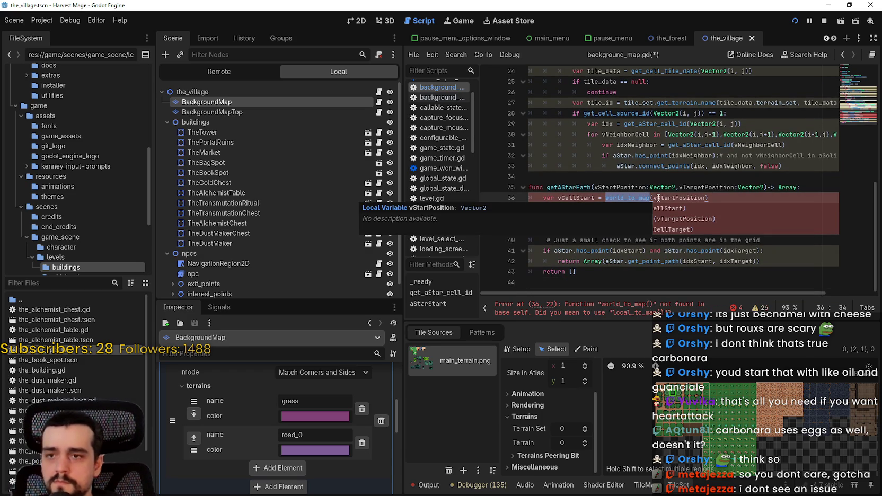
pyautogui.write('world')
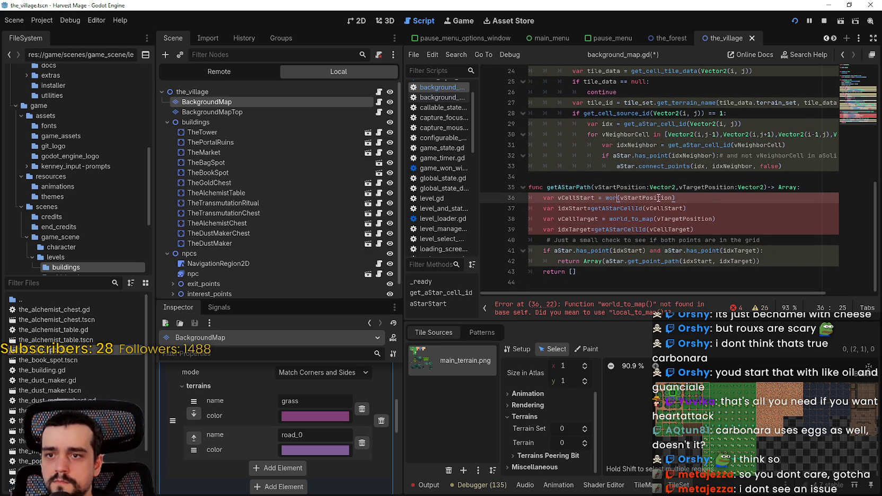
pyautogui.press('BackSpace')
pyautogui.press('BackSpace')
pyautogui.press('BackSpace')
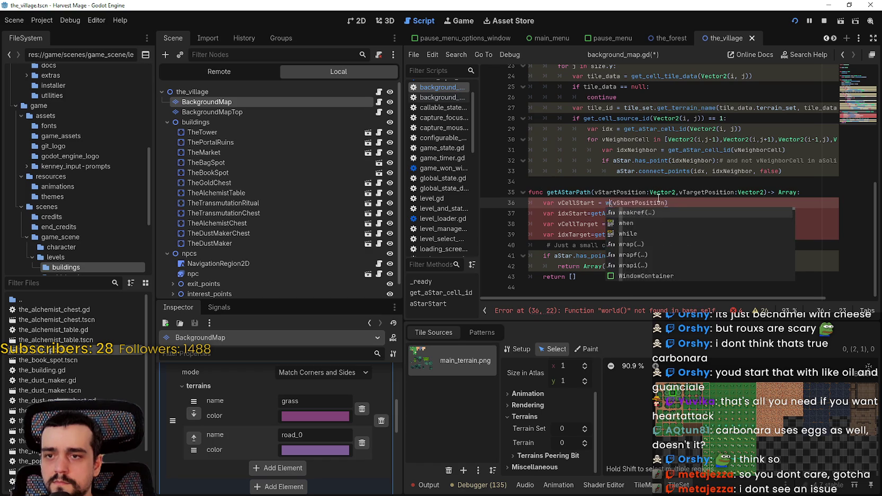
pyautogui.write('local')
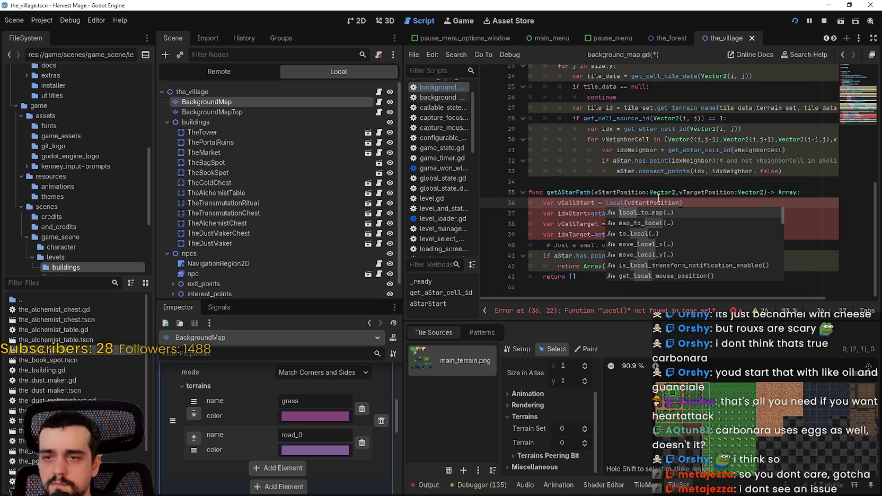
pyautogui.press('Down')
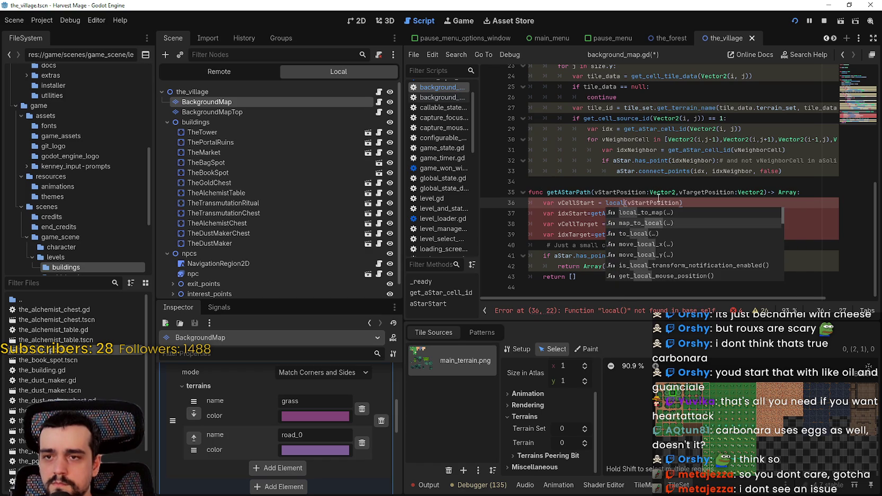
pyautogui.press('Return')
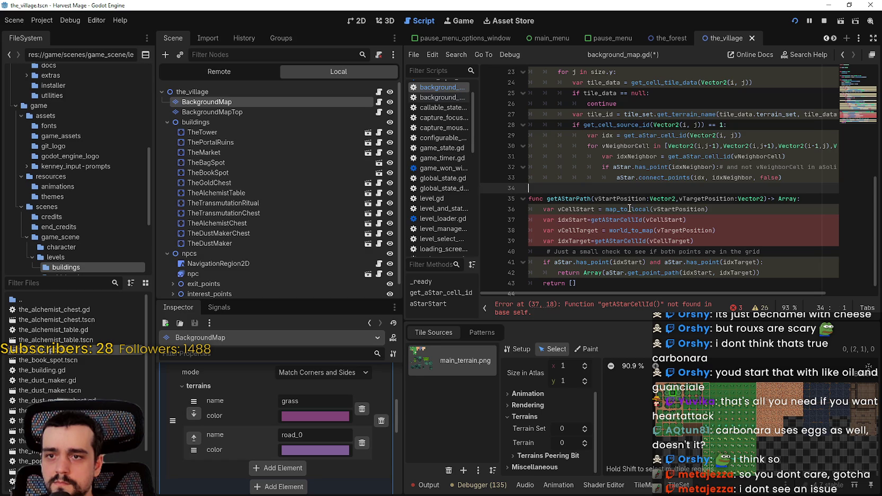
# Step: Change line 38's world_to_map call to local_to_map
pyautogui.doubleClick(631, 210)
pyautogui.hotkey('ctrl', 'c')
pyautogui.doubleClick(632, 230)
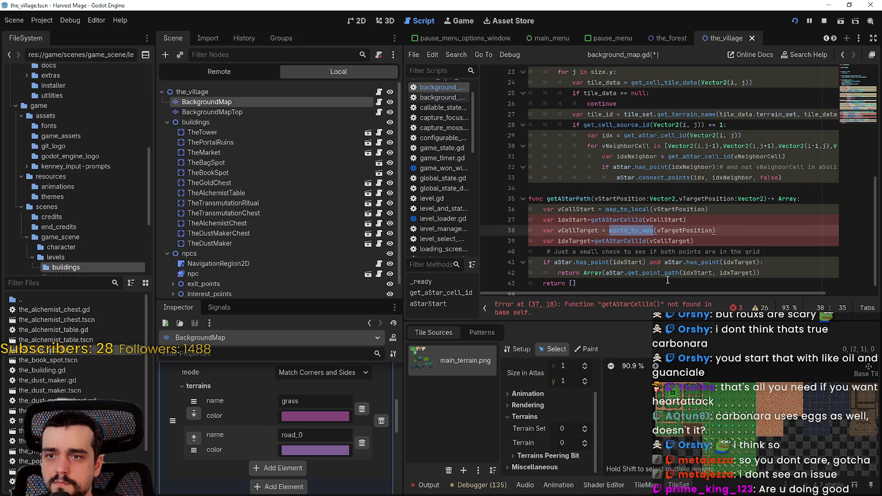
pyautogui.hotkey('ctrl', 'v')
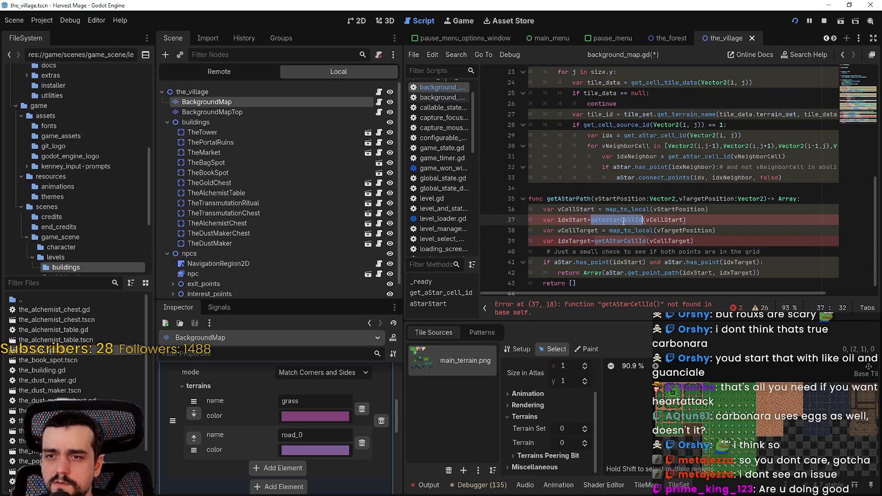
pyautogui.click(618, 230)
pyautogui.hotkey('ctrl', 'z')
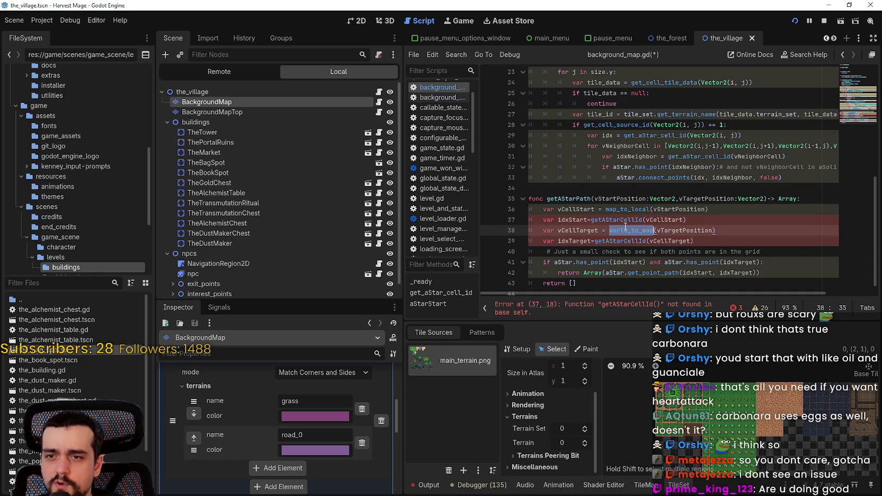
pyautogui.click(628, 230)
pyautogui.moveTo(628, 230); pyautogui.dragTo(609, 231)
pyautogui.doubleClick(615, 230)
pyautogui.write('l')
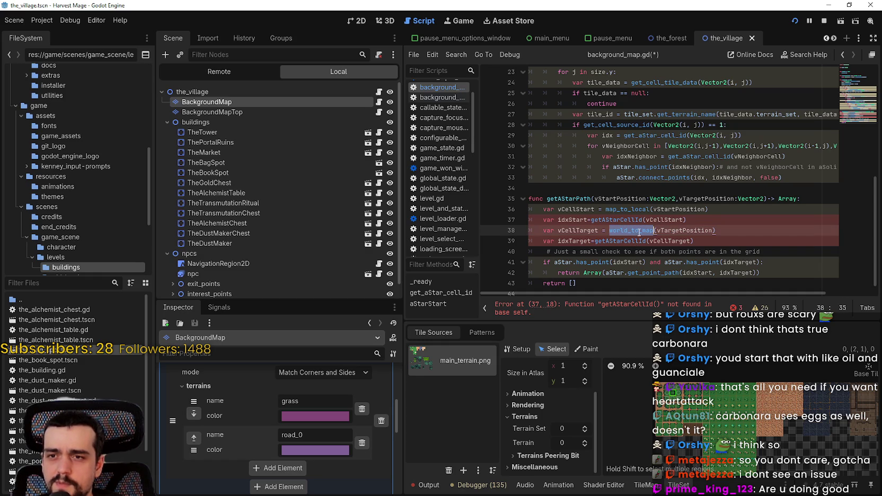
pyautogui.write('ocal')
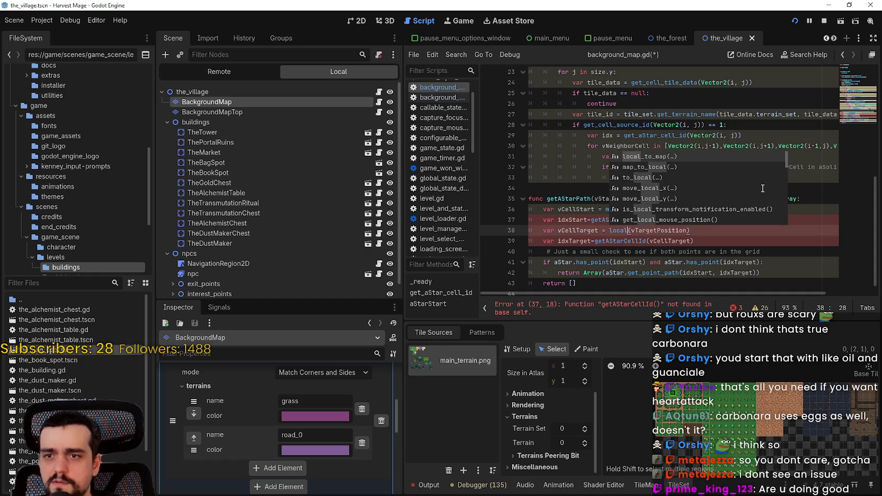
pyautogui.press('Return')
# Step: Copy local_to_map from line 38 over map_to_local on line 36
pyautogui.click(670, 200)
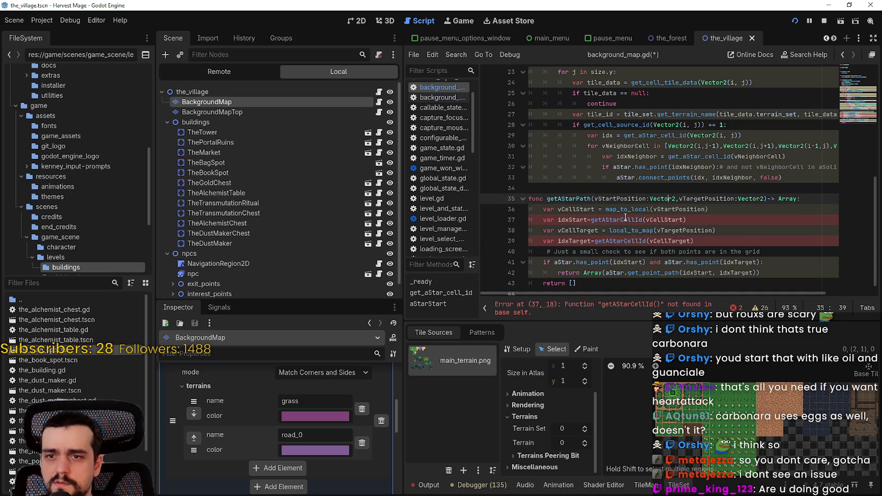
pyautogui.moveTo(669, 227)
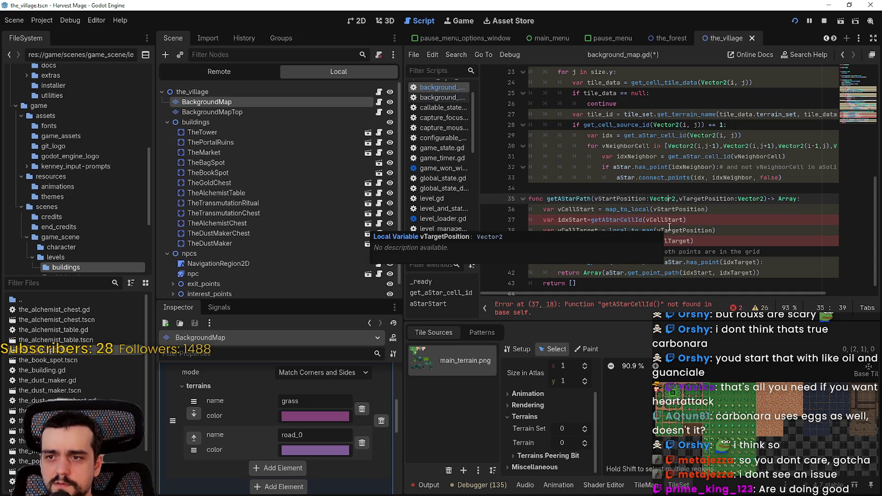
pyautogui.doubleClick(631, 230)
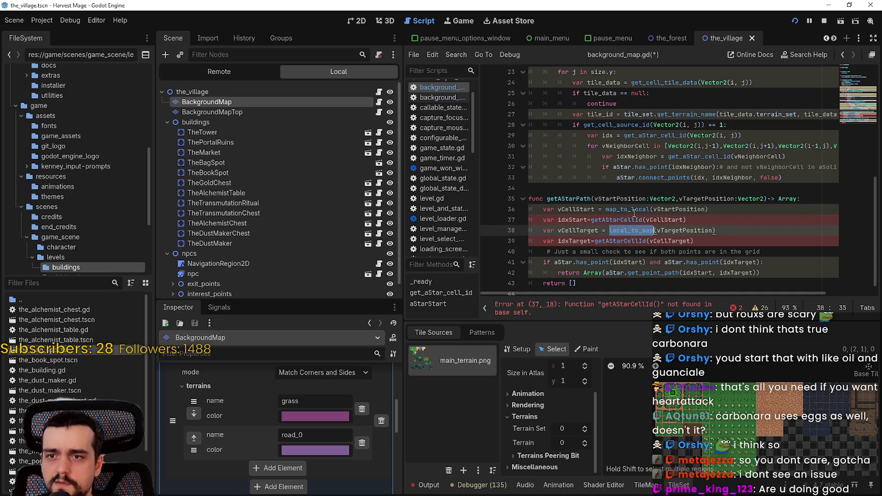
pyautogui.hotkey('ctrl', 'c')
pyautogui.doubleClick(634, 209)
pyautogui.hotkey('ctrl', 'v')
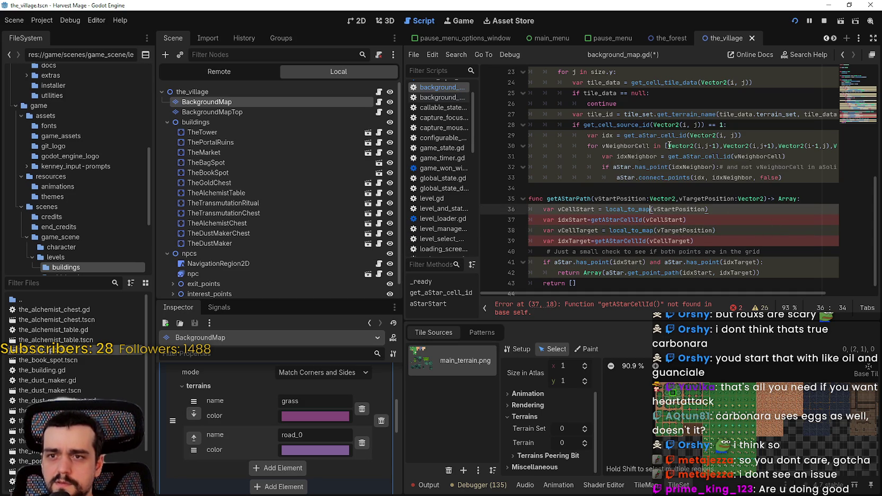
# Step: Check the helper function names above and copy get_aStar_cell_id from line 31
pyautogui.doubleClick(681, 114)
pyautogui.doubleClick(689, 157)
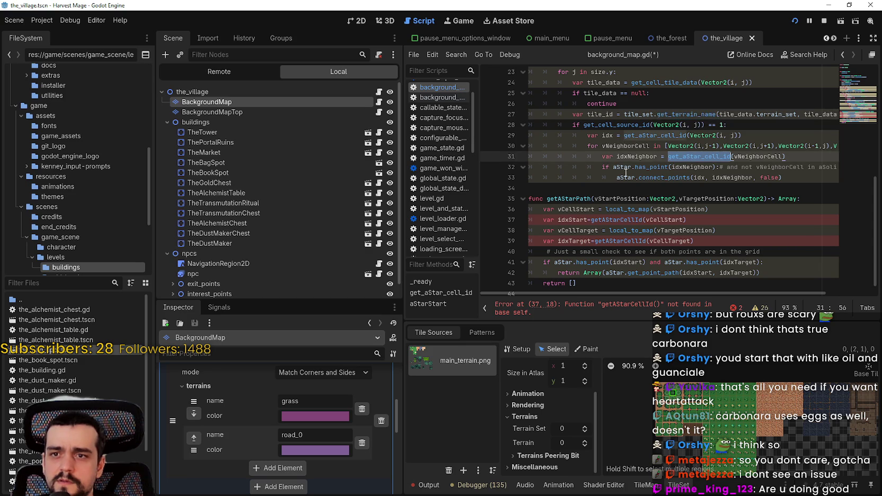
pyautogui.scroll(3, 647, 171)
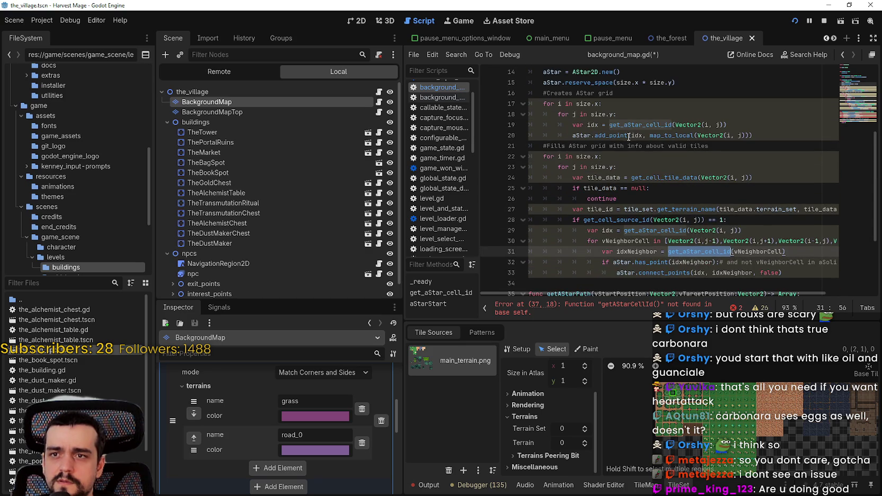
pyautogui.click(671, 134)
pyautogui.doubleClick(671, 133)
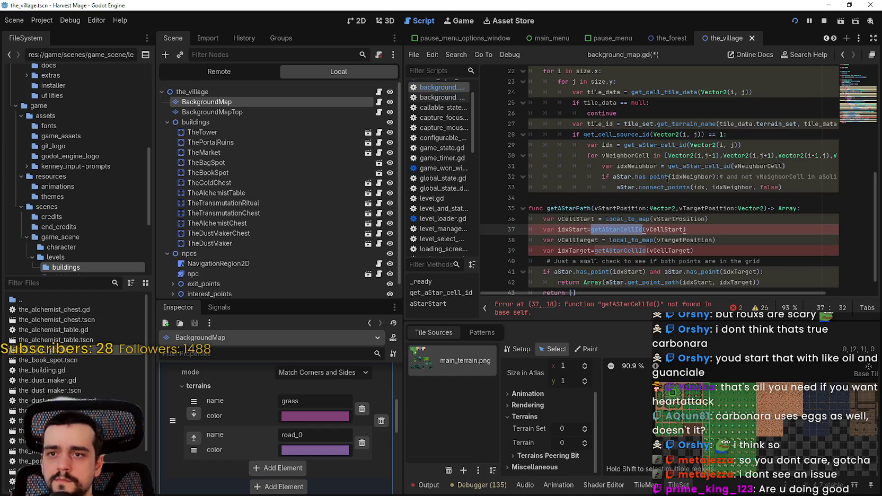
pyautogui.scroll(3, 668, 179)
pyautogui.scroll(-2, 657, 180)
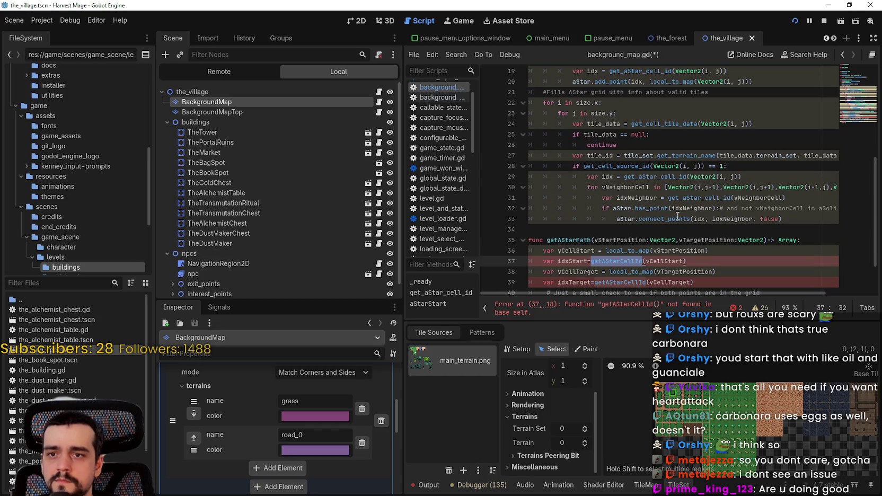
pyautogui.moveTo(694, 197); pyautogui.dragTo(695, 187)
pyautogui.scroll(3, 657, 185)
pyautogui.click(665, 187)
pyautogui.scroll(-3, 678, 190)
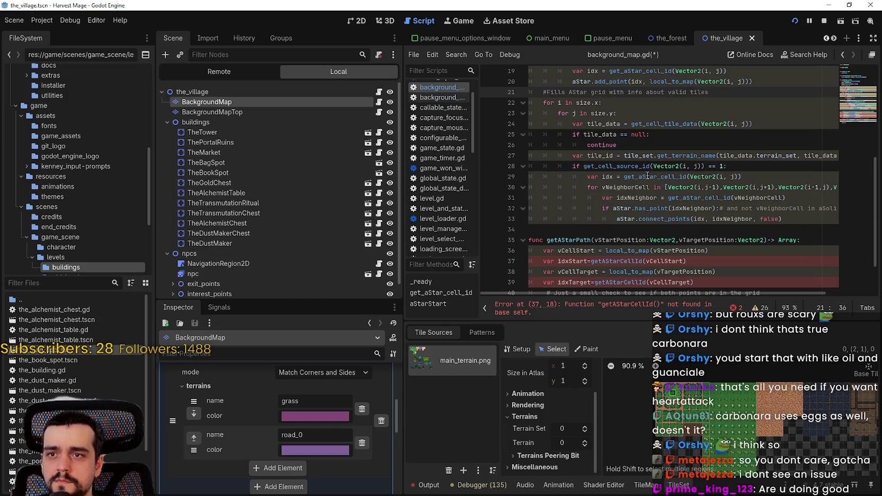
pyautogui.doubleClick(689, 198)
# Step: Replace getAStarCellId with get_aStar_cell_id on lines 37 and 39, and save the script
pyautogui.scroll(-2, 662, 202)
pyautogui.doubleClick(622, 209)
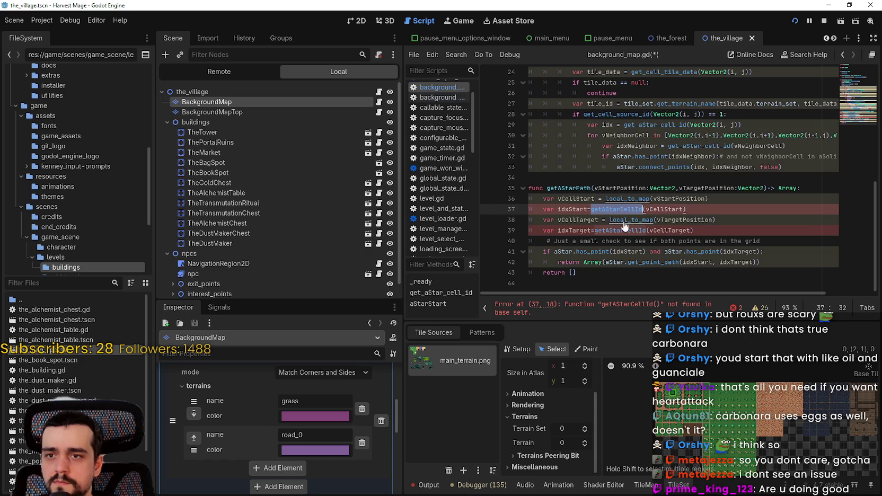
pyautogui.hotkey('ctrl', 'v')
pyautogui.doubleClick(621, 230)
pyautogui.hotkey('ctrl', 'v')
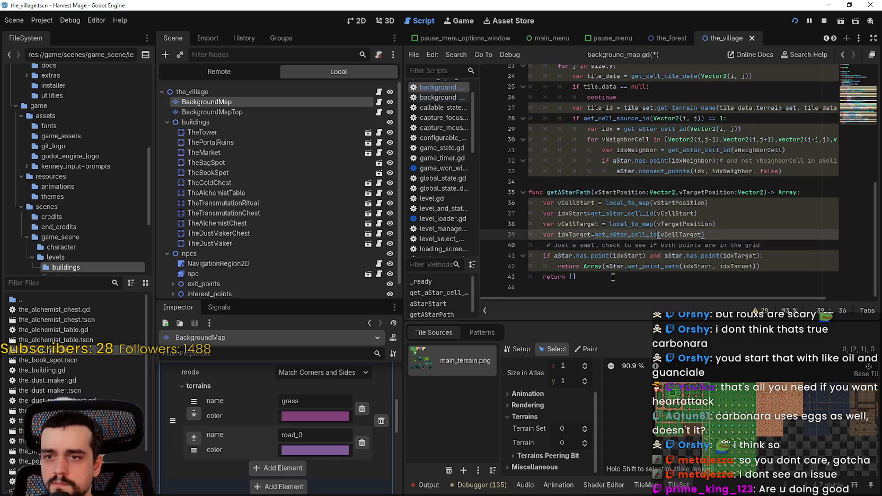
pyautogui.hotkey('ctrl', 's')
pyautogui.doubleClick(568, 192)
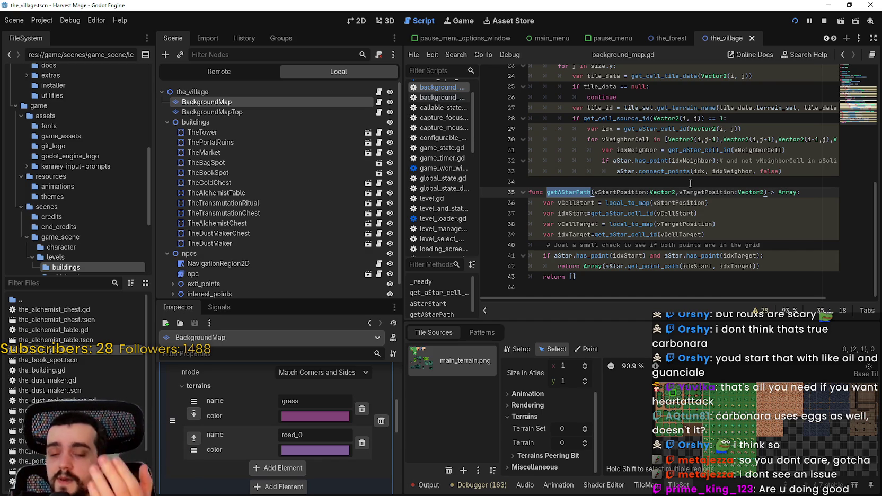
# Step: Save the corrected getAStarPath pathfinding script
pyautogui.click(641, 184)
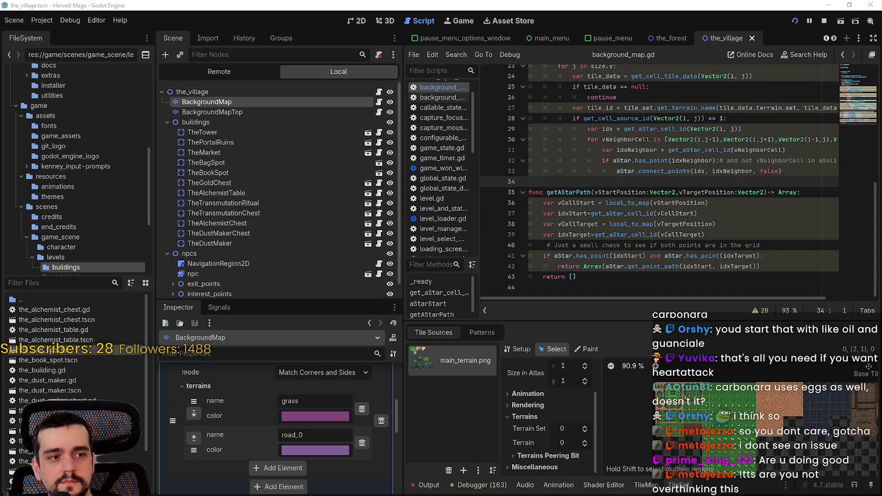
pyautogui.scroll(6, 708, 144)
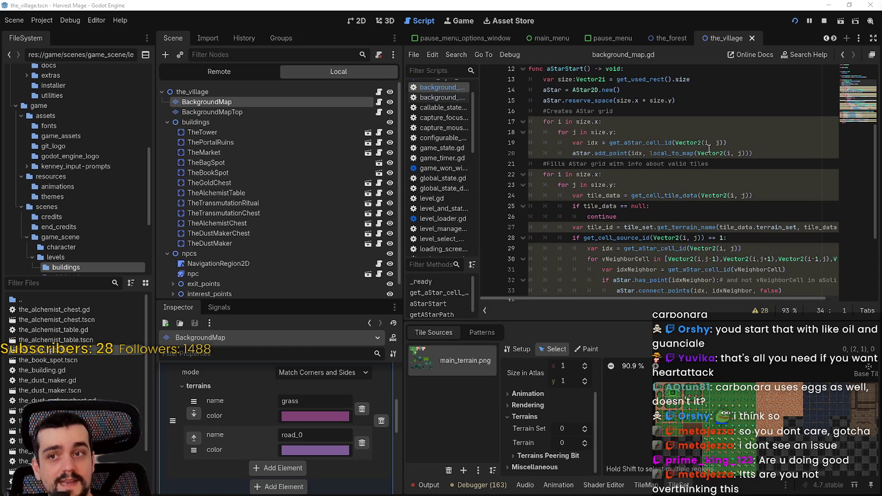
pyautogui.scroll(2, 708, 144)
pyautogui.scroll(-7, 709, 144)
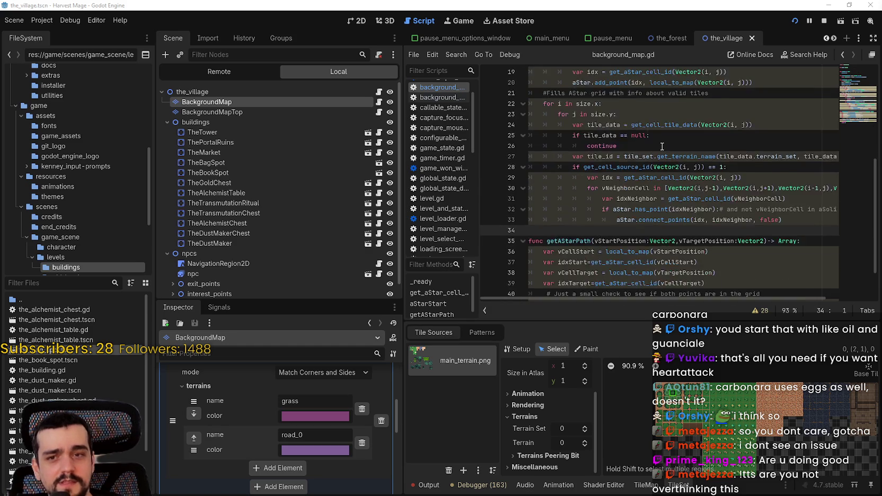
pyautogui.click(686, 288)
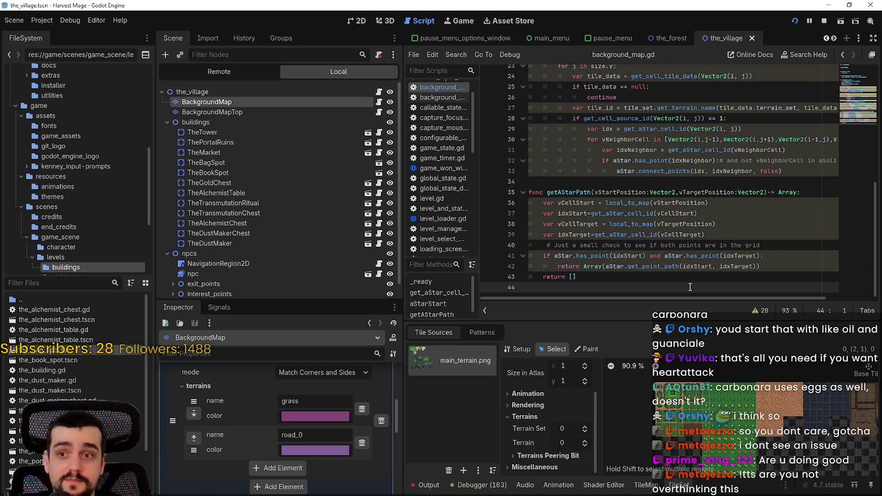
pyautogui.hotkey('ctrl', 's')
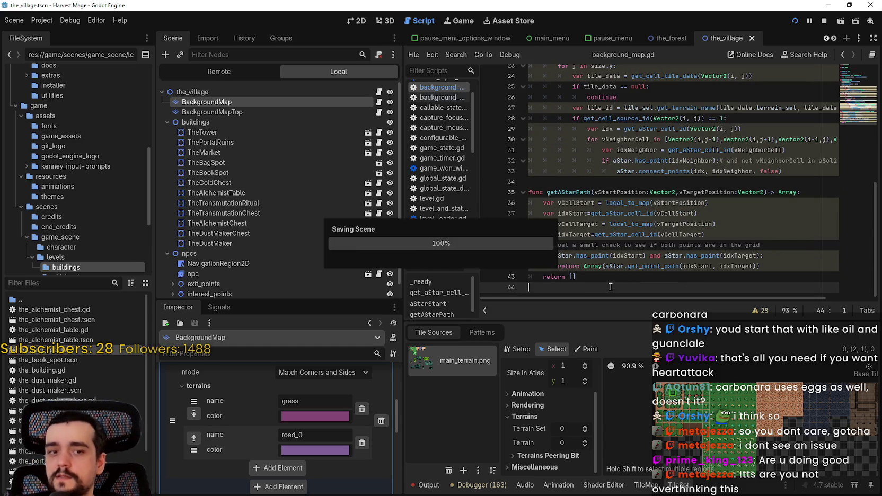
# Step: Recheck the edited lines 16 and 26 and save the project again
pyautogui.moveTo(668, 223)
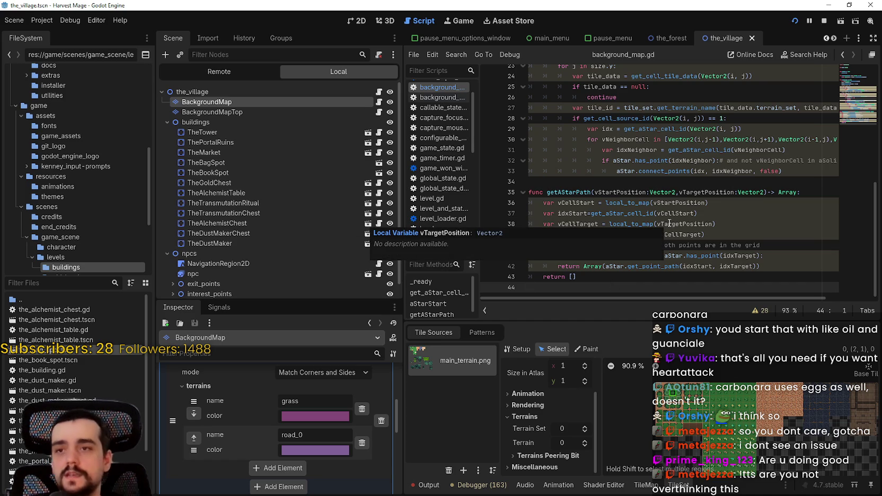
pyautogui.scroll(2, 652, 201)
pyautogui.click(634, 152)
pyautogui.scroll(4, 639, 159)
pyautogui.click(643, 171)
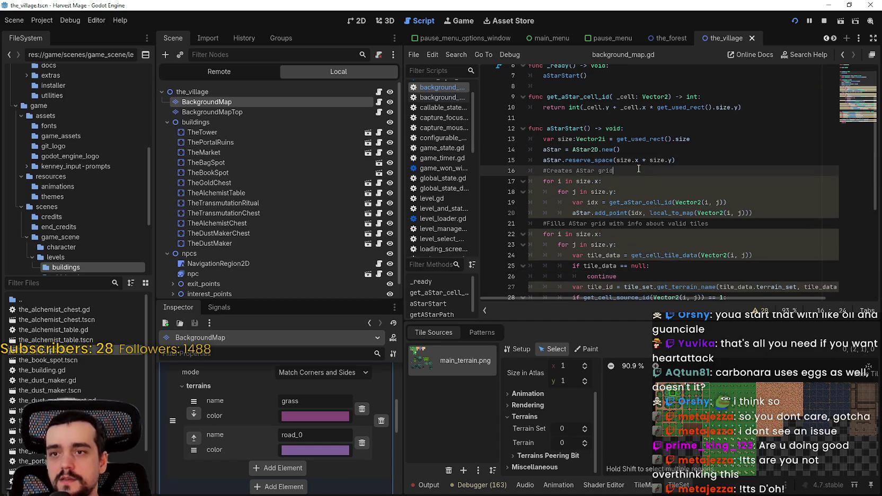
pyautogui.hotkey('ctrl', 's')
# Step: Open the_npc.gd from the npc node's script icon, then minimize the Godot editor
pyautogui.scroll(-3, 643, 171)
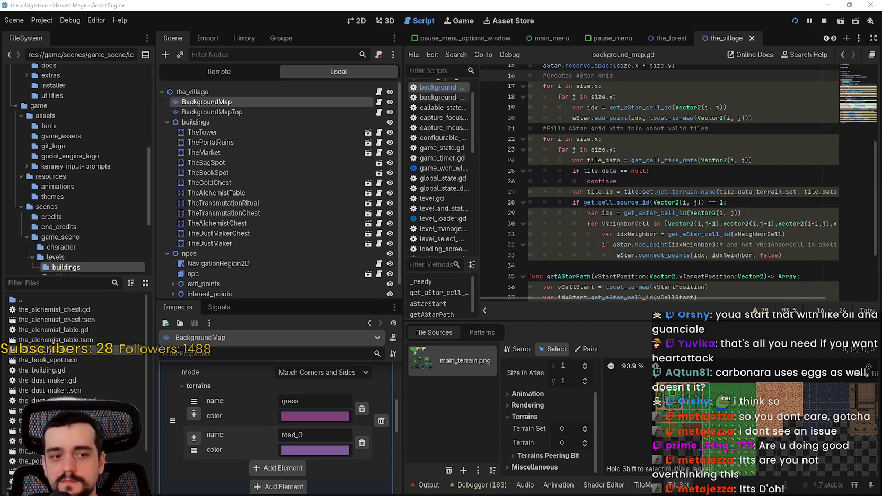
pyautogui.click(617, 180)
pyautogui.scroll(-1, 262, 208)
pyautogui.click(379, 259)
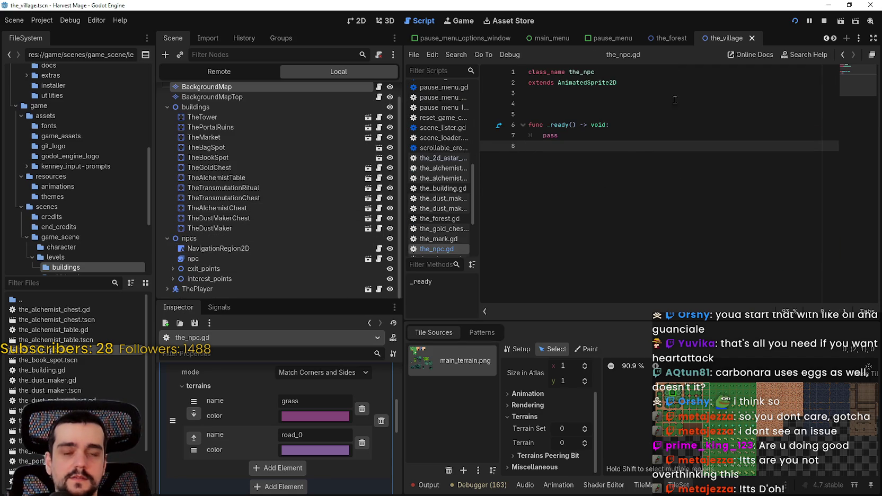
pyautogui.click(829, 4)
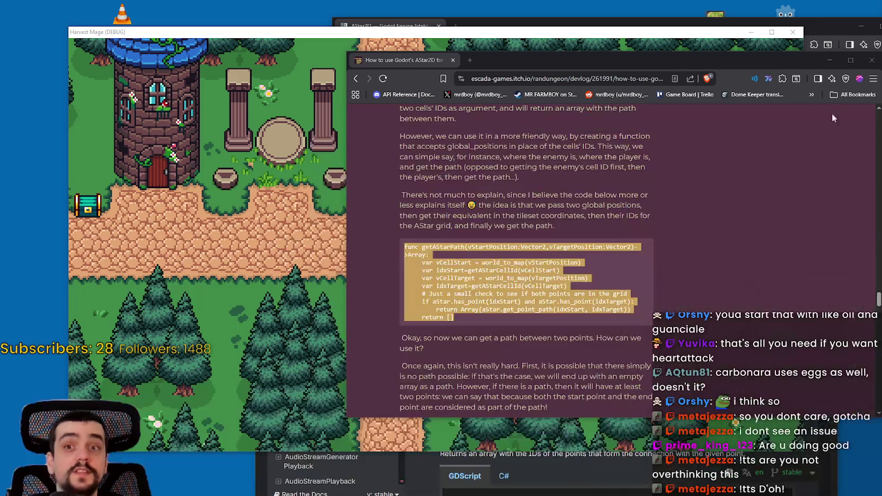
# Step: Close the running Harvest Mage (DEBUG) game window
pyautogui.click(793, 32)
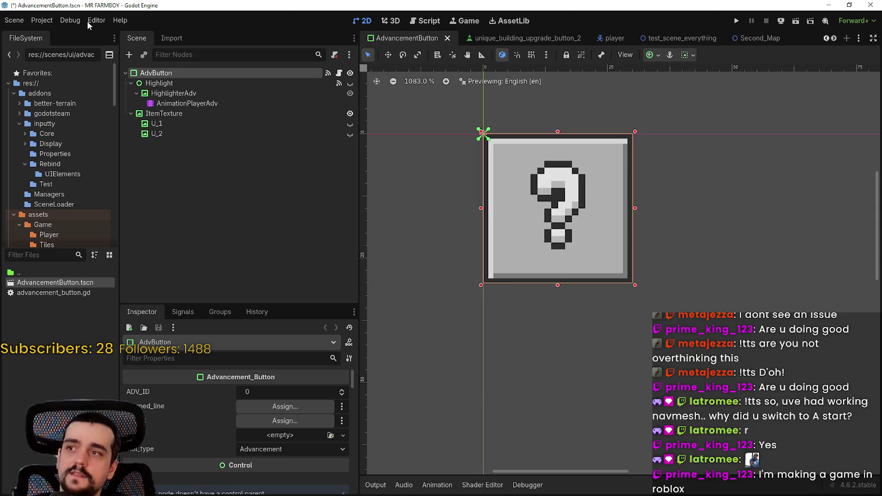
# Step: Filter the MR FARMBOY FileSystem by 'farmer' and open farmer_npc.tscn
pyautogui.click(86, 21)
pyautogui.click(68, 18)
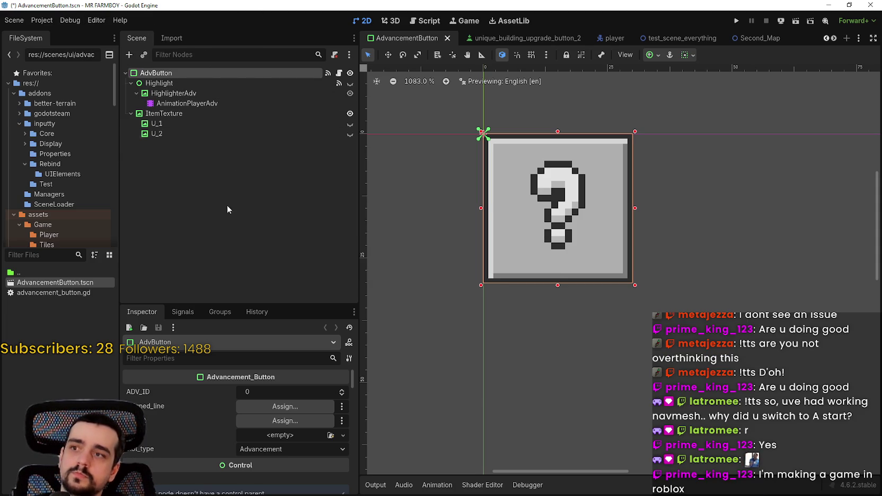
pyautogui.click(42, 258)
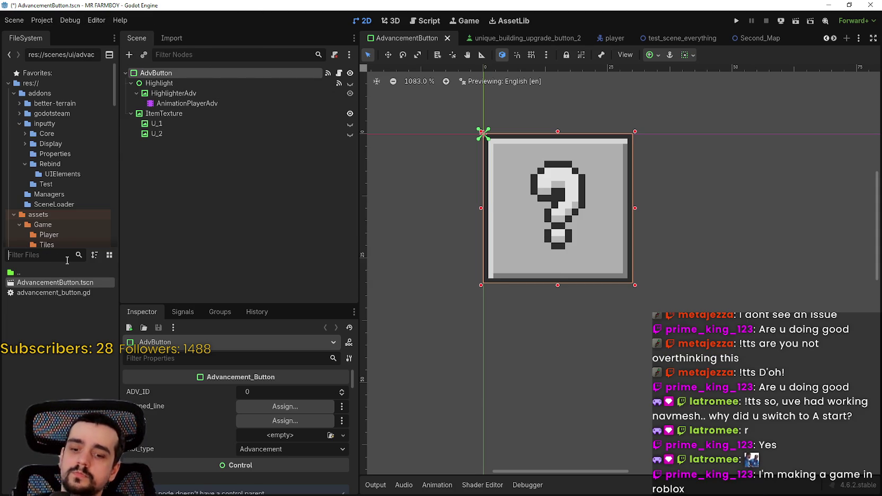
pyautogui.write('farmer_')
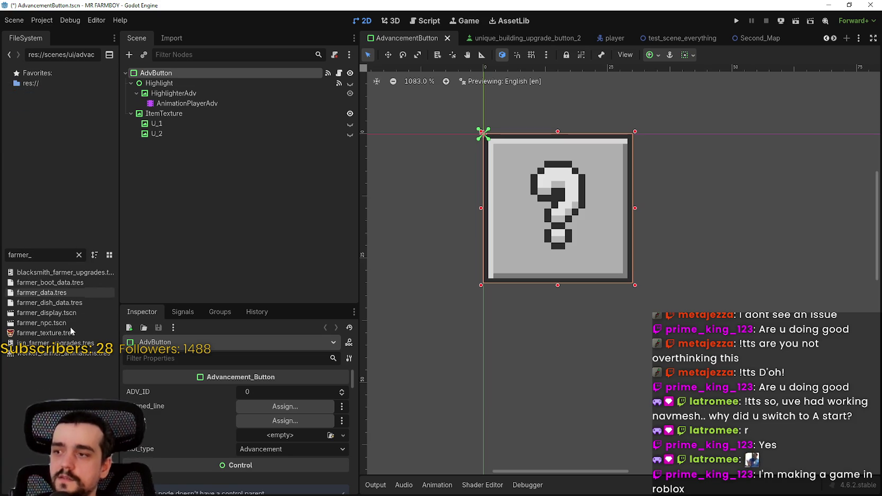
pyautogui.doubleClick(70, 324)
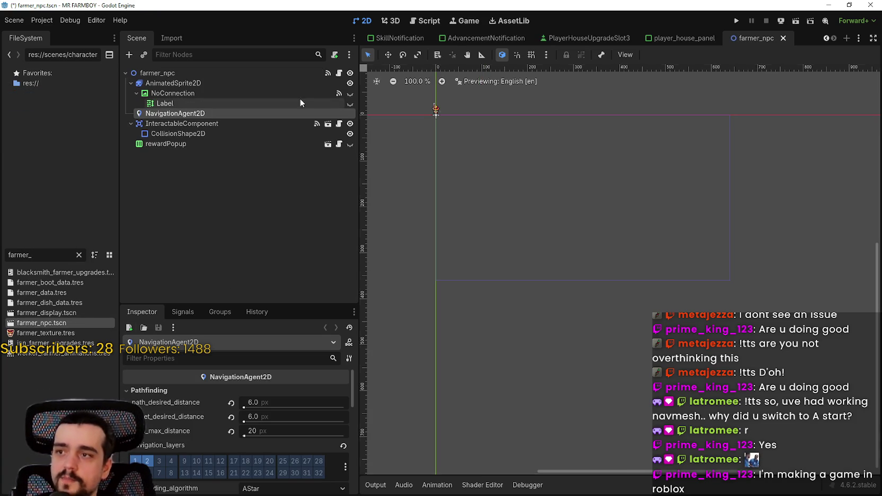
# Step: Switch to the script view and scroll through base_npc.gd using the minimap
pyautogui.scroll(10, 466, 132)
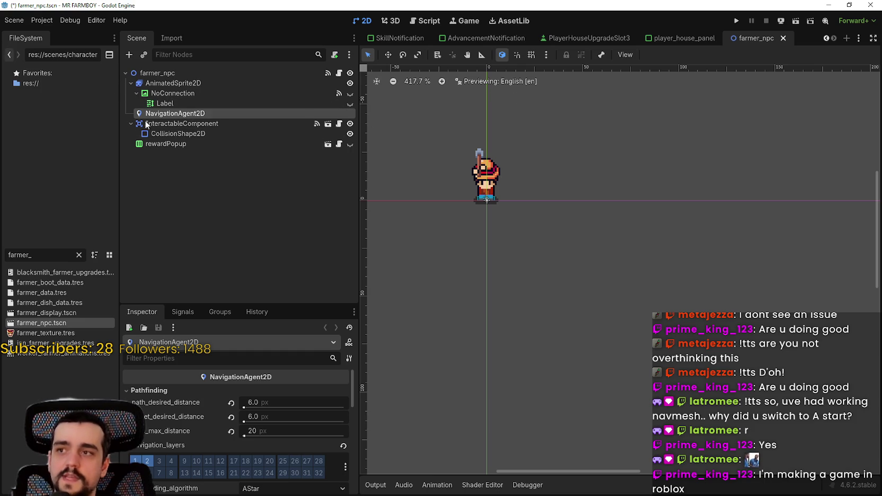
pyautogui.scroll(-4, 462, 192)
pyautogui.scroll(-2, 474, 176)
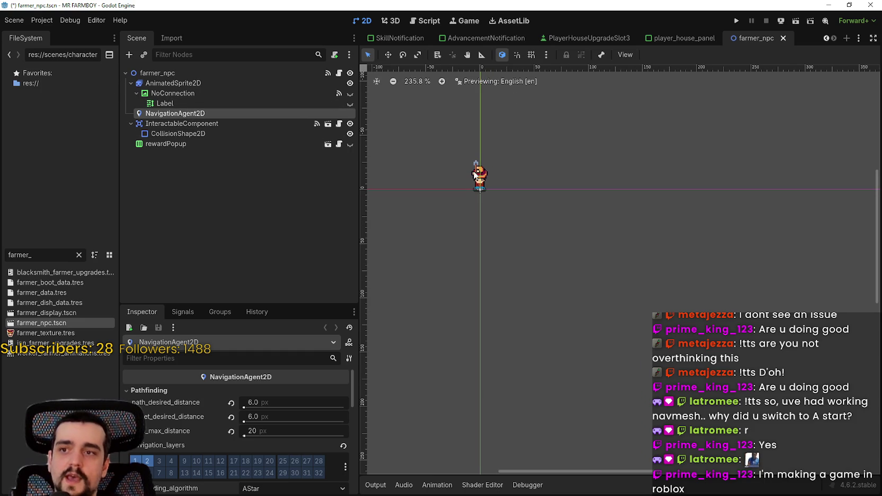
pyautogui.scroll(4, 474, 175)
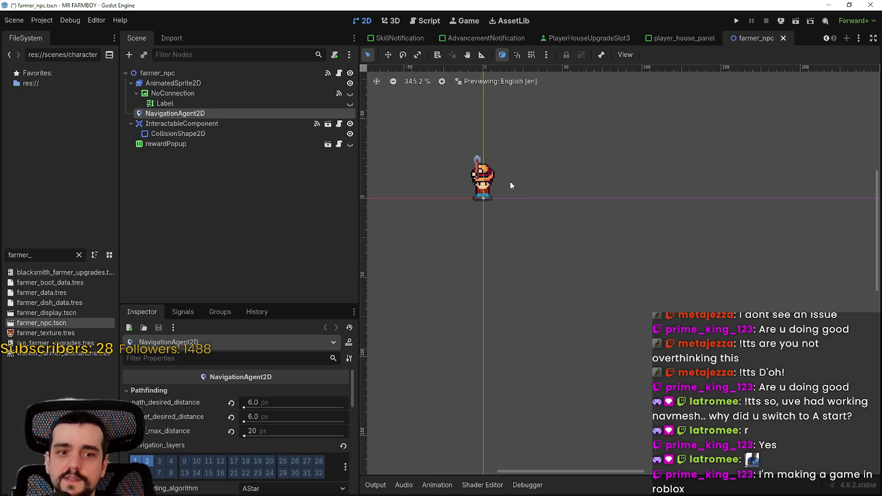
pyautogui.scroll(-1, 507, 174)
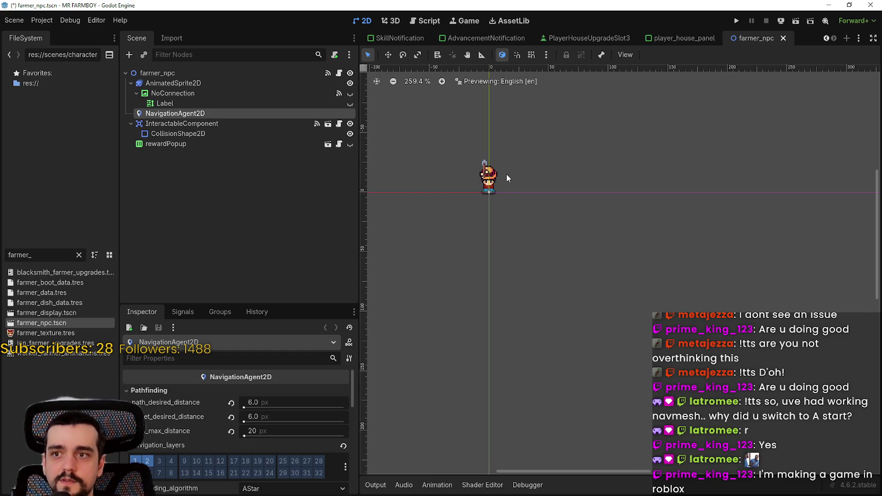
pyautogui.scroll(-4, 504, 172)
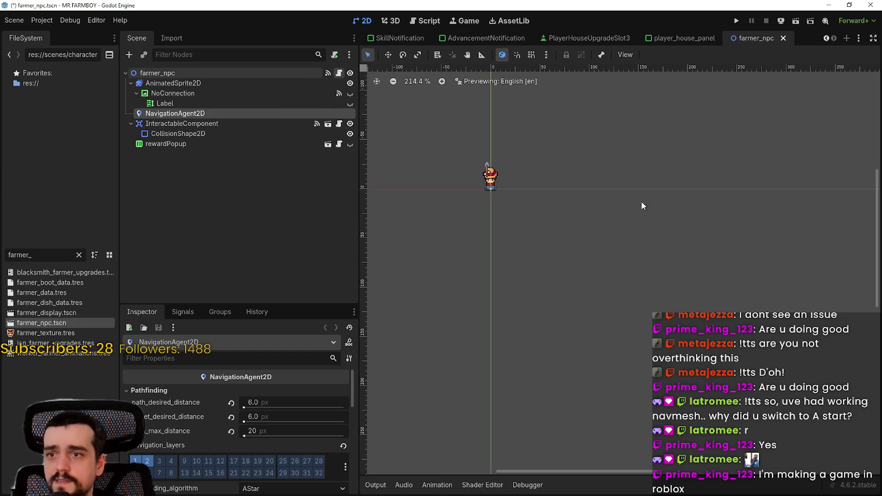
pyautogui.hotkey('ctrl', 'F3')
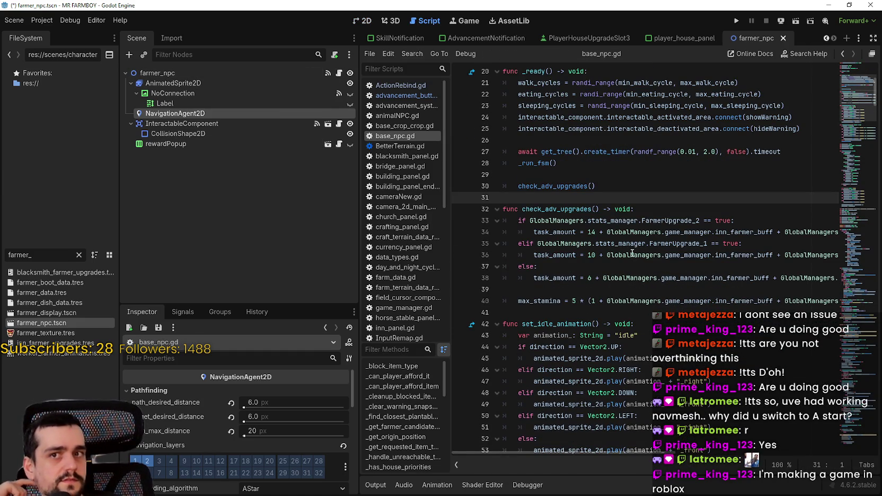
pyautogui.scroll(-4, 608, 234)
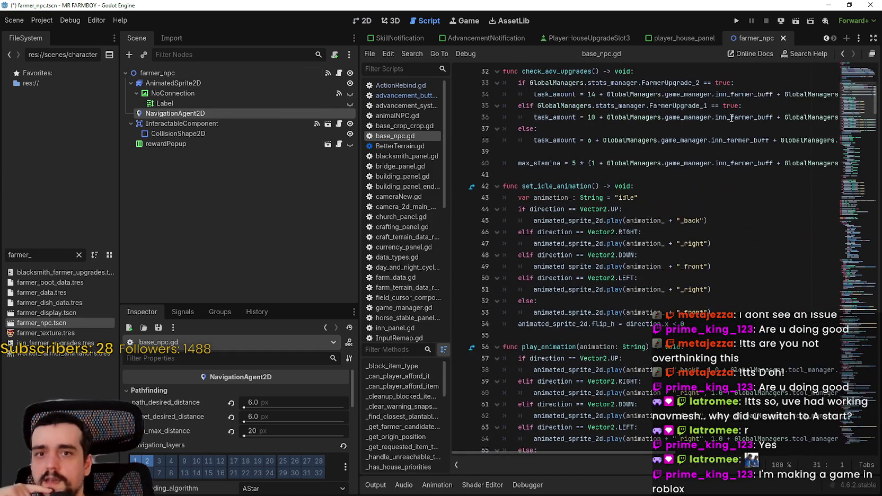
pyautogui.click(848, 80)
pyautogui.moveTo(846, 85); pyautogui.dragTo(838, 239)
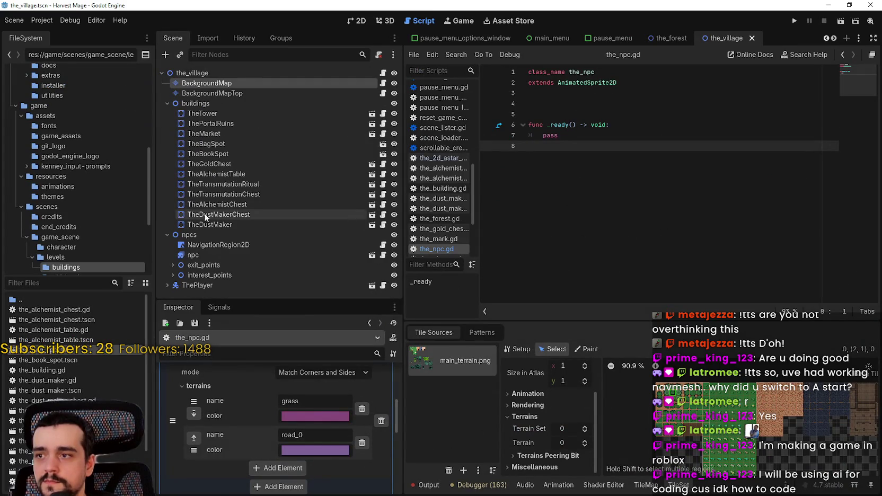
# Step: Select the npc and hide the NavigationRegion2D navigation mesh overlay in the 2D view
pyautogui.click(269, 254)
pyautogui.click(344, 20)
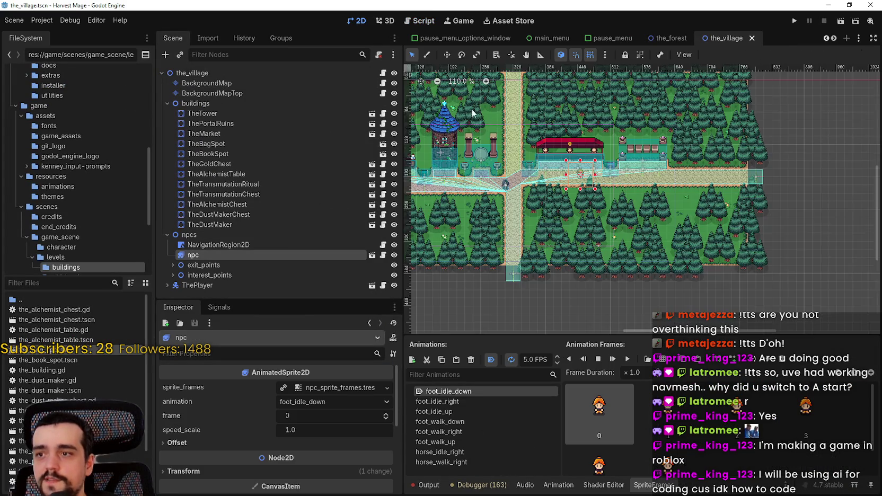
pyautogui.scroll(5, 589, 202)
pyautogui.scroll(-2, 590, 202)
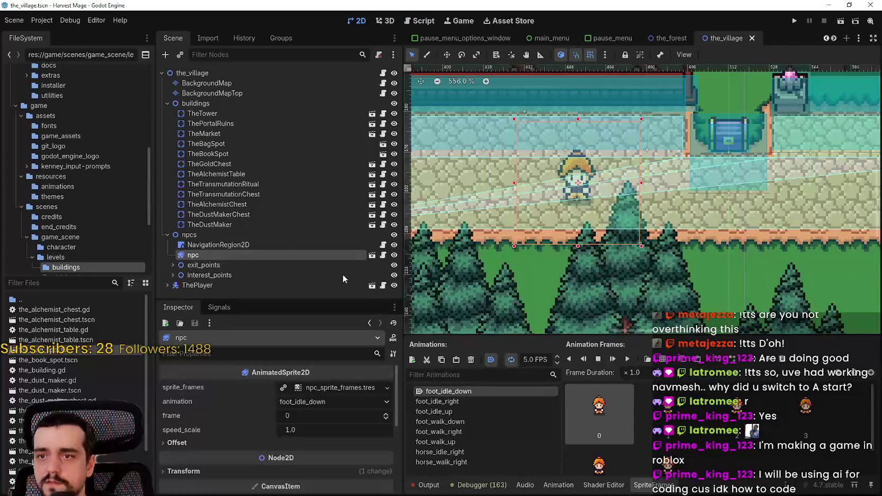
pyautogui.click(394, 245)
# Step: Look around the npc on the village map, then save the village scene
pyautogui.scroll(-3, 573, 186)
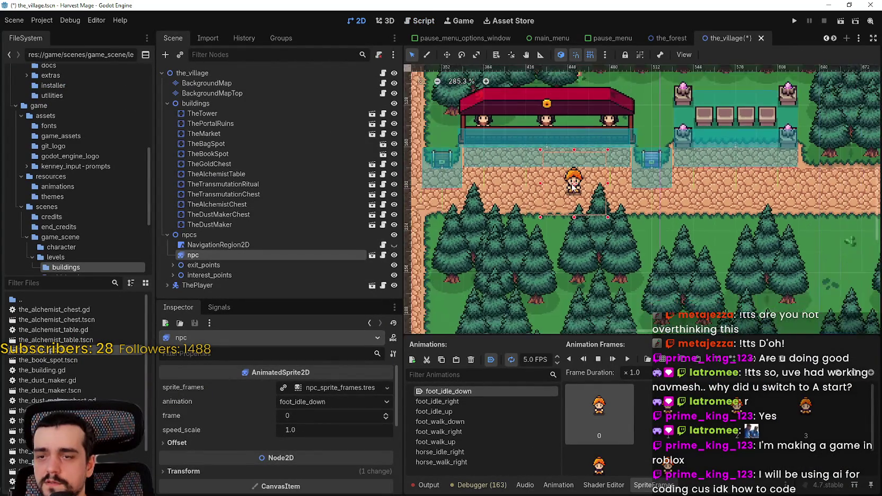
pyautogui.scroll(-1, 604, 187)
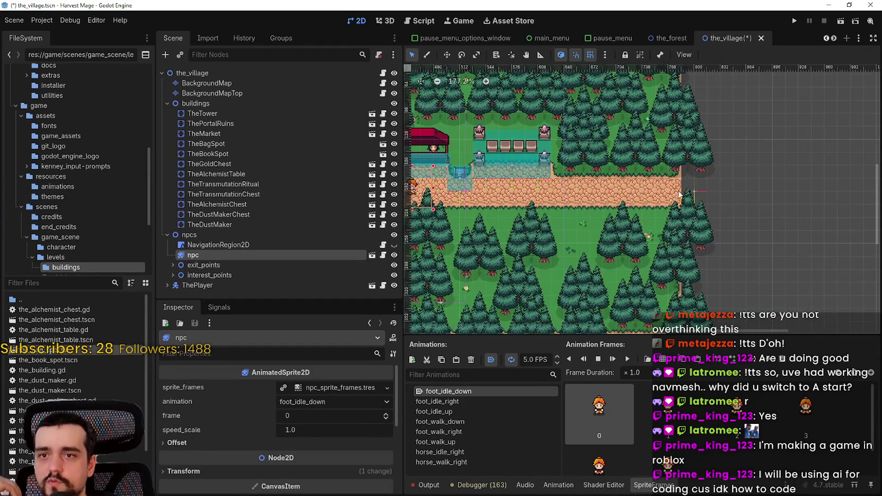
pyautogui.moveTo(686, 176); pyautogui.dragTo(694, 193)
pyautogui.scroll(2, 481, 157)
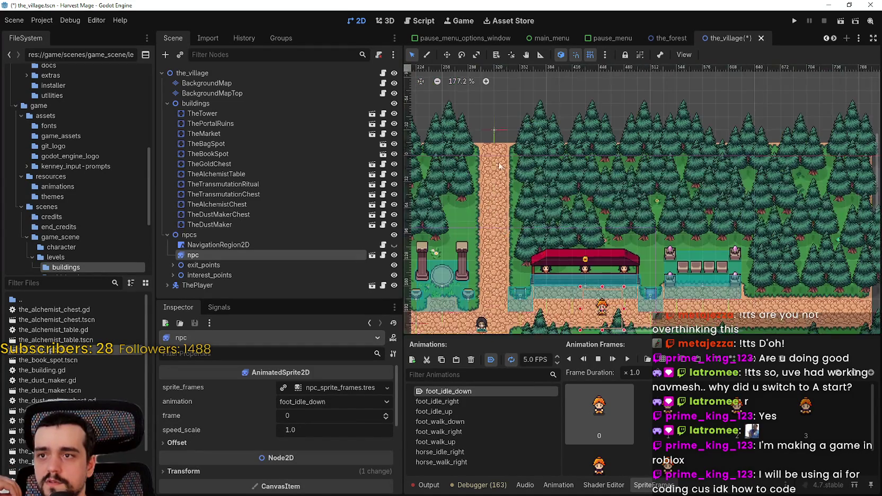
pyautogui.scroll(-4, 563, 217)
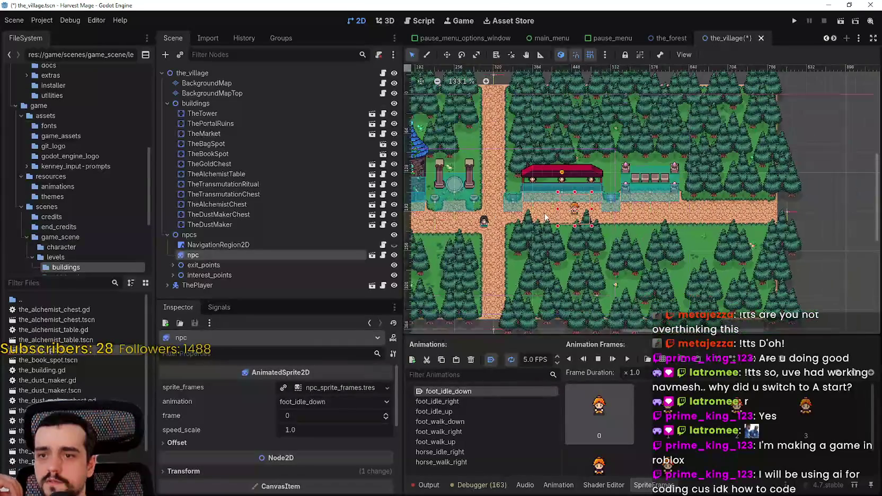
pyautogui.scroll(3, 538, 212)
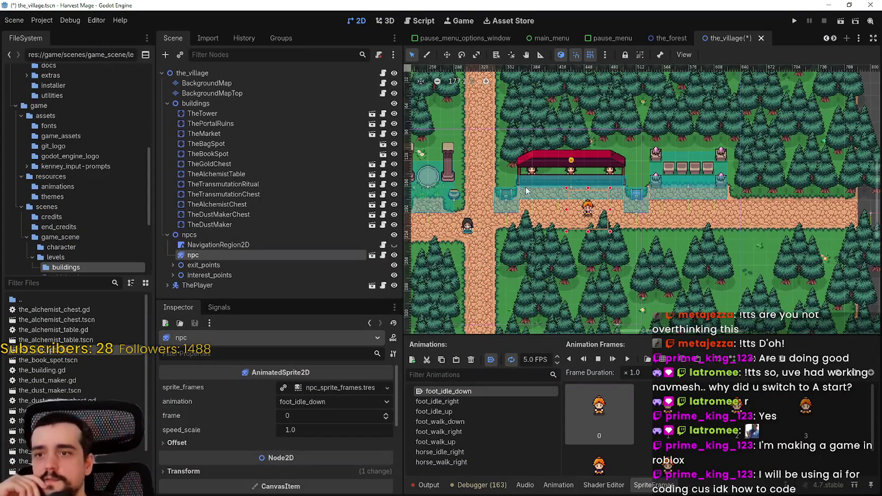
pyautogui.scroll(-3, 570, 161)
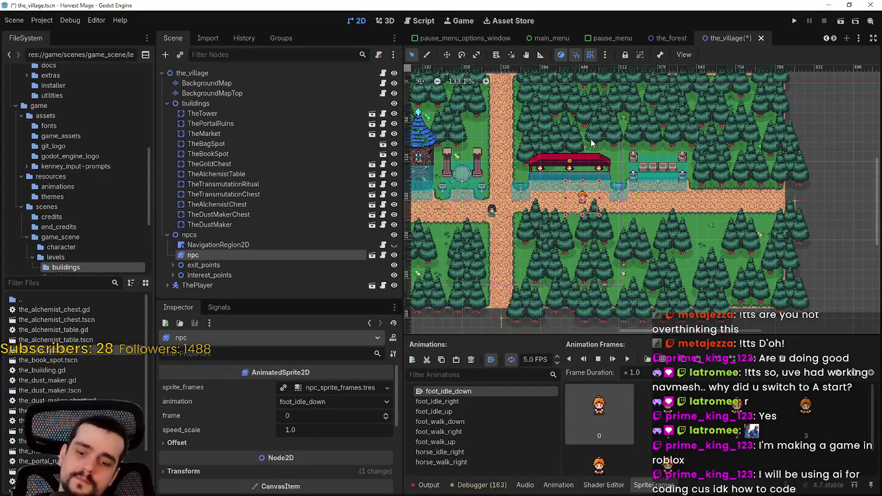
pyautogui.hotkey('ctrl', 's')
# Step: Bring up the npc's base_npc.gd script and scroll through its code
pyautogui.click(383, 255)
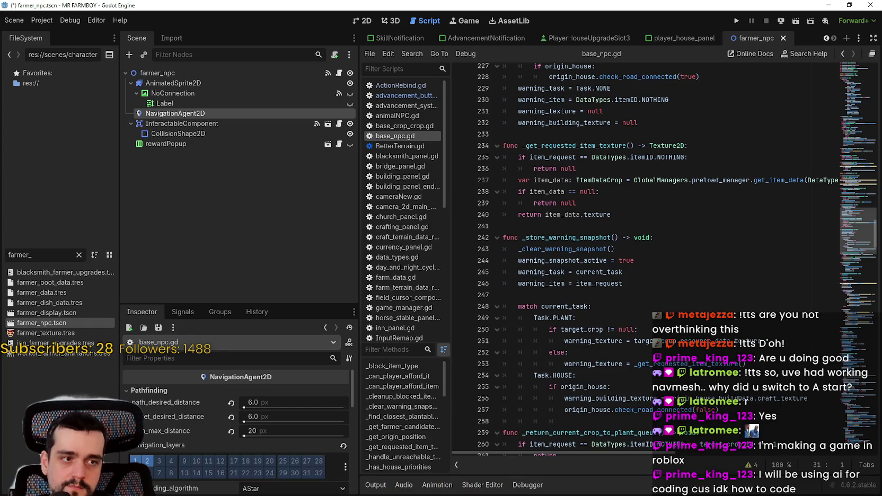
pyautogui.click(597, 214)
pyautogui.scroll(-3, 768, 222)
pyautogui.moveTo(856, 238)
pyautogui.mouseDown()
pyautogui.moveTo(840, 397)
pyautogui.moveTo(848, 419)
pyautogui.mouseUp()
# Step: Replace the FileSystem filter with 'villager' and open villager_npc.gd
pyautogui.hotkey('ctrl', 'a')
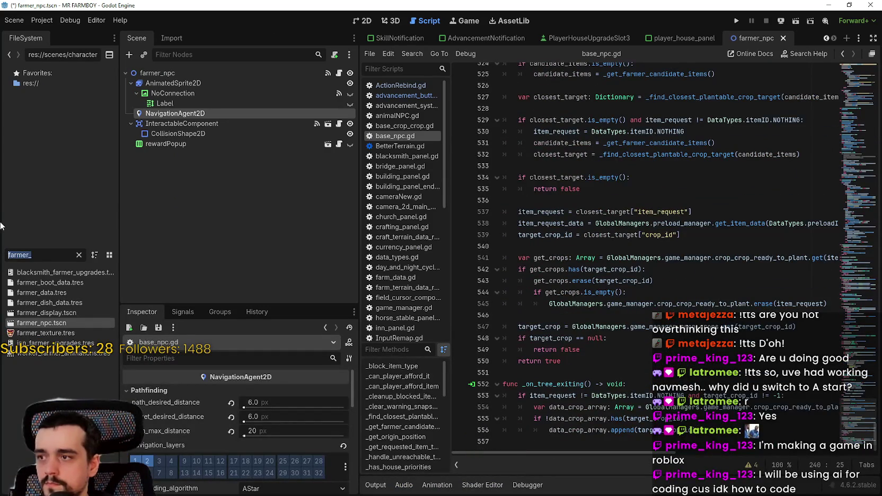
pyautogui.press('BackSpace')
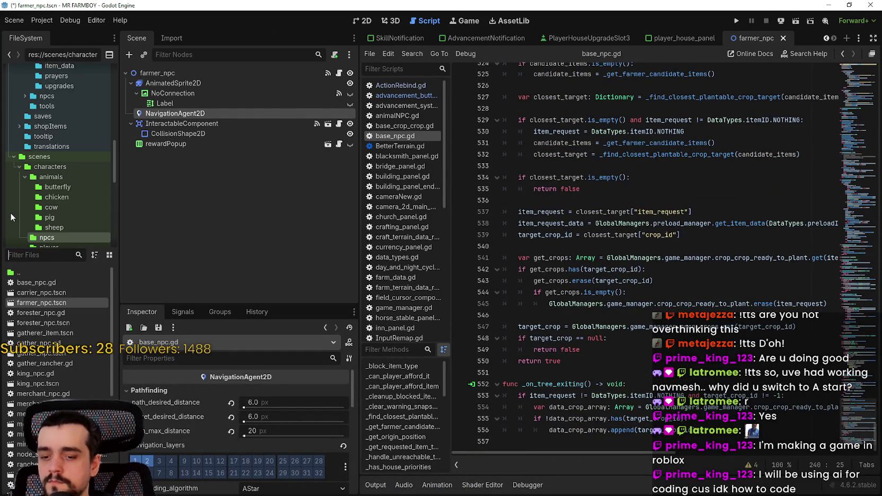
pyautogui.write('villager')
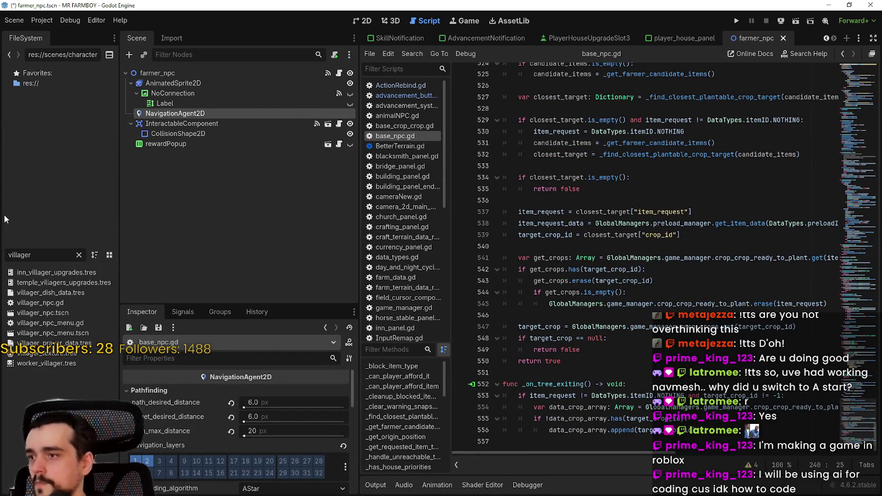
pyautogui.doubleClick(50, 303)
# Step: Select villager_npc.gd's code below its header, then select the_npc.gd's placeholder code
pyautogui.scroll(-2, 803, 256)
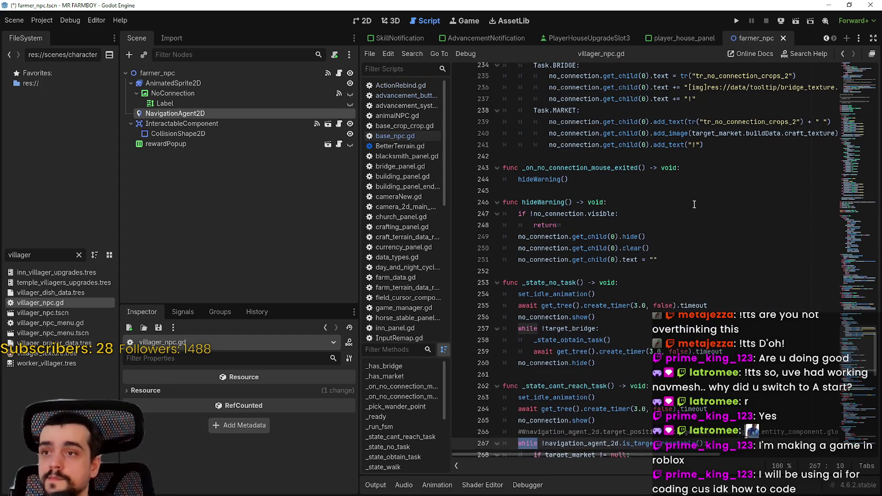
pyautogui.scroll(-10, 803, 256)
pyautogui.moveTo(549, 454)
pyautogui.mouseDown()
pyautogui.moveTo(646, 455)
pyautogui.moveTo(548, 454)
pyautogui.mouseUp()
pyautogui.moveTo(615, 444)
pyautogui.mouseDown()
pyautogui.moveTo(416, 2)
pyautogui.moveTo(447, 85)
pyautogui.moveTo(498, 71)
pyautogui.moveTo(495, 101)
pyautogui.mouseUp()
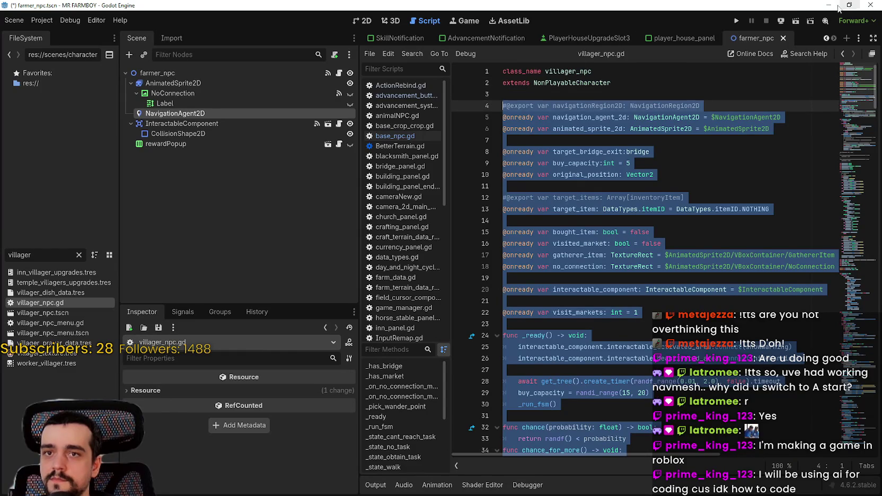
pyautogui.click(828, 5)
pyautogui.hotkey('shift', 'Up')
pyautogui.hotkey('shift', 'Up')
pyautogui.hotkey('shift', 'Up')
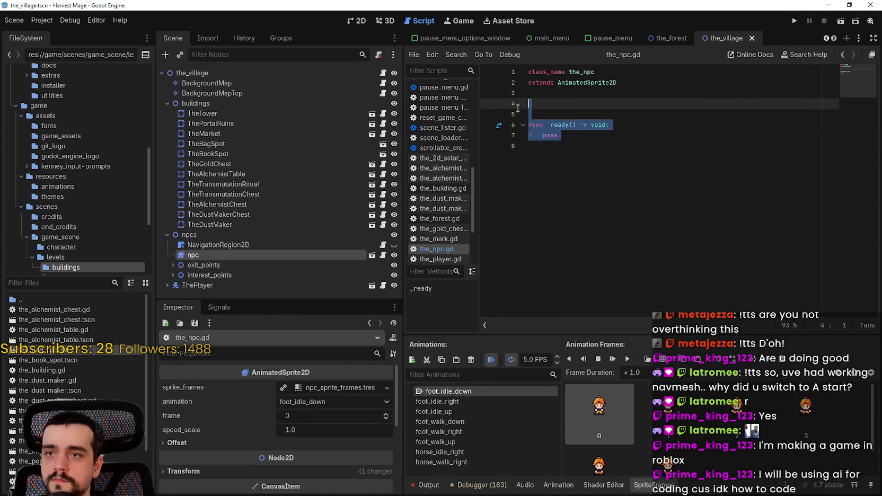
# Step: Paste the villager code into the_npc.gd and delete everything after _state_obtain_task
pyautogui.hotkey('ctrl', 'v')
pyautogui.scroll(10, 666, 253)
pyautogui.scroll(-10, 699, 270)
pyautogui.moveTo(733, 289)
pyautogui.mouseDown()
pyautogui.moveTo(659, 218)
pyautogui.moveTo(652, 66)
pyautogui.moveTo(650, 212)
pyautogui.moveTo(574, 209)
pyautogui.moveTo(528, 195)
pyautogui.moveTo(535, 190)
pyautogui.mouseUp()
pyautogui.press('BackSpace')
pyautogui.scroll(4, 558, 195)
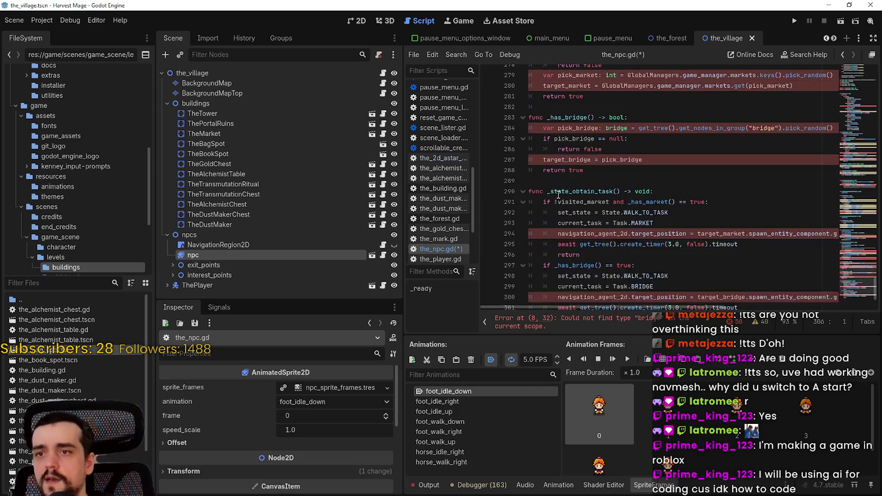
pyautogui.scroll(-1, 562, 199)
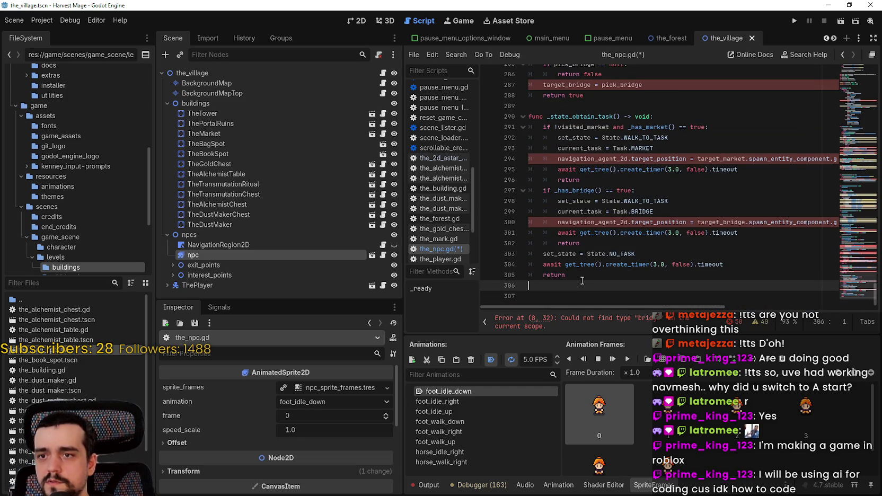
pyautogui.doubleClick(647, 201)
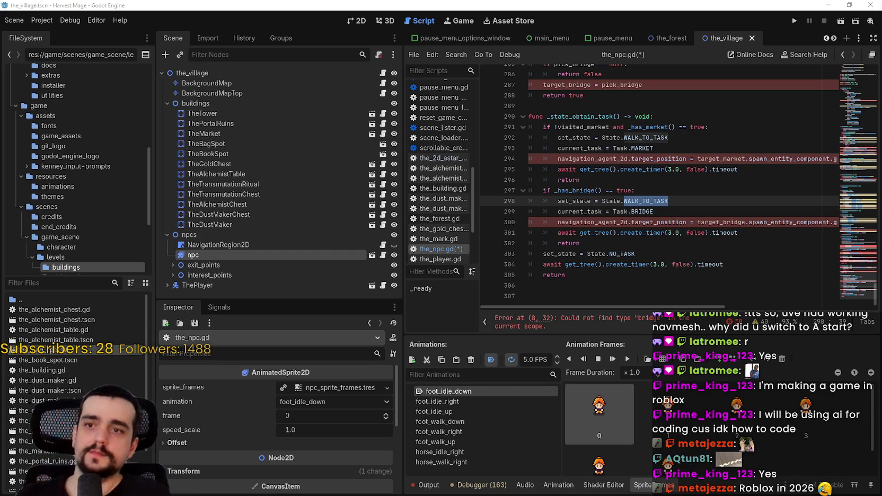
# Step: Delete everything after _pick_wander_point in the_npc.gd, then Alt+Tab to MR FARMBOY
pyautogui.scroll(-3, 616, 159)
pyautogui.scroll(3, 616, 159)
pyautogui.click(617, 159)
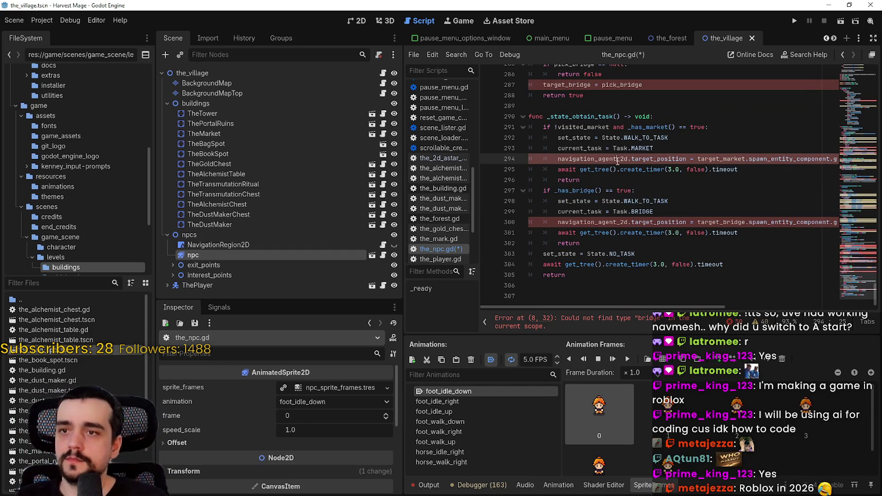
pyautogui.click(610, 278)
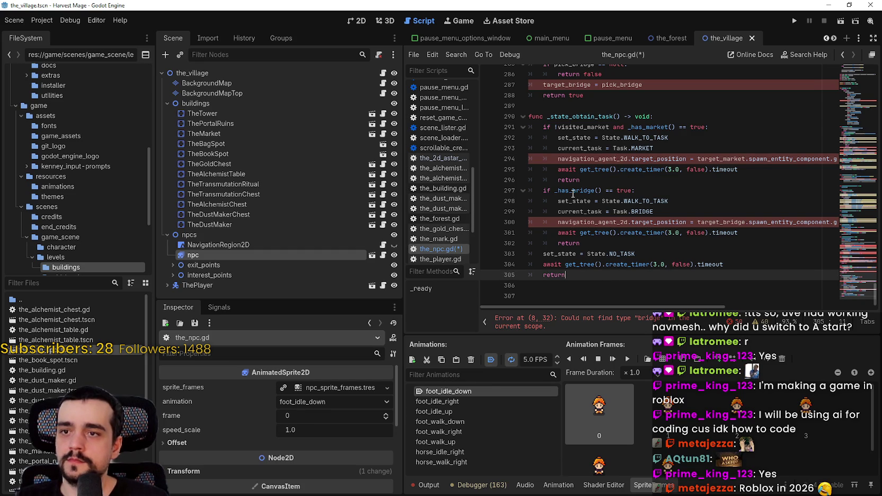
pyautogui.moveTo(604, 286)
pyautogui.mouseDown()
pyautogui.moveTo(643, 201)
pyautogui.moveTo(562, 135)
pyautogui.moveTo(564, 62)
pyautogui.moveTo(578, 95)
pyautogui.moveTo(587, 219)
pyautogui.moveTo(580, 64)
pyautogui.moveTo(592, 224)
pyautogui.moveTo(582, 66)
pyautogui.moveTo(588, 253)
pyautogui.moveTo(590, 242)
pyautogui.moveTo(628, 260)
pyautogui.moveTo(636, 291)
pyautogui.moveTo(646, 69)
pyautogui.moveTo(661, 271)
pyautogui.mouseUp()
pyautogui.scroll(6, 661, 270)
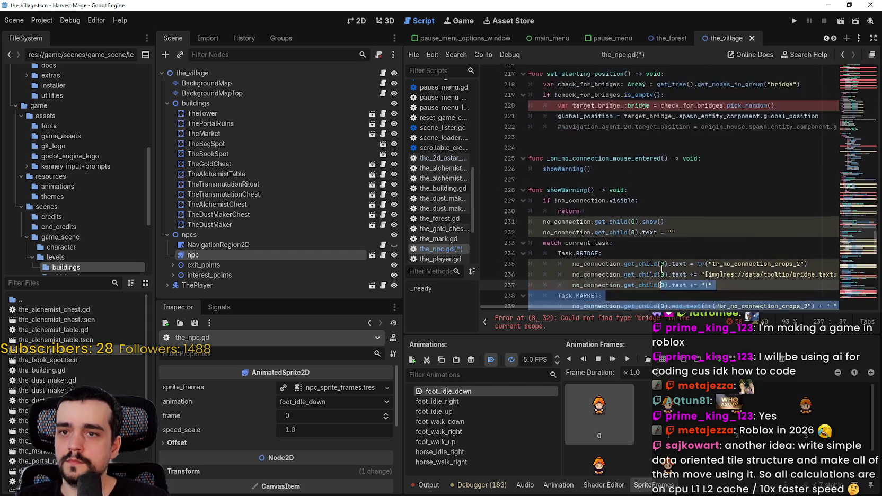
pyautogui.scroll(2, 661, 271)
pyautogui.moveTo(661, 271)
pyautogui.mouseDown()
pyautogui.moveTo(544, 188)
pyautogui.moveTo(553, 189)
pyautogui.mouseUp()
pyautogui.press('Delete')
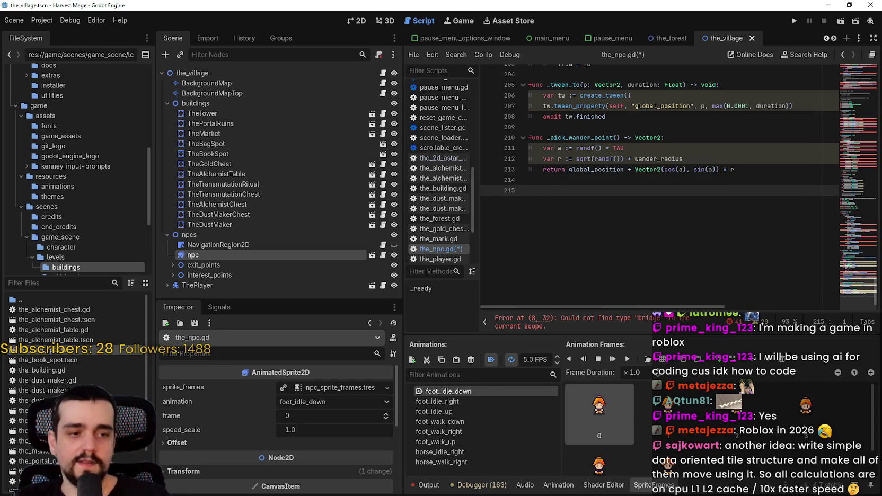
pyautogui.hotkey('alt', 'Tab')
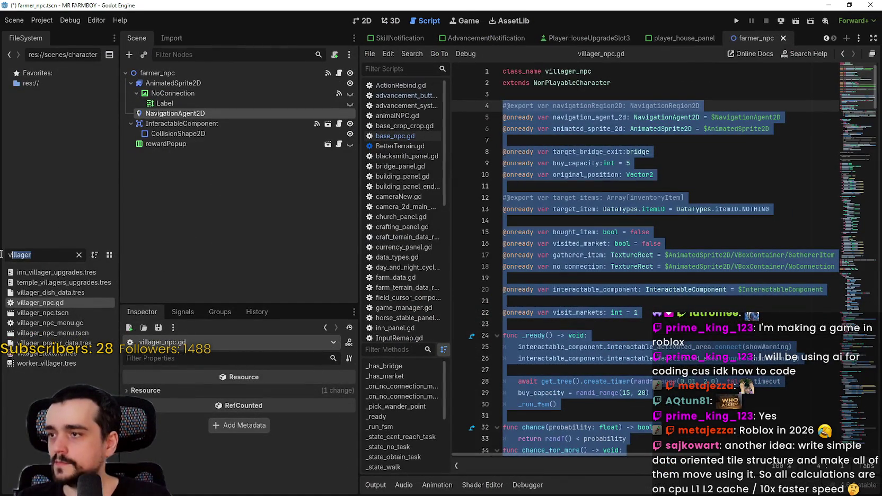
# Step: Filter FileSystem by 'chick' and open chicken.tscn's animalNPC.gd script
pyautogui.hotkey('ctrl', 'a')
pyautogui.write('chick')
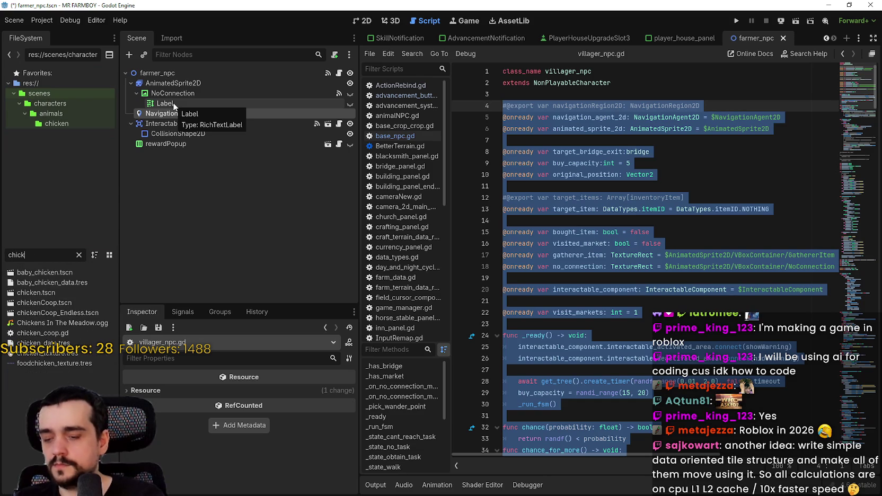
pyautogui.doubleClick(50, 292)
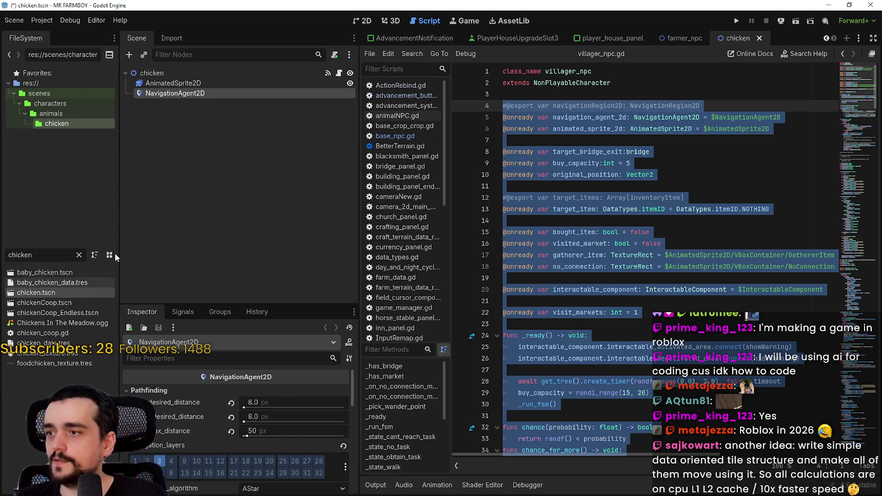
pyautogui.click(339, 73)
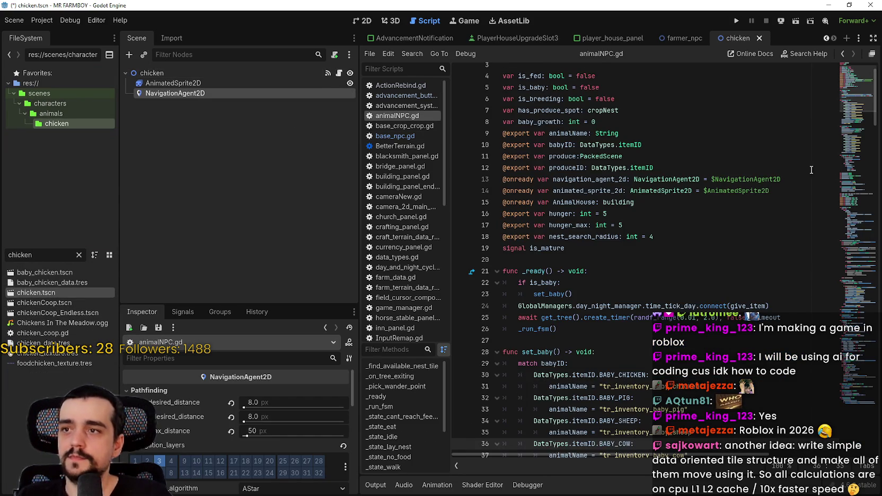
# Step: Select animalNPC.gd's code from line 3 down, then the_npc.gd's code from line 3 to the end
pyautogui.moveTo(850, 96); pyautogui.dragTo(851, 408)
pyautogui.scroll(-2, 827, 434)
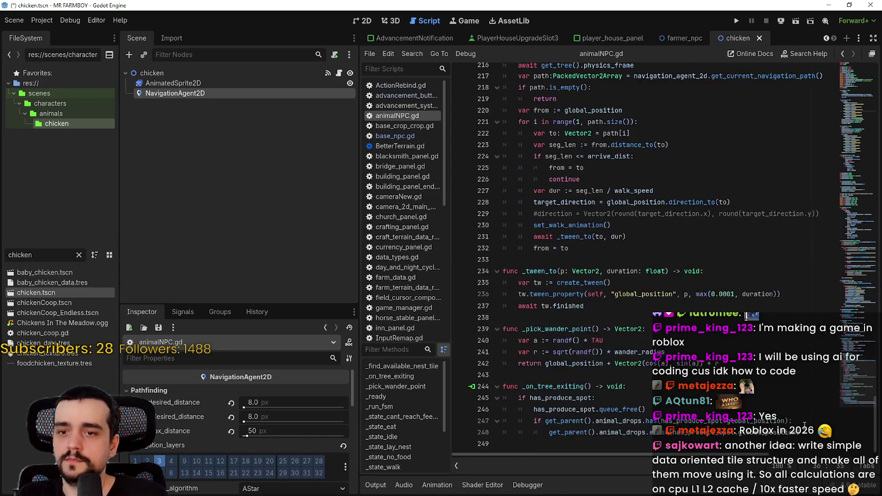
pyautogui.moveTo(812, 440)
pyautogui.mouseDown()
pyautogui.moveTo(530, 159)
pyautogui.moveTo(461, 2)
pyautogui.moveTo(504, 148)
pyautogui.moveTo(502, 95)
pyautogui.mouseUp()
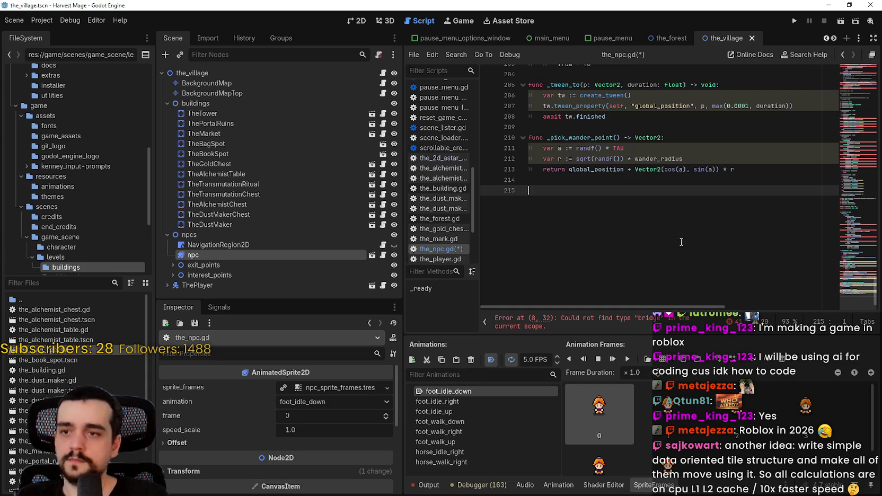
pyautogui.moveTo(681, 242)
pyautogui.mouseDown()
pyautogui.moveTo(583, 51)
pyautogui.moveTo(556, 53)
pyautogui.moveTo(540, 69)
pyautogui.moveTo(538, 96)
pyautogui.mouseUp()
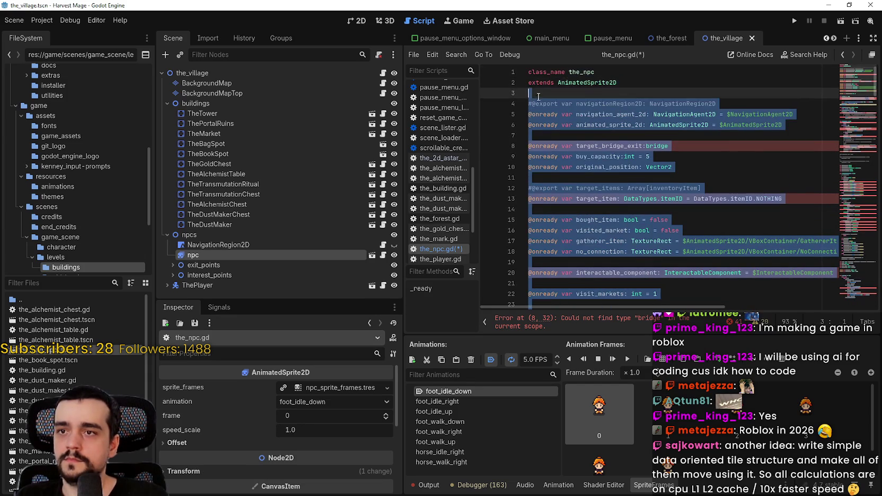
# Step: Paste the animal NPC code into the_npc.gd and delete the _on_tree_exiting function
pyautogui.hotkey('ctrl', 'v')
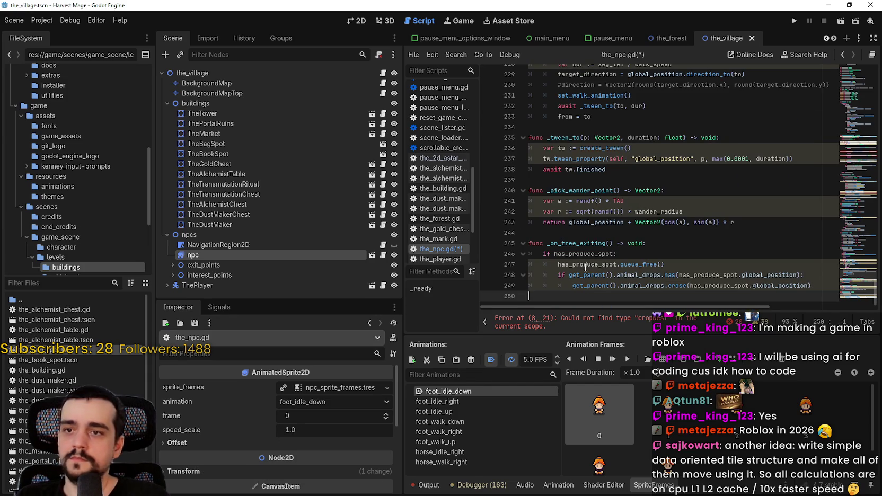
pyautogui.moveTo(580, 295)
pyautogui.mouseDown()
pyautogui.moveTo(551, 245)
pyautogui.moveTo(534, 236)
pyautogui.mouseUp()
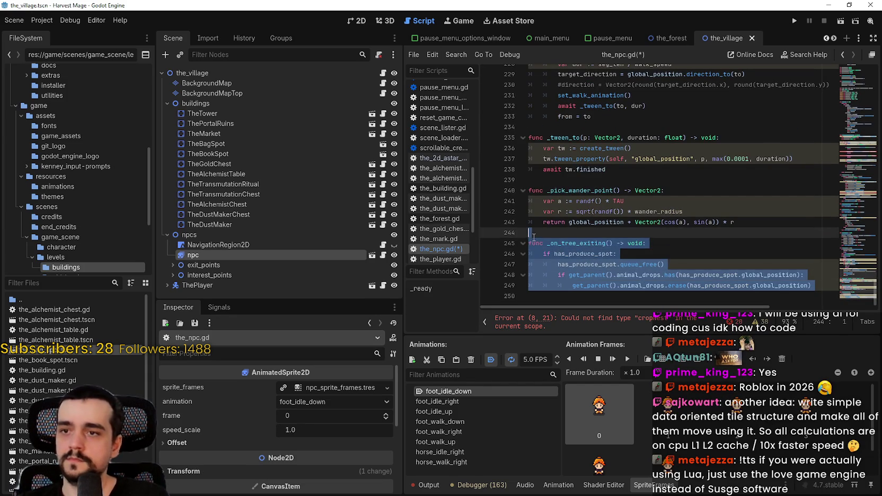
pyautogui.press('Delete')
pyautogui.scroll(3, 556, 212)
pyautogui.click(558, 243)
pyautogui.scroll(2, 576, 248)
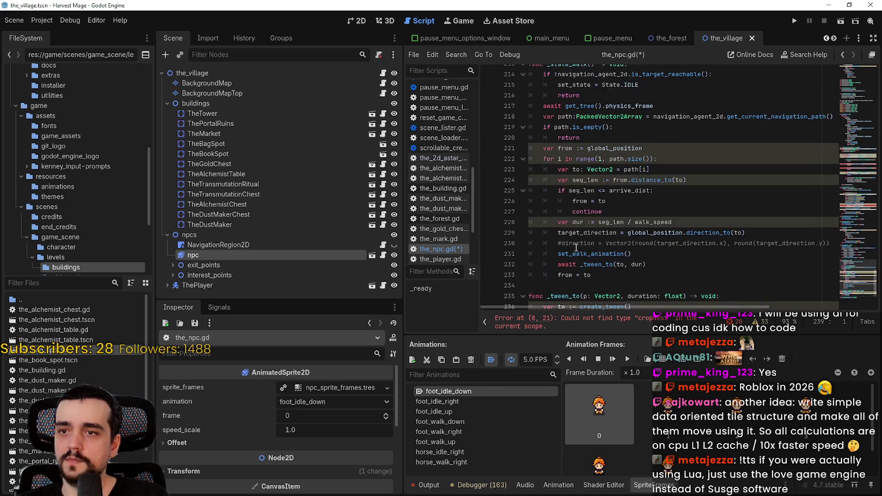
pyautogui.scroll(6, 576, 247)
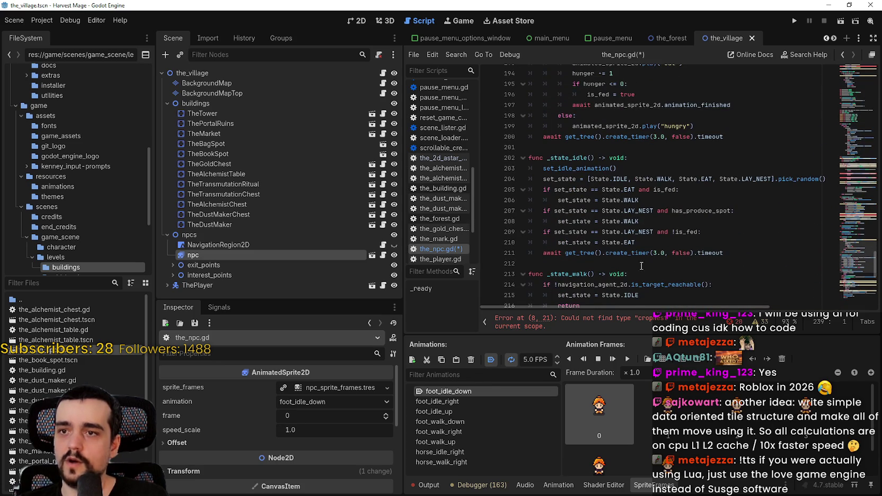
# Step: Delete the _state_eat and _state_no_food functions
pyautogui.click(735, 254)
pyautogui.scroll(2, 732, 251)
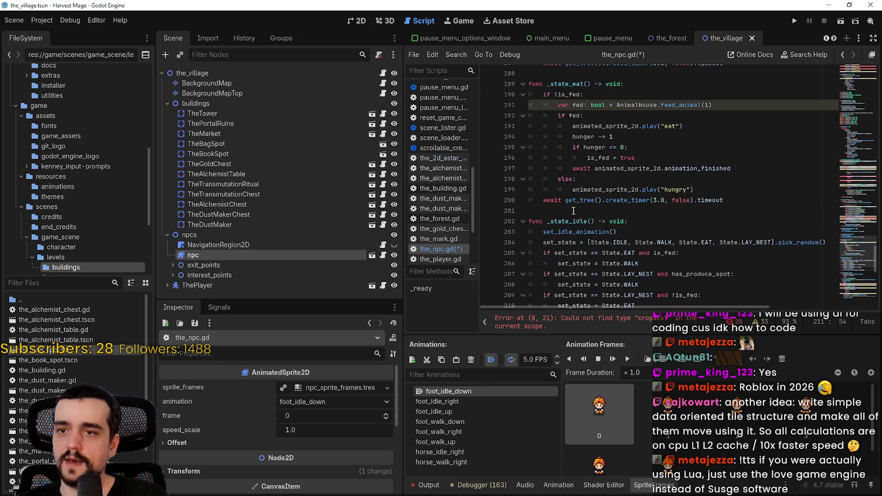
pyautogui.click(599, 210)
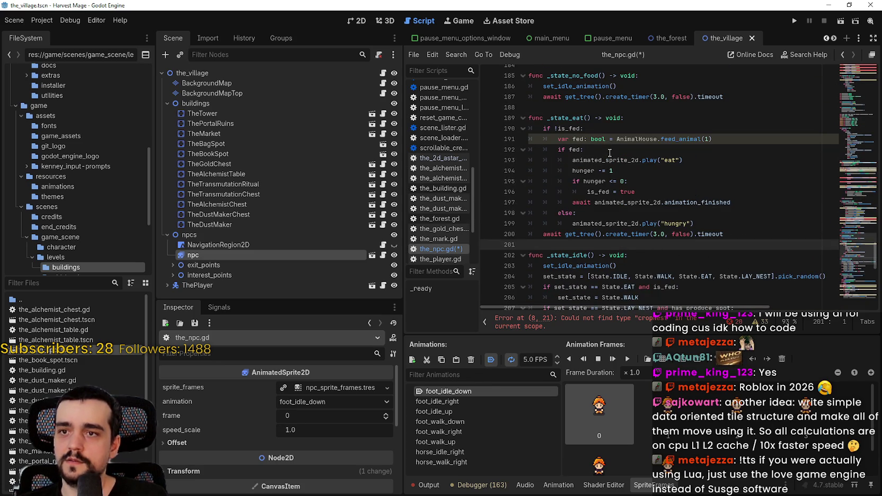
pyautogui.scroll(2, 628, 243)
pyautogui.moveTo(576, 273)
pyautogui.mouseDown()
pyautogui.moveTo(535, 233)
pyautogui.moveTo(530, 139)
pyautogui.mouseUp()
pyautogui.press('BackSpace')
pyautogui.scroll(2, 570, 184)
pyautogui.moveTo(547, 204); pyautogui.dragTo(520, 120)
pyautogui.press('BackSpace')
# Step: Delete the _find_available_nest_tile and _state_lay_nest functions
pyautogui.scroll(3, 562, 223)
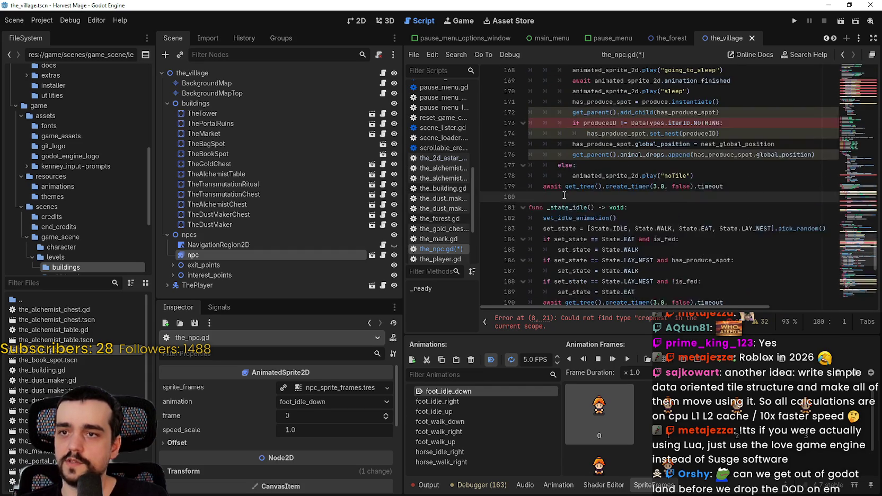
pyautogui.scroll(5, 663, 229)
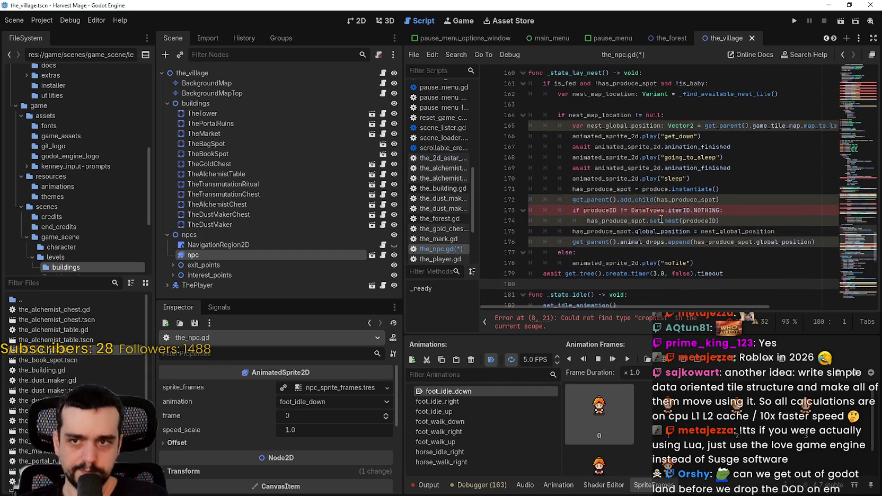
pyautogui.scroll(-3, 559, 232)
pyautogui.moveTo(552, 255)
pyautogui.mouseDown()
pyautogui.moveTo(551, 214)
pyautogui.moveTo(560, 216)
pyautogui.moveTo(538, 191)
pyautogui.mouseUp()
pyautogui.scroll(5, 551, 215)
pyautogui.scroll(6, 601, 202)
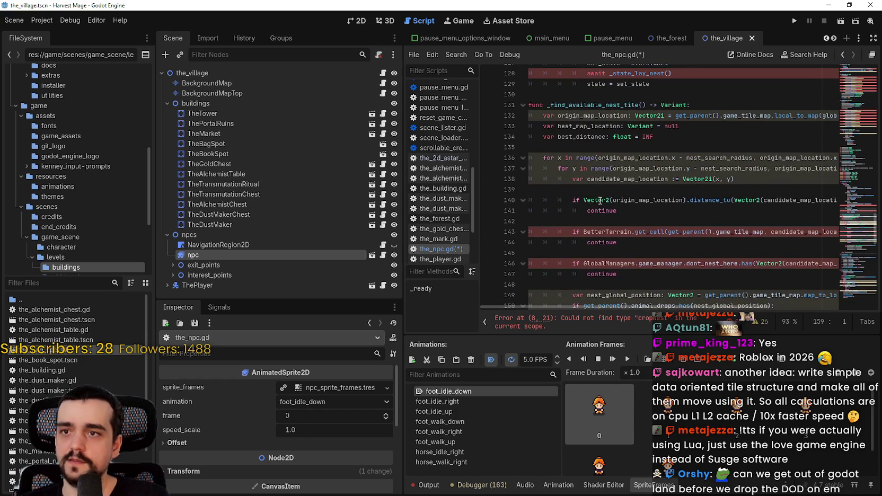
pyautogui.scroll(-4, 599, 201)
pyautogui.moveTo(570, 263)
pyautogui.mouseDown()
pyautogui.moveTo(586, 236)
pyautogui.moveTo(581, 159)
pyautogui.moveTo(578, 175)
pyautogui.moveTo(529, 157)
pyautogui.mouseUp()
pyautogui.scroll(3, 586, 236)
pyautogui.scroll(3, 585, 222)
pyautogui.press('BackSpace')
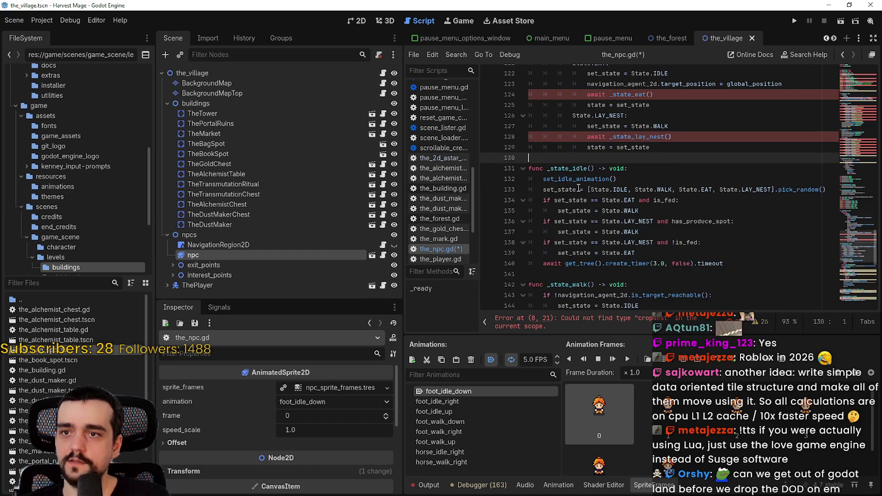
# Step: Remove the State.LAY_NEST and State.EAT branches from _run_fsm's match
pyautogui.scroll(3, 641, 227)
pyautogui.scroll(1, 642, 227)
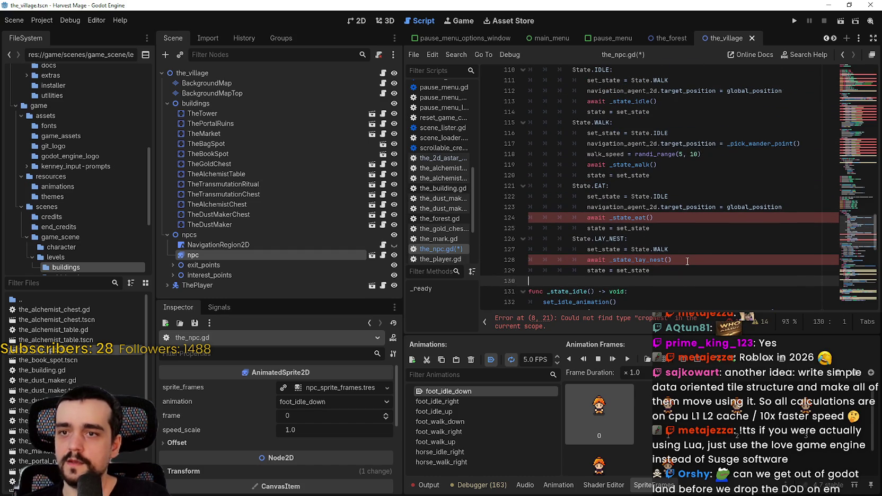
pyautogui.moveTo(686, 270); pyautogui.dragTo(529, 238)
pyautogui.press('BackSpace')
pyautogui.click(683, 229)
pyautogui.moveTo(682, 229); pyautogui.dragTo(529, 186)
pyautogui.press('BackSpace')
# Step: Add a blank line after the state variables and select the unused states in the State enum
pyautogui.scroll(2, 660, 233)
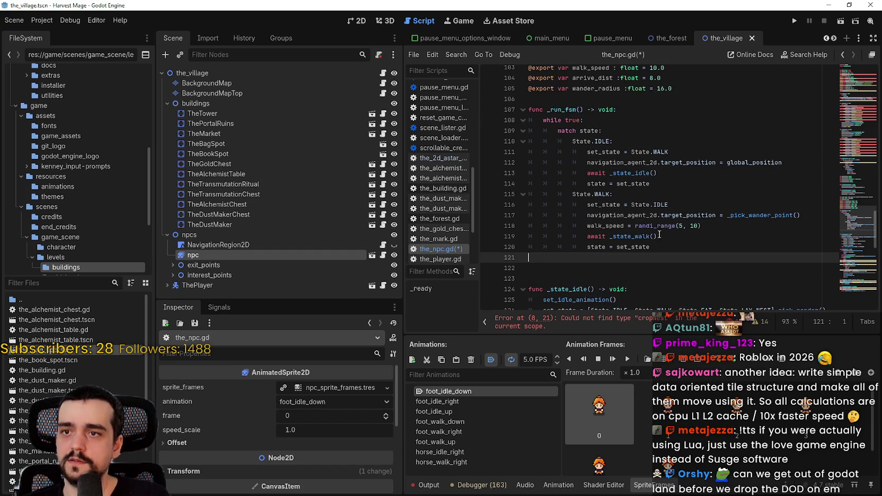
pyautogui.click(614, 141)
pyautogui.scroll(2, 662, 217)
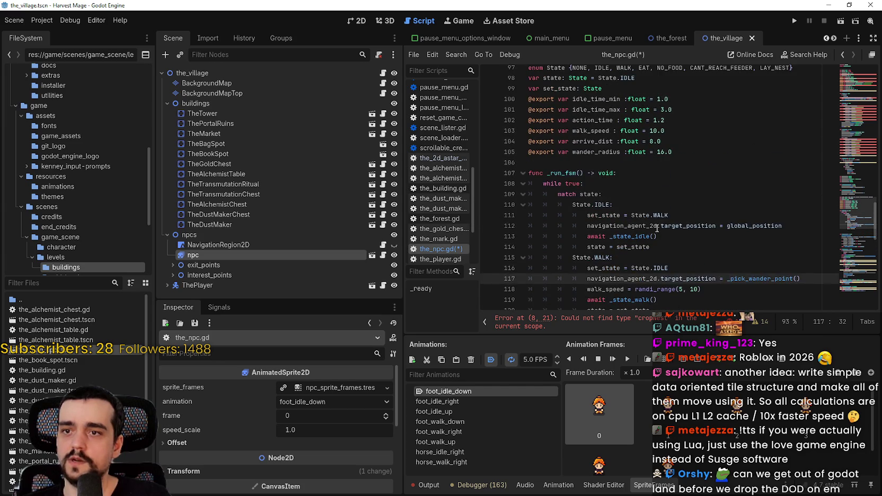
pyautogui.scroll(1, 660, 218)
pyautogui.click(590, 209)
pyautogui.scroll(2, 589, 208)
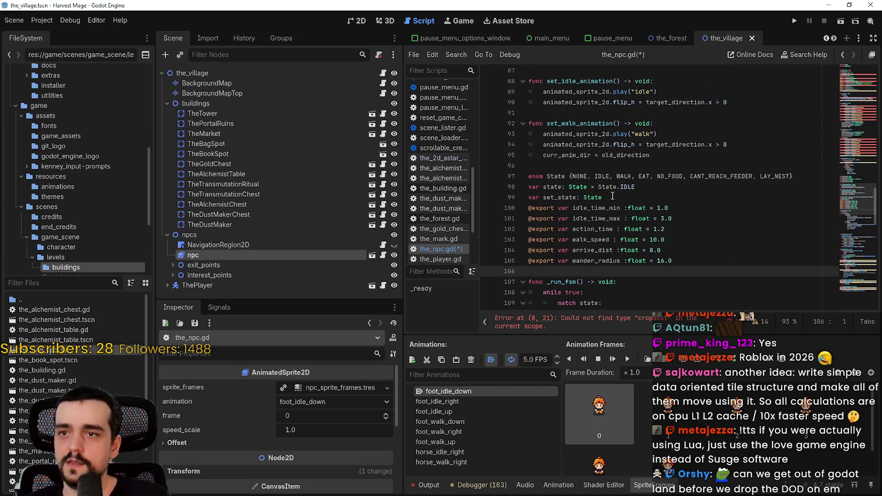
pyautogui.click(618, 196)
pyautogui.press('Return')
pyautogui.scroll(2, 620, 223)
pyautogui.scroll(-2, 741, 265)
pyautogui.click(782, 213)
pyautogui.moveTo(791, 208)
pyautogui.mouseDown()
pyautogui.moveTo(618, 208)
pyautogui.moveTo(638, 207)
pyautogui.mouseUp()
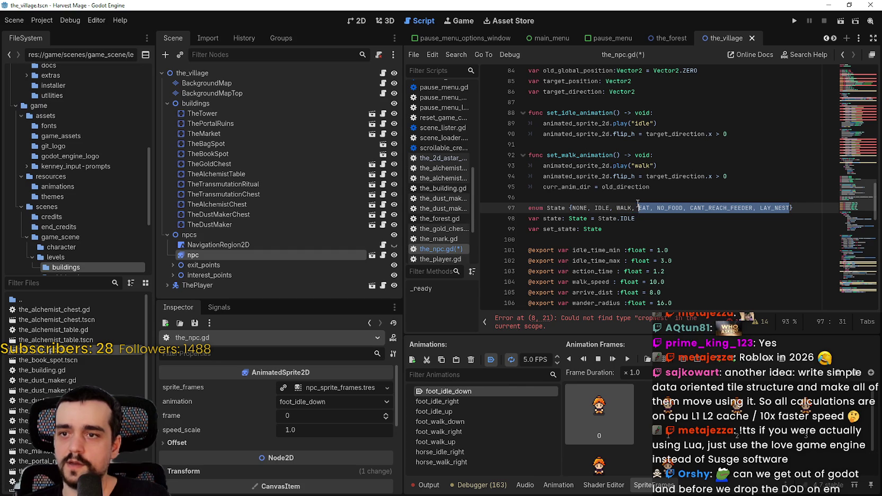
# Step: Remove EAT, NO_FOOD, CANT_REACH_FEEDER and LAY_NEST from the State enum, leaving NONE, IDLE, WALK
pyautogui.press('BackSpace')
pyautogui.scroll(4, 576, 228)
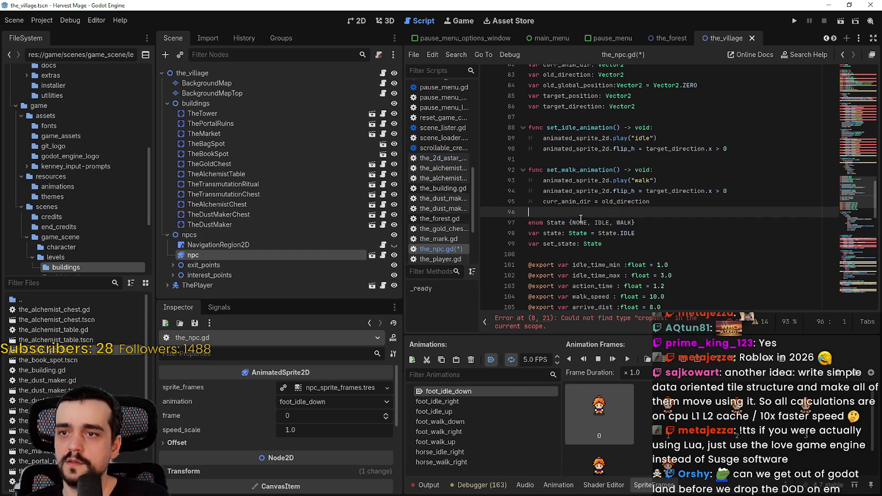
pyautogui.scroll(3, 577, 233)
pyautogui.moveTo(657, 275); pyautogui.dragTo(553, 234)
pyautogui.click(553, 234)
# Step: Delete the give_item function
pyautogui.scroll(1, 649, 252)
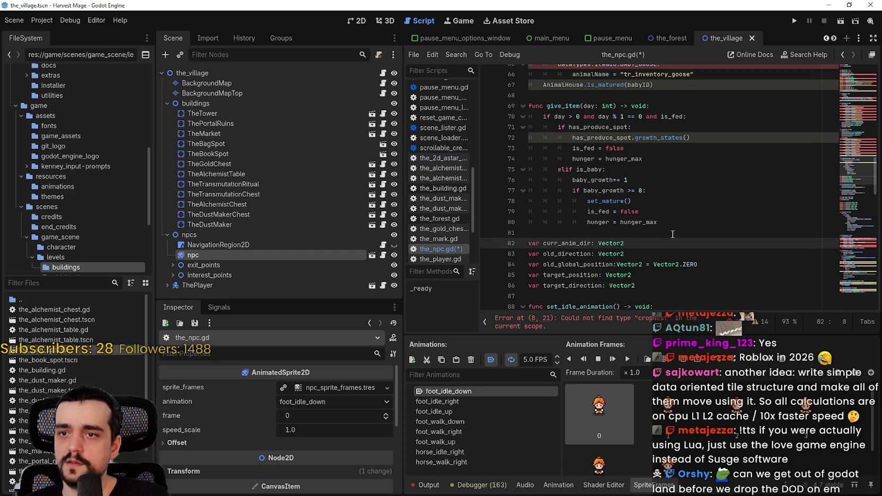
pyautogui.scroll(2, 662, 249)
pyautogui.moveTo(674, 286); pyautogui.dragTo(657, 158)
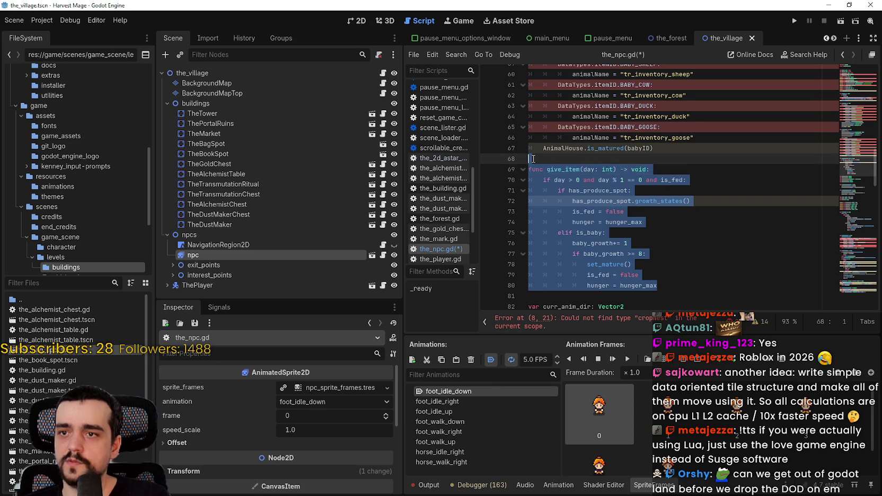
pyautogui.press('BackSpace')
# Step: Delete the set_mature function
pyautogui.scroll(2, 685, 230)
pyautogui.scroll(1, 636, 233)
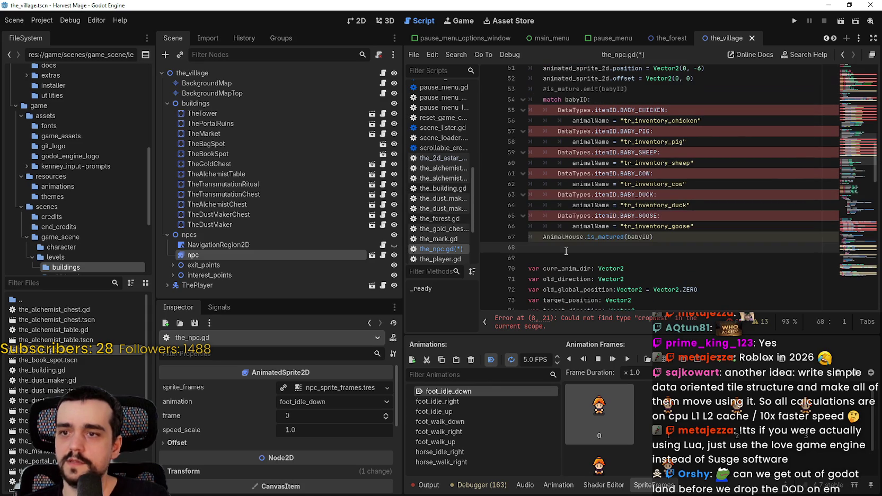
pyautogui.scroll(4, 565, 237)
pyautogui.moveTo(565, 247); pyautogui.dragTo(565, 226)
pyautogui.moveTo(522, 189); pyautogui.dragTo(524, 184)
pyautogui.press('BackSpace')
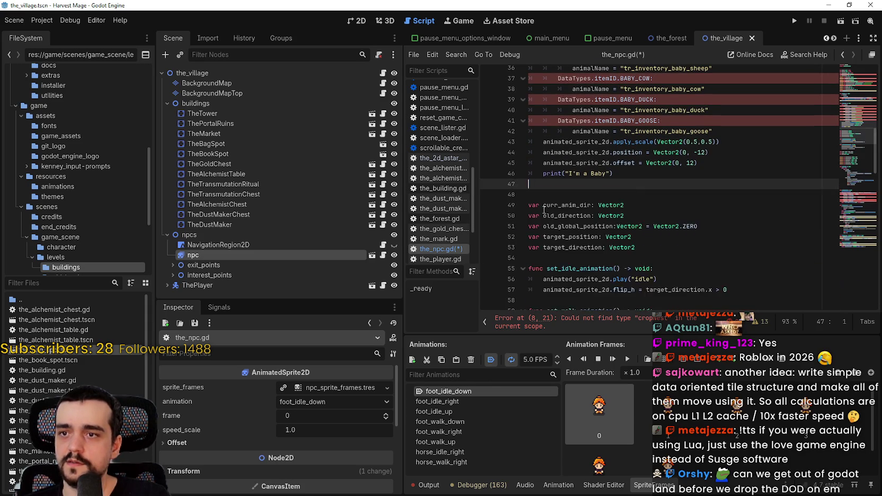
# Step: Delete the set_baby function and the baby setup lines in _ready
pyautogui.scroll(3, 566, 237)
pyautogui.moveTo(563, 286); pyautogui.dragTo(562, 141)
pyautogui.scroll(2, 563, 201)
pyautogui.press('BackSpace')
pyautogui.scroll(1, 575, 234)
pyautogui.moveTo(784, 139); pyautogui.dragTo(611, 108)
pyautogui.press('BackSpace')
# Step: Cut the animal variable block from is_fed to the is_mature signal, removing leftover blank lines
pyautogui.click(575, 138)
pyautogui.scroll(4, 575, 139)
pyautogui.moveTo(609, 223)
pyautogui.mouseDown()
pyautogui.moveTo(534, 196)
pyautogui.moveTo(533, 159)
pyautogui.moveTo(558, 227)
pyautogui.moveTo(521, 206)
pyautogui.moveTo(526, 116)
pyautogui.mouseUp()
pyautogui.scroll(1, 532, 159)
pyautogui.scroll(1, 526, 151)
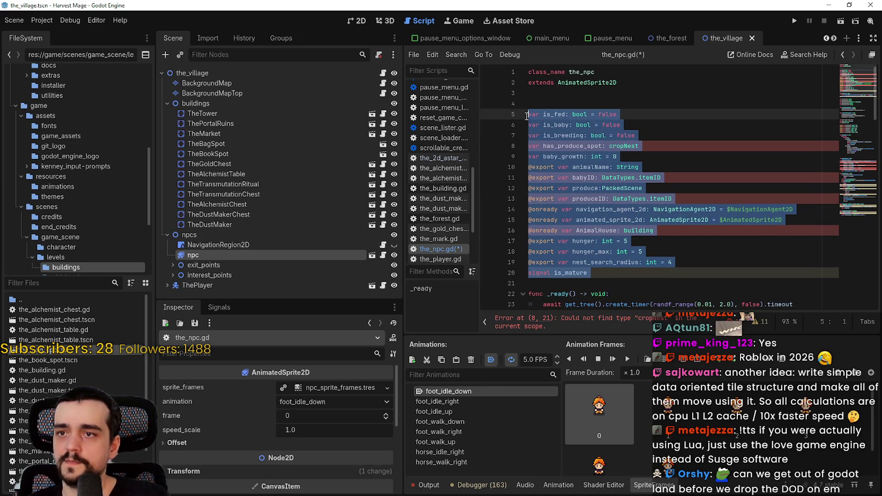
pyautogui.hotkey('ctrl', 'x')
pyautogui.press('BackSpace')
pyautogui.press('BackSpace')
# Step: Select the undeclared animated_sprite_2d reference in set_idle_animation
pyautogui.click(559, 143)
pyautogui.click(641, 197)
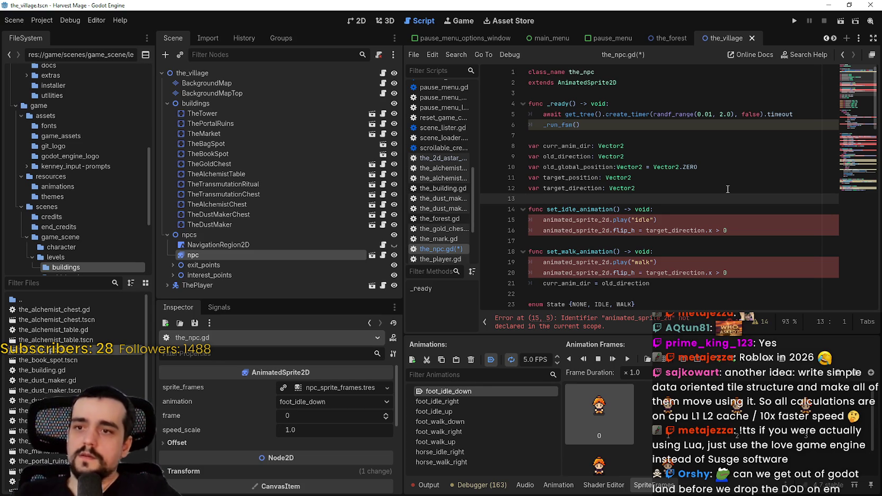
pyautogui.scroll(-1, 618, 263)
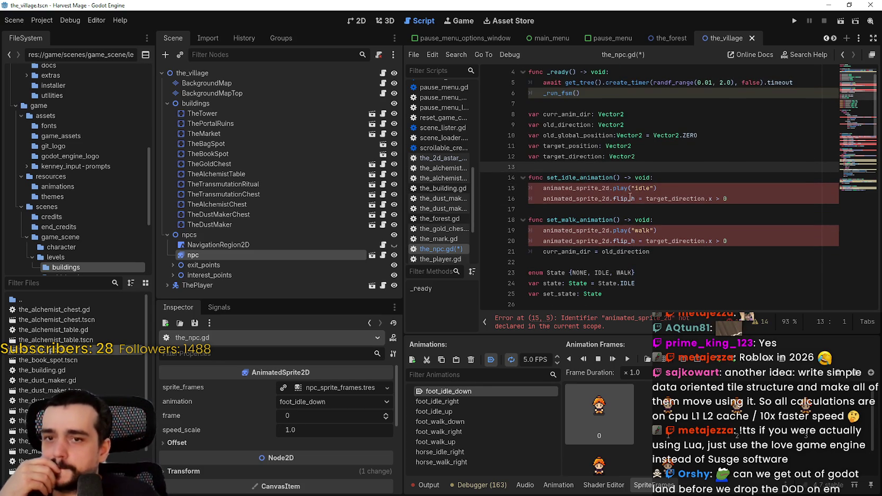
pyautogui.doubleClick(558, 188)
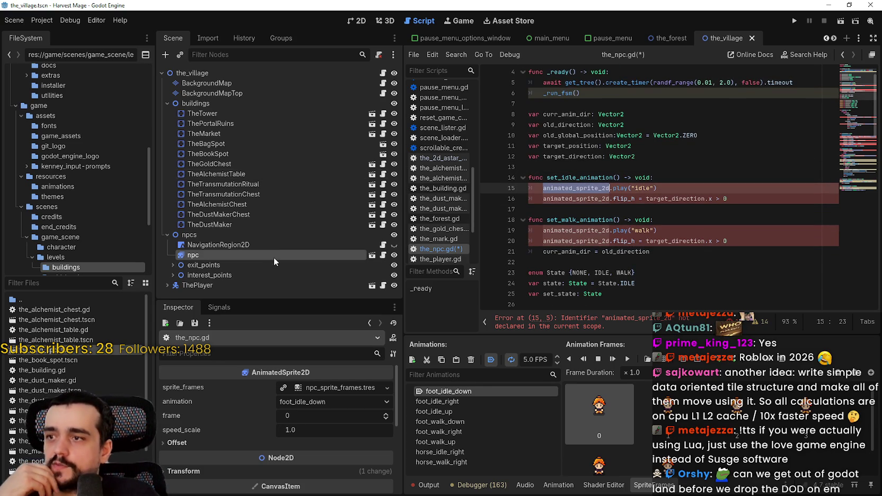
# Step: Open the npc scene and preview foot_idle_right, foot_idle_up, foot_walk_down, ending on foot_walk_right
pyautogui.click(367, 255)
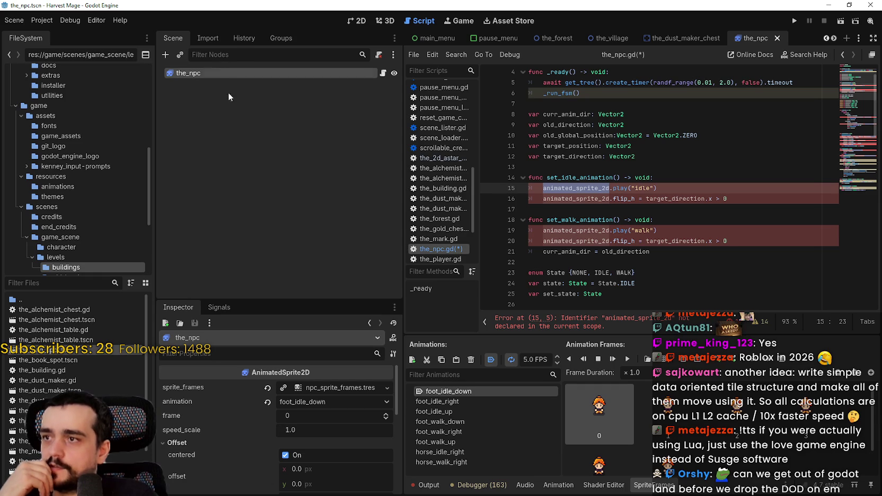
pyautogui.scroll(-2, 321, 439)
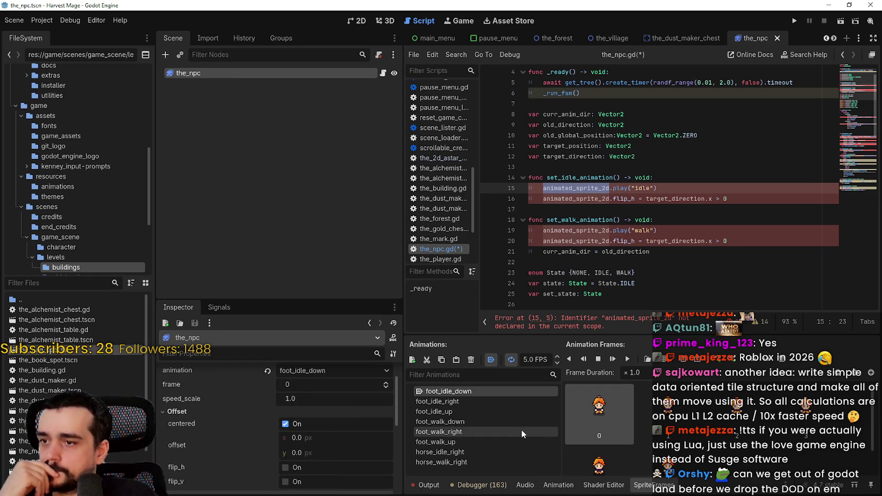
pyautogui.click(475, 401)
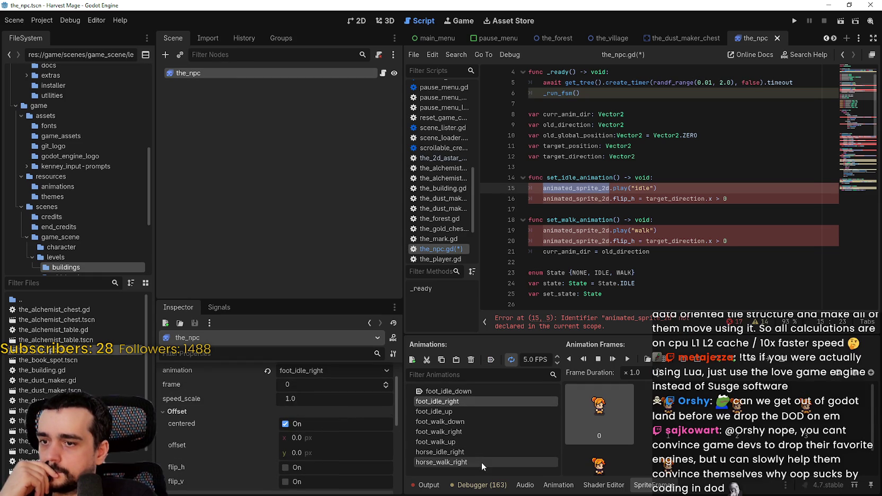
pyautogui.click(464, 411)
pyautogui.click(463, 401)
pyautogui.click(465, 412)
pyautogui.click(462, 420)
pyautogui.click(451, 412)
pyautogui.click(458, 421)
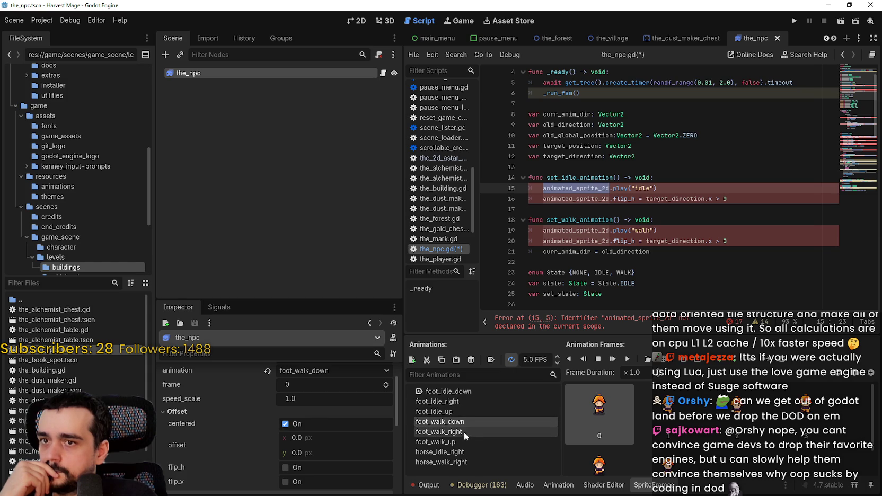
pyautogui.click(463, 432)
# Step: Select 'idle' in the play call, then put the caret at the end of the target_direction line
pyautogui.doubleClick(636, 188)
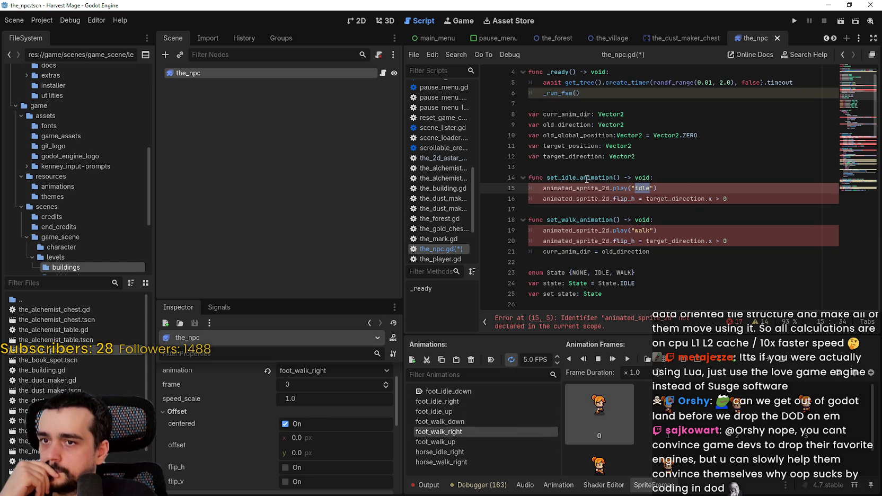
pyautogui.click(582, 254)
pyautogui.scroll(1, 583, 249)
pyautogui.click(660, 189)
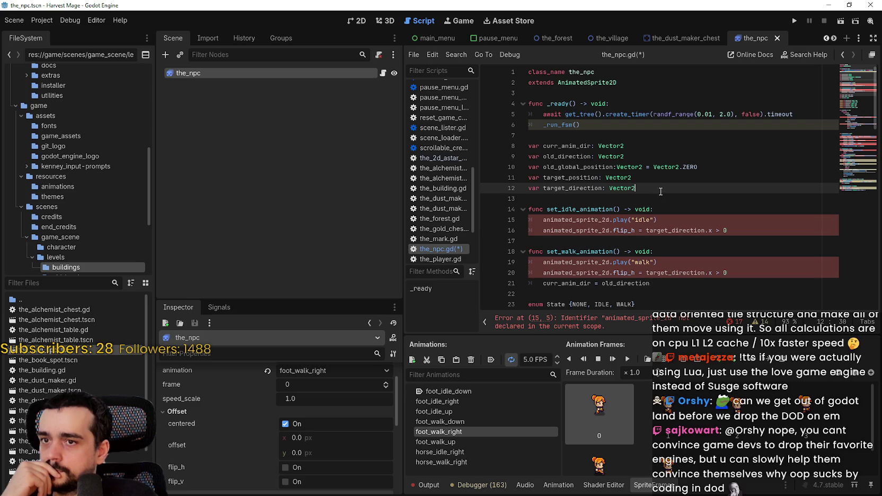
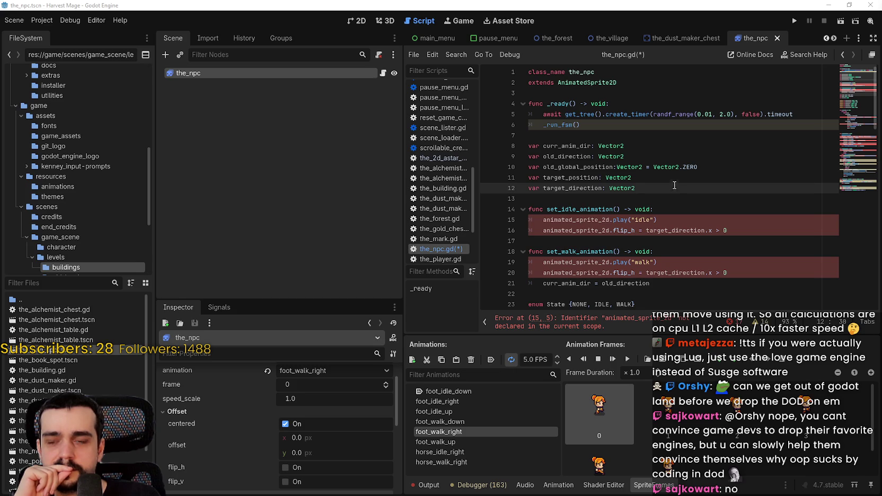
# Step: Remove the animated_sprite_2d. prefix from the idle play call on line 15
pyautogui.scroll(-1, 653, 204)
pyautogui.click(640, 178)
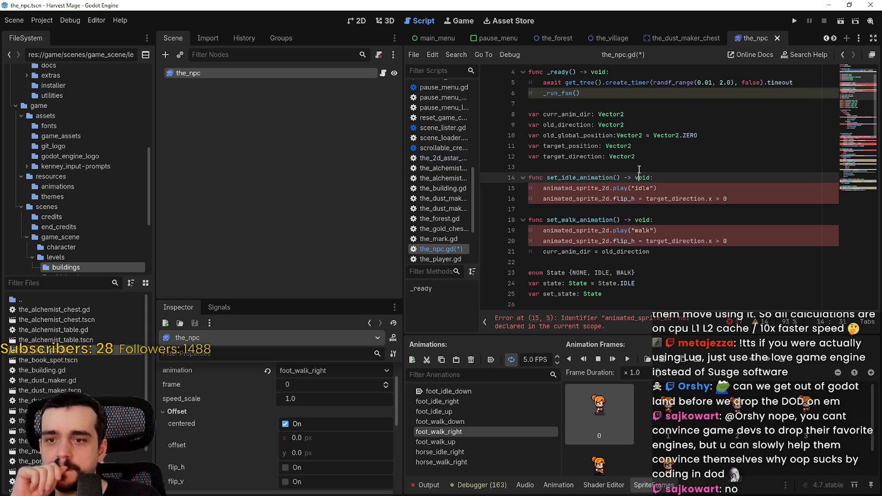
pyautogui.click(696, 262)
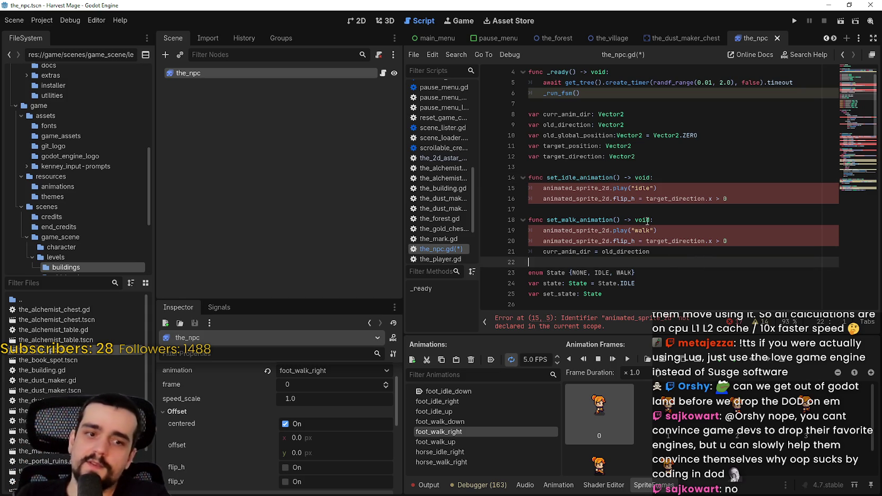
pyautogui.click(682, 252)
pyautogui.click(589, 232)
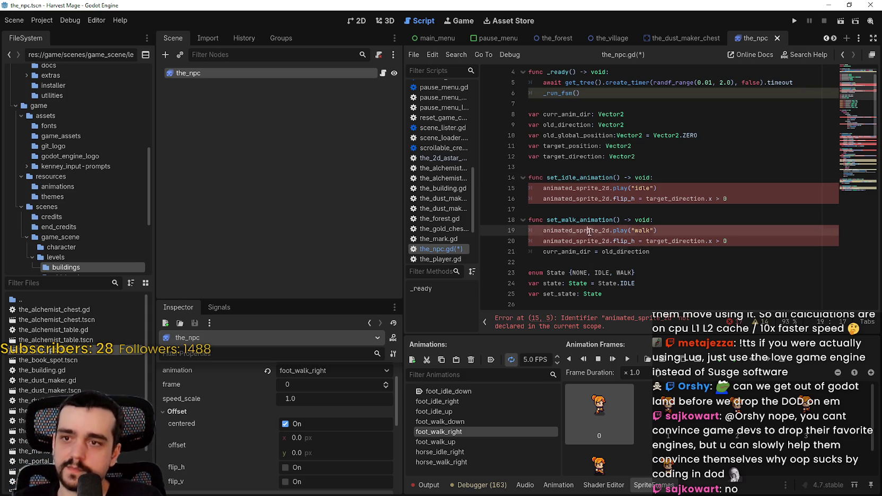
pyautogui.click(642, 196)
pyautogui.click(601, 189)
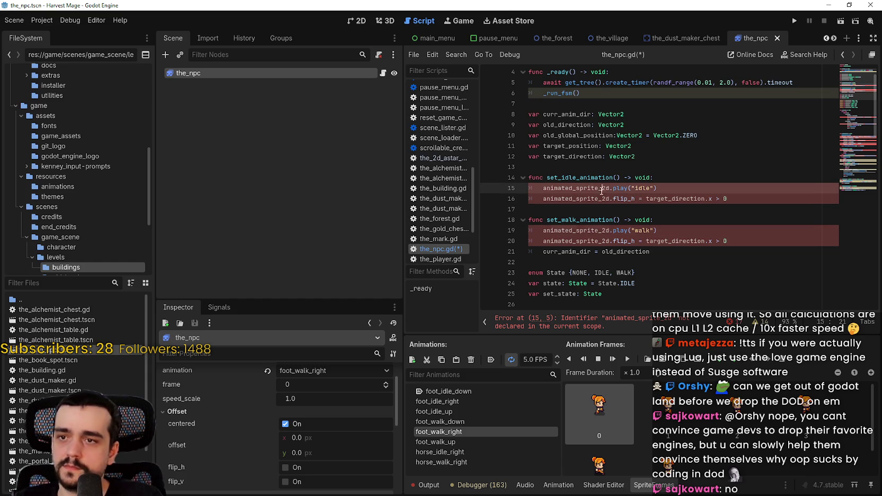
pyautogui.doubleClick(601, 189)
pyautogui.press('BackSpace')
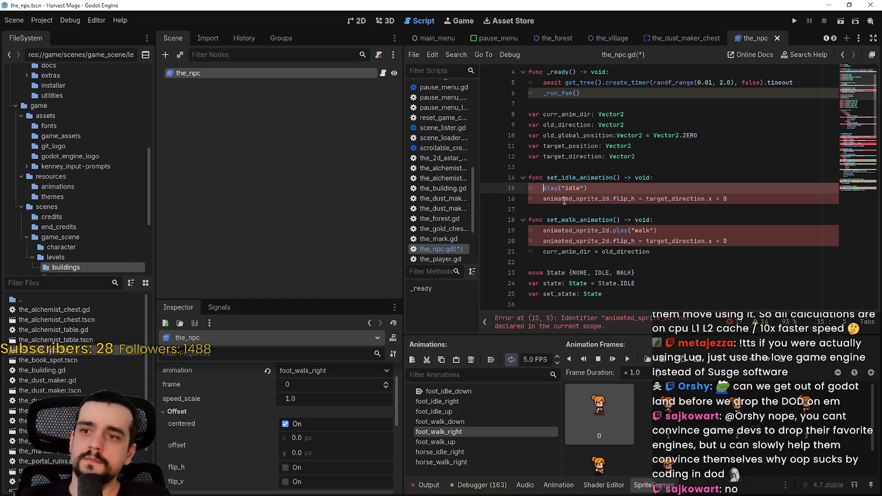
# Step: Change the idle play call's animation to foot_idle_right
pyautogui.click(585, 188)
pyautogui.doubleClick(574, 188)
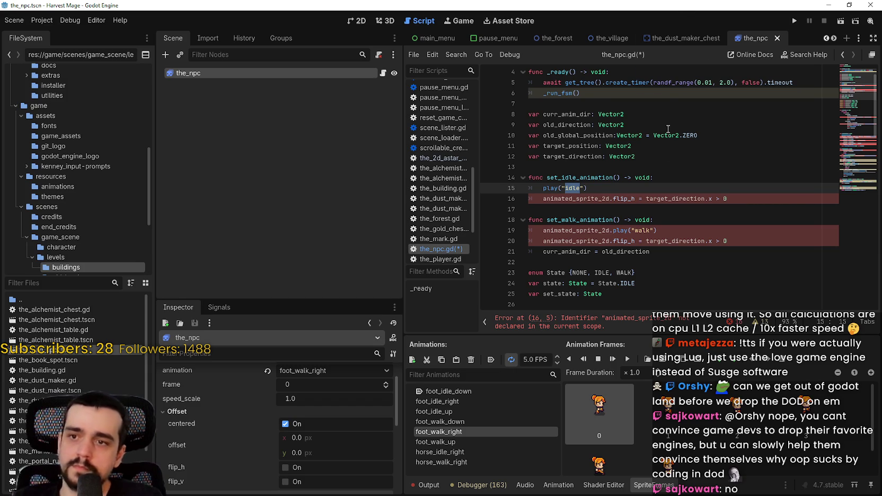
pyautogui.scroll(1, 650, 217)
pyautogui.scroll(-3, 662, 242)
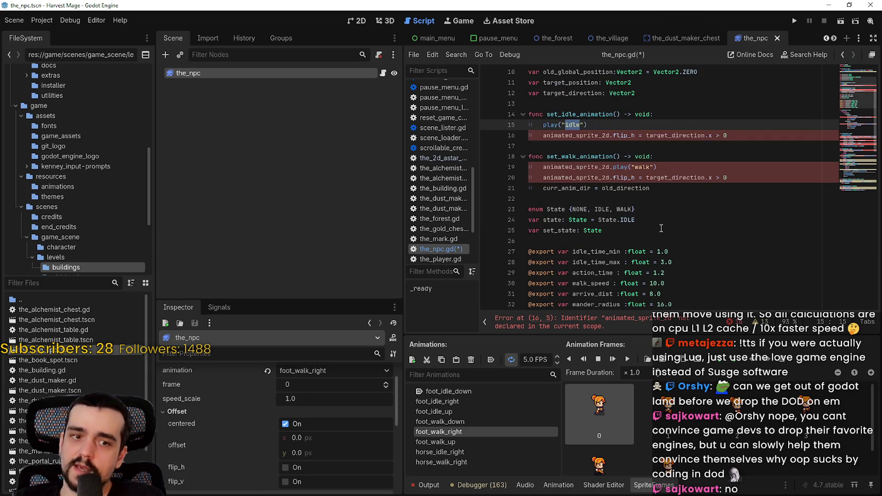
pyautogui.scroll(1, 658, 221)
pyautogui.scroll(-1, 658, 222)
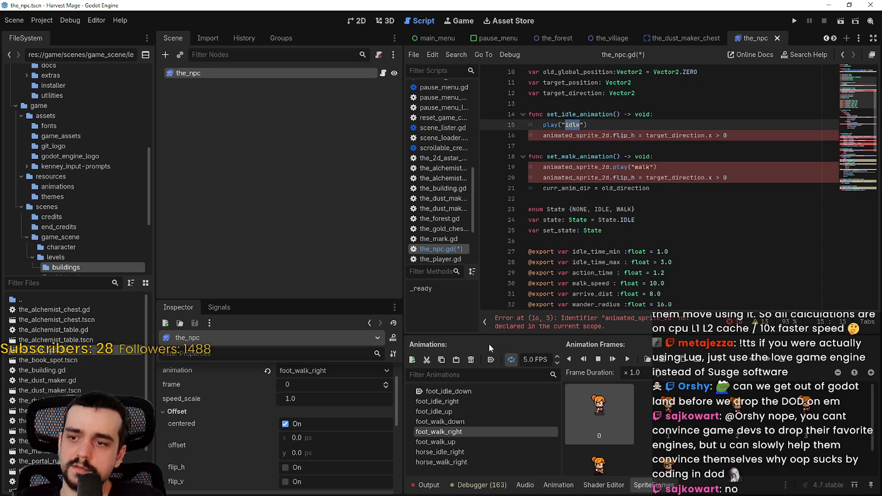
pyautogui.click(456, 402)
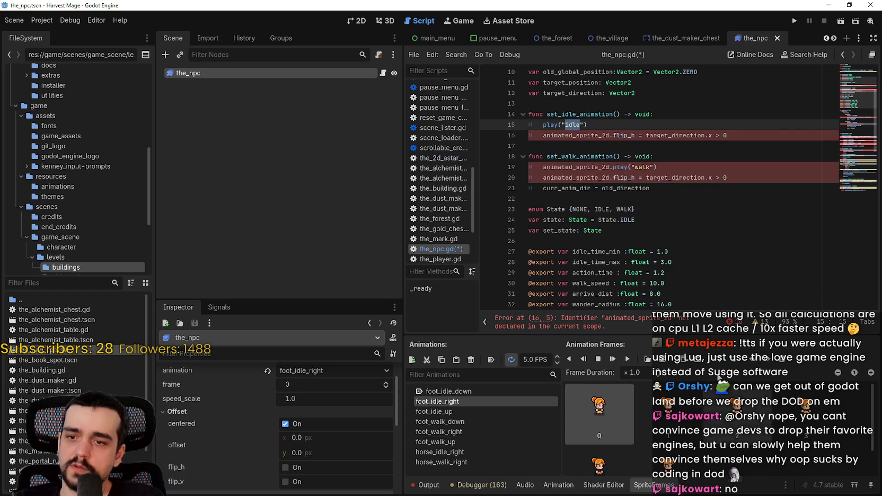
pyautogui.scroll(1, 640, 164)
pyautogui.doubleClick(575, 160)
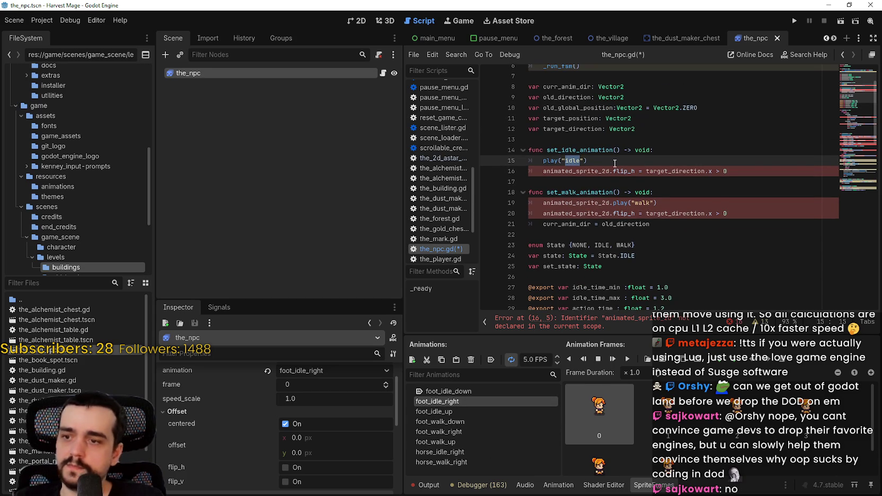
pyautogui.write('foot_idle_ri')
pyautogui.press('Return')
# Step: Strip the prefix from the walk play call on line 19 and make it play foot_walk_right
pyautogui.click(640, 142)
pyautogui.doubleClick(640, 204)
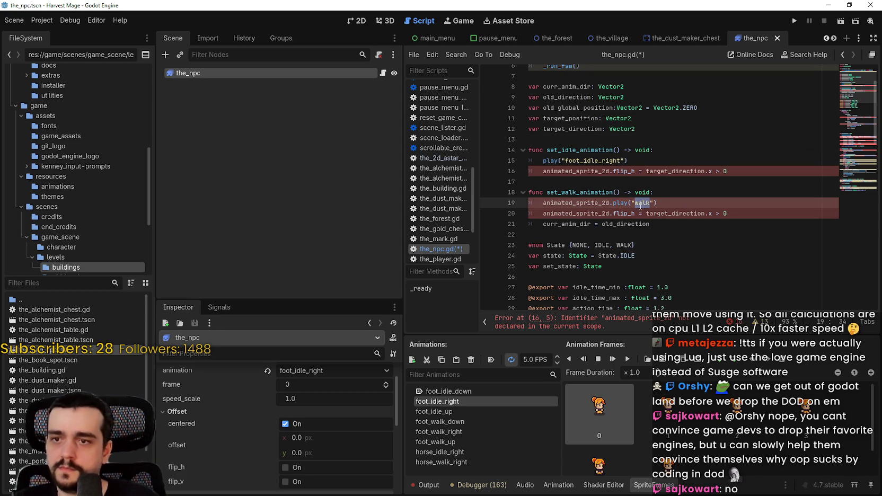
pyautogui.doubleClick(587, 204)
pyautogui.press('BackSpace')
pyautogui.scroll(1, 545, 202)
pyautogui.press('Delete')
pyautogui.click(577, 209)
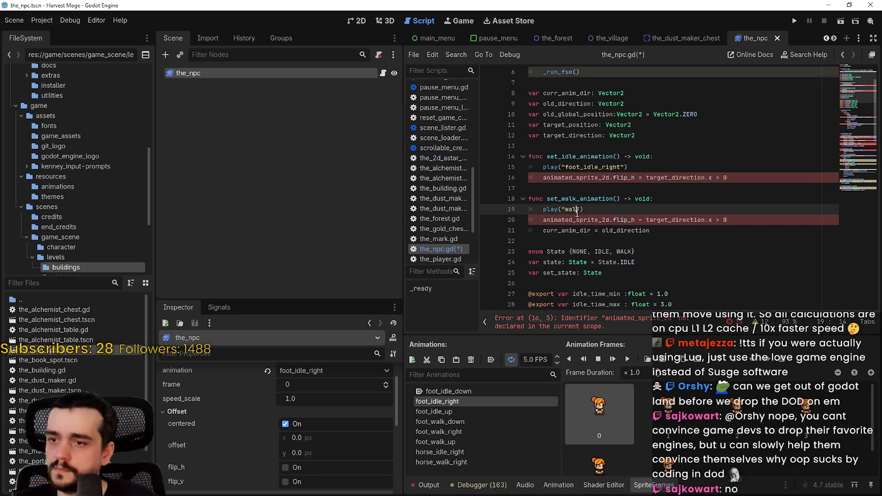
pyautogui.write('k')
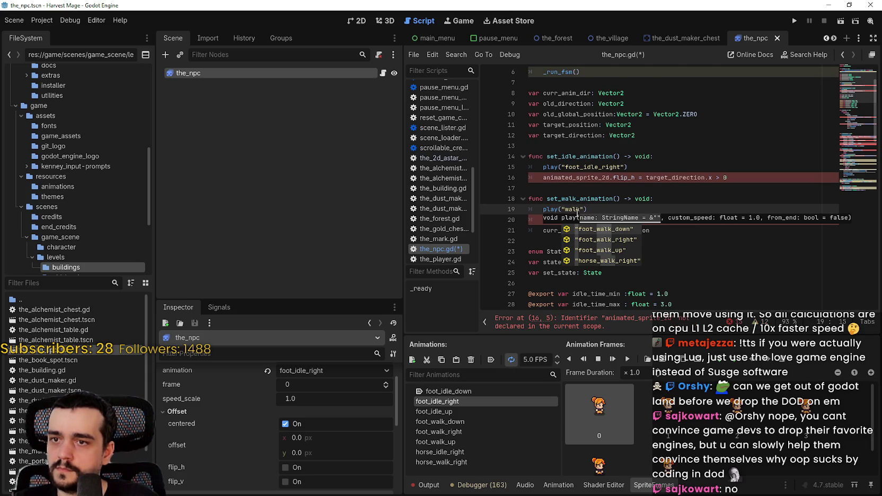
pyautogui.press('Down')
pyautogui.press('Return')
# Step: Remove the leftover prefixes from the flip_h lines 20 and 16, then save the_npc.gd
pyautogui.press('Down')
pyautogui.press('Home')
pyautogui.press('Delete')
pyautogui.doubleClick(633, 220)
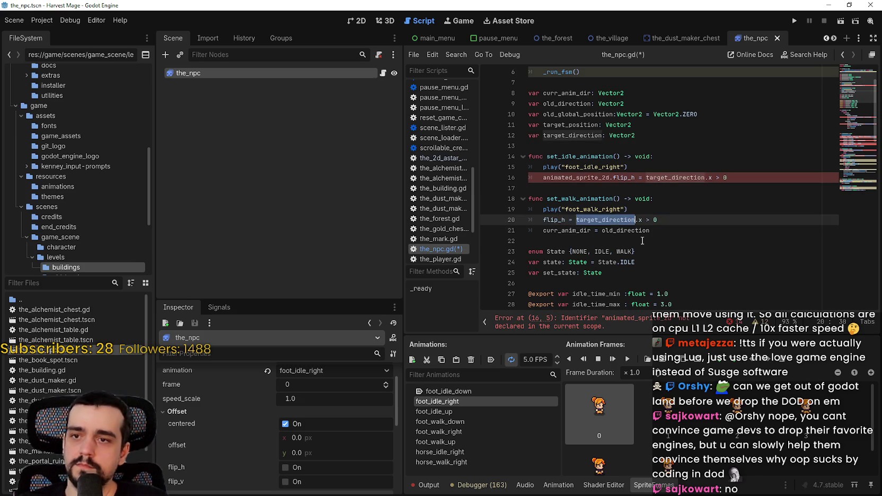
pyautogui.doubleClick(573, 178)
pyautogui.press('Delete')
pyautogui.press('Delete')
pyautogui.click(602, 220)
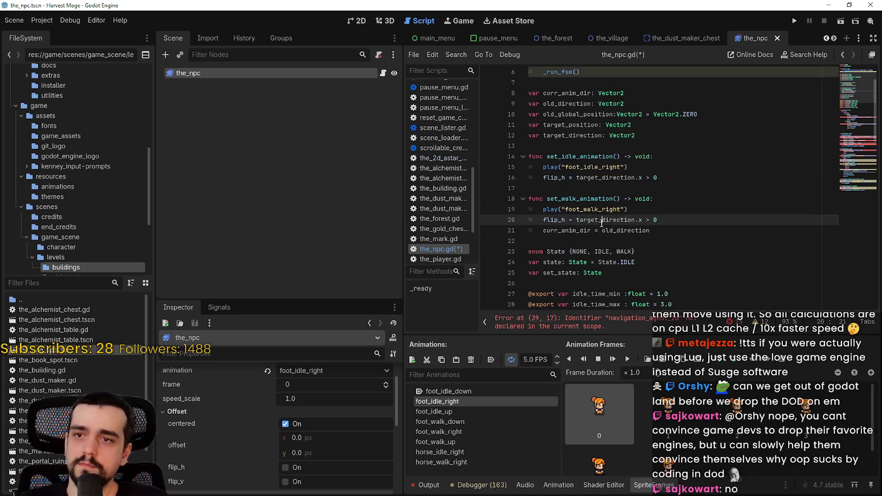
pyautogui.scroll(-3, 580, 243)
pyautogui.scroll(5, 580, 228)
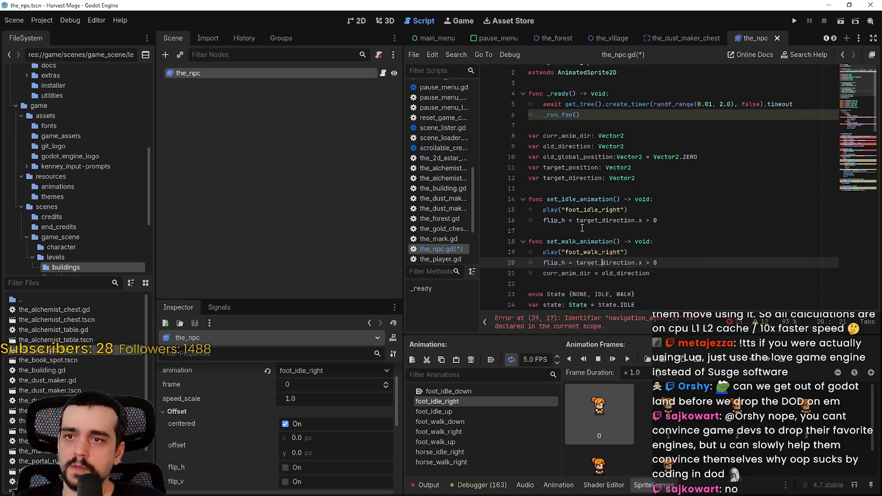
pyautogui.hotkey('ctrl', 's')
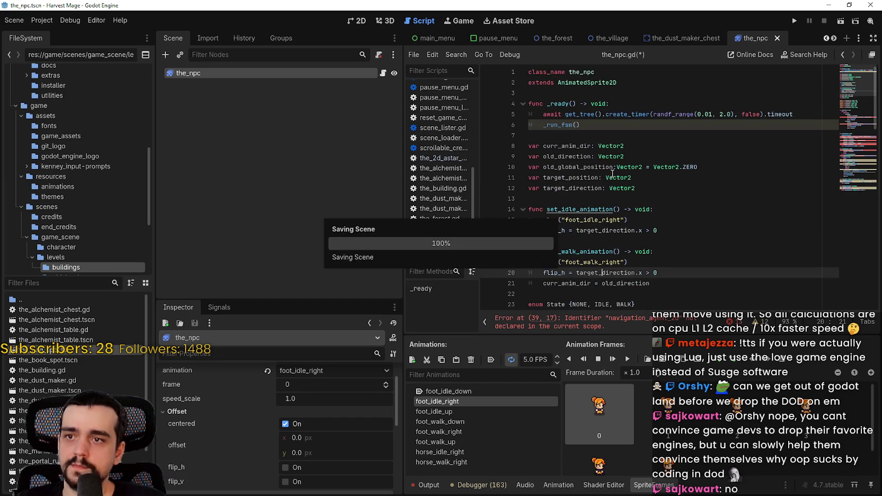
# Step: Inspect the undeclared navigation_agent_2d assignment on line 39
pyautogui.scroll(-4, 609, 209)
pyautogui.scroll(-1, 615, 194)
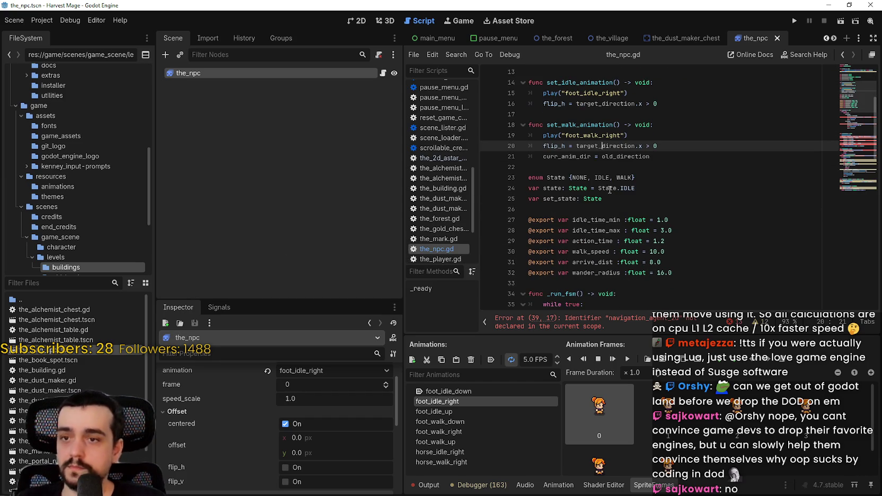
pyautogui.scroll(-4, 602, 182)
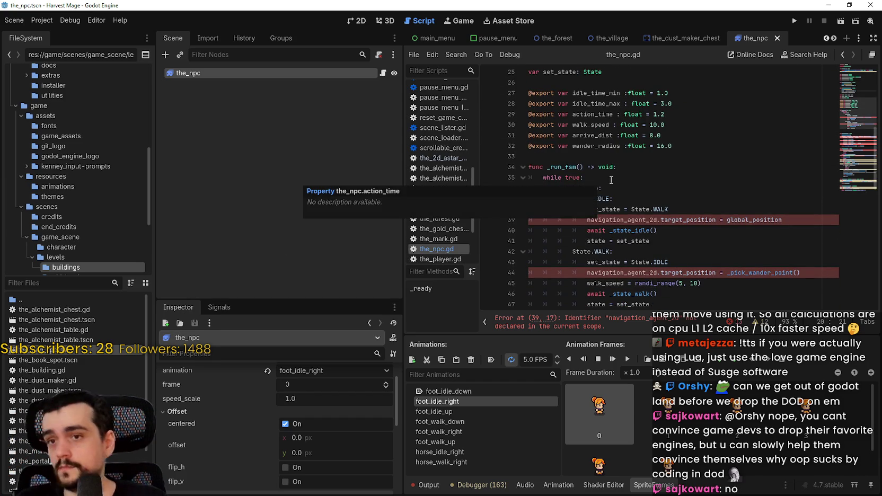
pyautogui.moveTo(616, 220); pyautogui.dragTo(627, 218)
pyautogui.click(638, 220)
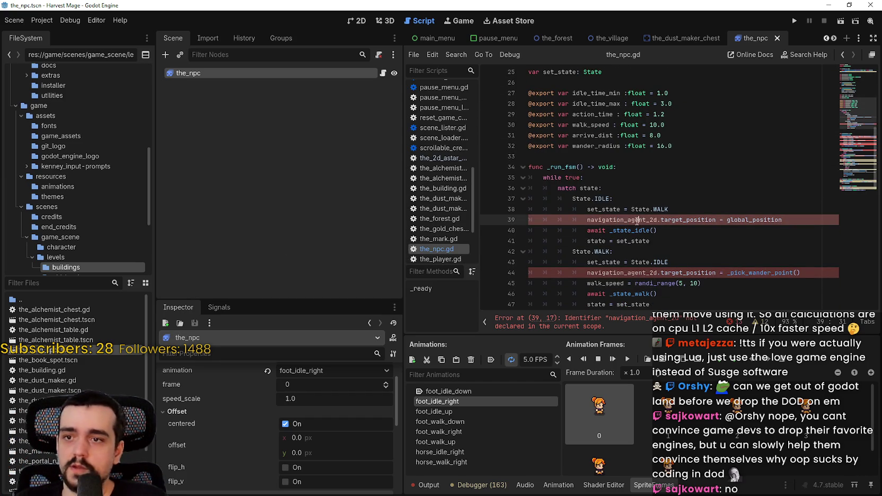
pyautogui.scroll(-1, 669, 217)
pyautogui.scroll(-3, 666, 213)
pyautogui.scroll(3, 662, 212)
pyautogui.doubleClick(636, 190)
pyautogui.moveTo(636, 190); pyautogui.dragTo(765, 190)
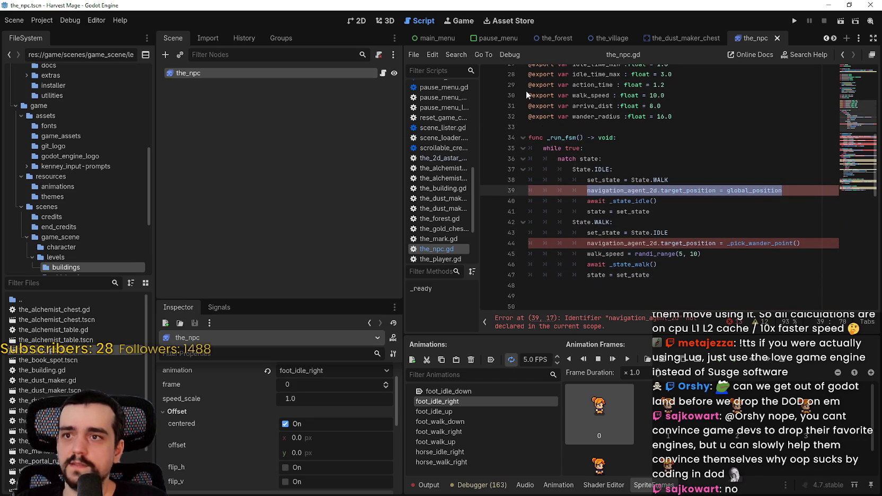
pyautogui.scroll(8, 630, 130)
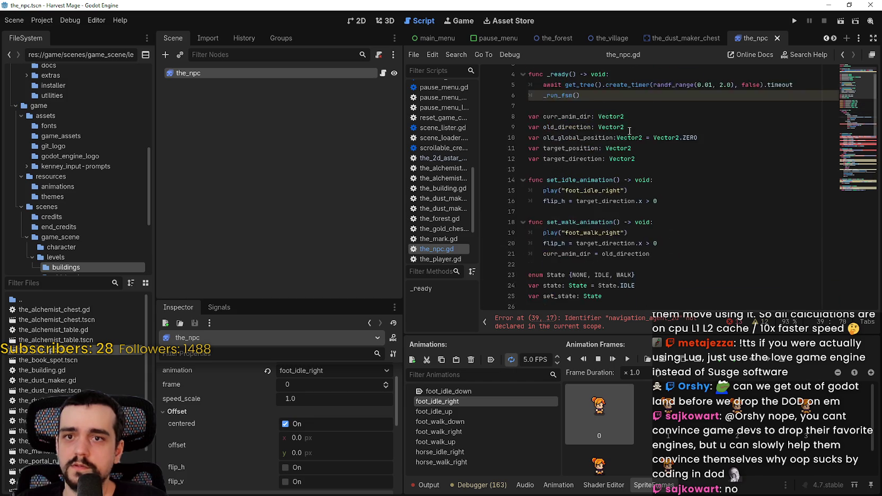
pyautogui.scroll(1, 630, 130)
# Step: Insert a blank line after the extends line and save the script
pyautogui.click(614, 134)
pyautogui.click(615, 91)
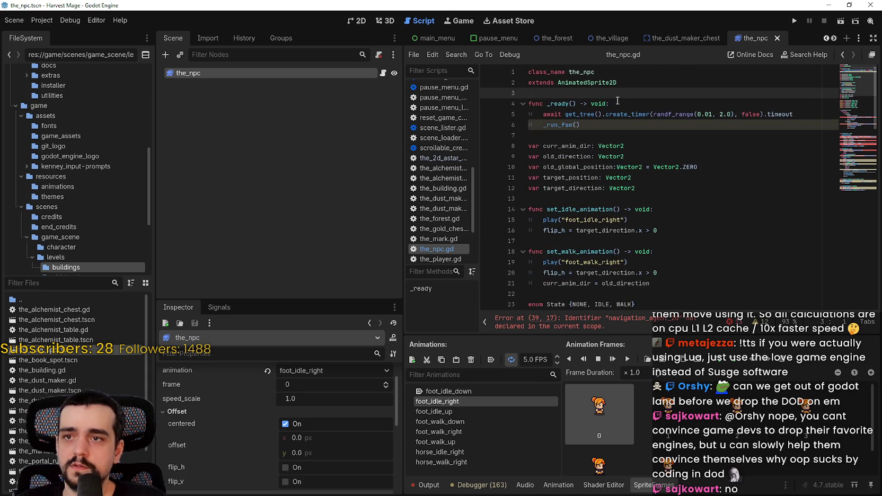
pyautogui.press('Return')
pyautogui.click(580, 96)
pyautogui.click(578, 100)
pyautogui.hotkey('ctrl', 's')
# Step: Scroll the scene tab bar back and forth through the open scenes
pyautogui.click(824, 38)
pyautogui.click(824, 39)
pyautogui.click(824, 38)
pyautogui.click(832, 38)
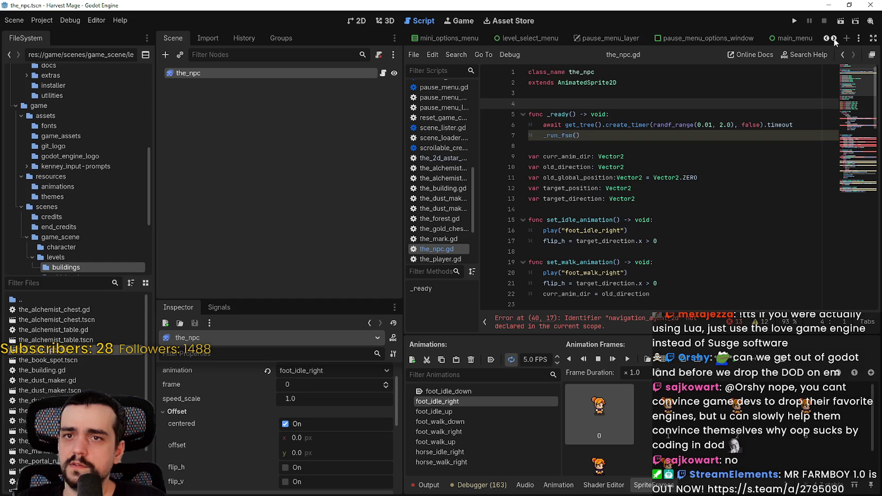
pyautogui.click(832, 38)
pyautogui.click(831, 38)
pyautogui.click(831, 38)
pyautogui.click(832, 39)
pyautogui.click(831, 38)
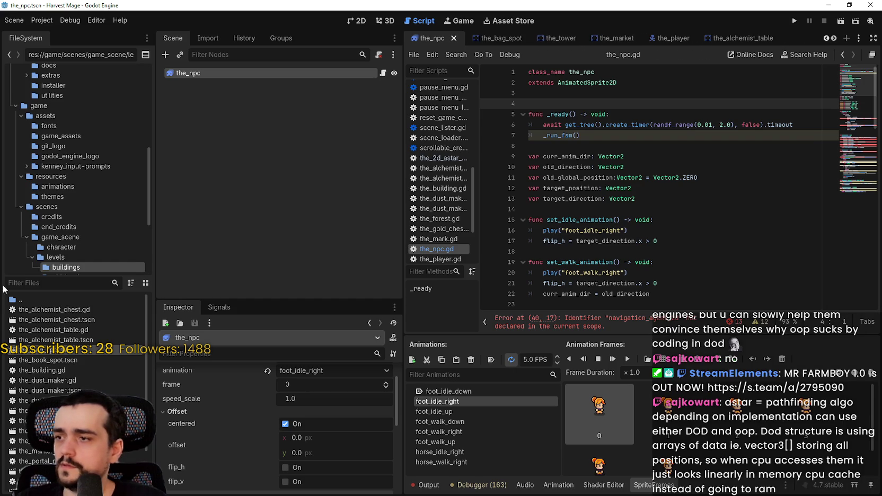
pyautogui.click(832, 39)
pyautogui.click(832, 39)
pyautogui.click(832, 39)
pyautogui.click(832, 39)
pyautogui.click(832, 39)
pyautogui.click(832, 39)
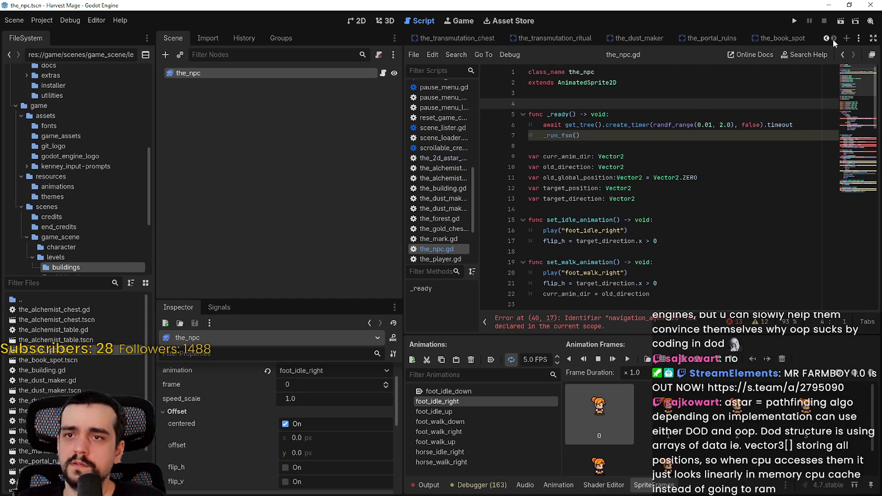
pyautogui.click(826, 38)
pyautogui.click(825, 38)
pyautogui.click(826, 38)
pyautogui.click(826, 39)
pyautogui.click(826, 38)
pyautogui.click(826, 38)
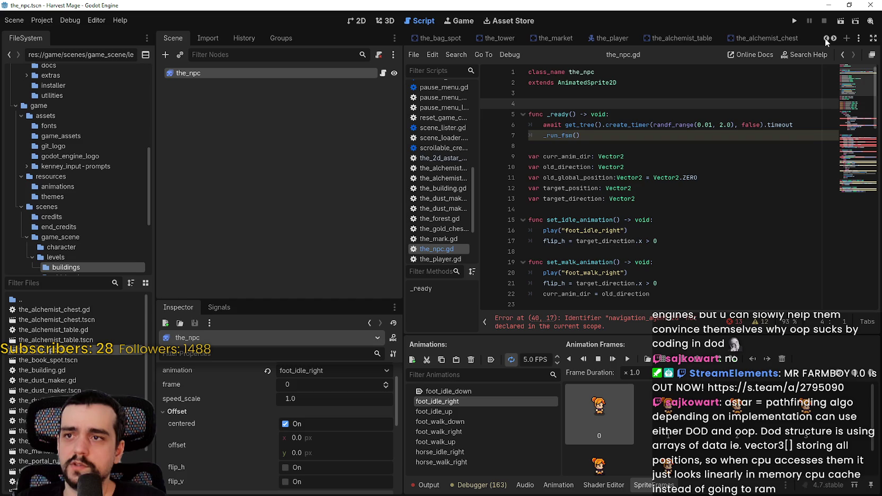
# Step: Switch to the_village scene and select its npcs node
pyautogui.click(825, 38)
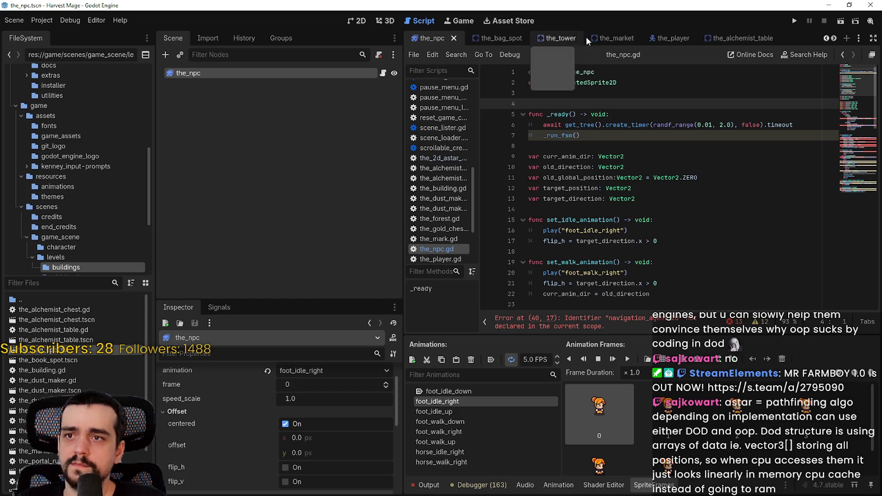
pyautogui.click(824, 37)
pyautogui.click(824, 37)
pyautogui.click(824, 37)
pyautogui.click(824, 37)
pyautogui.click(534, 36)
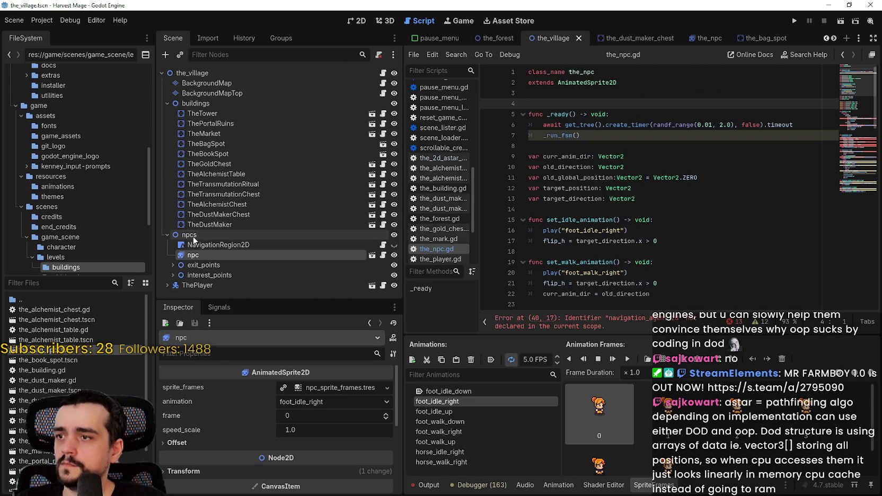
pyautogui.click(216, 235)
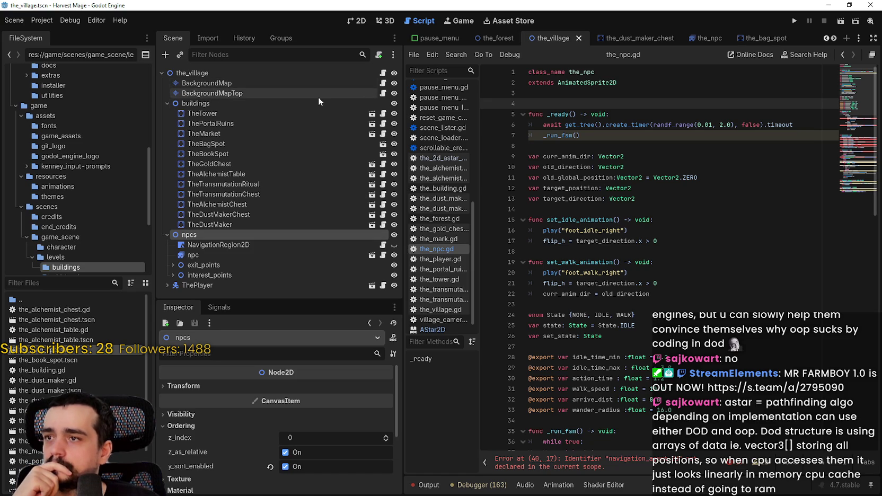
# Step: Open background_map.gd from the BackgroundMap node and view it from the top
pyautogui.click(382, 85)
pyautogui.click(663, 127)
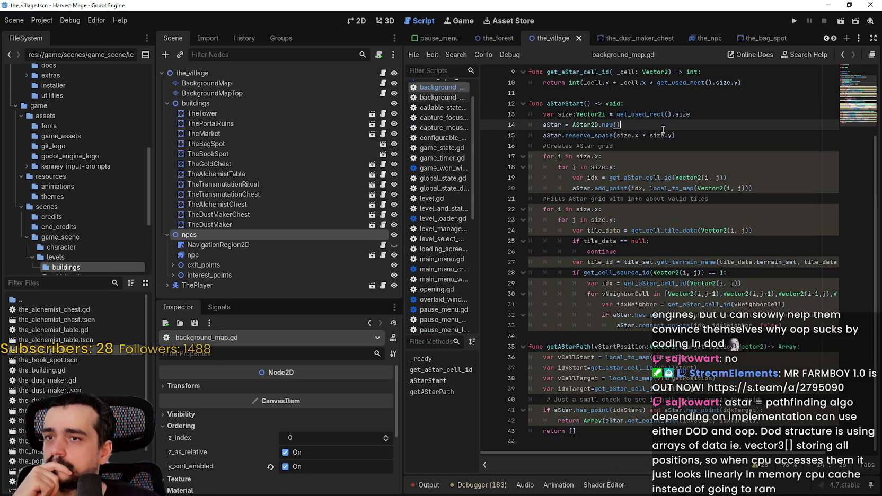
pyautogui.scroll(3, 827, 70)
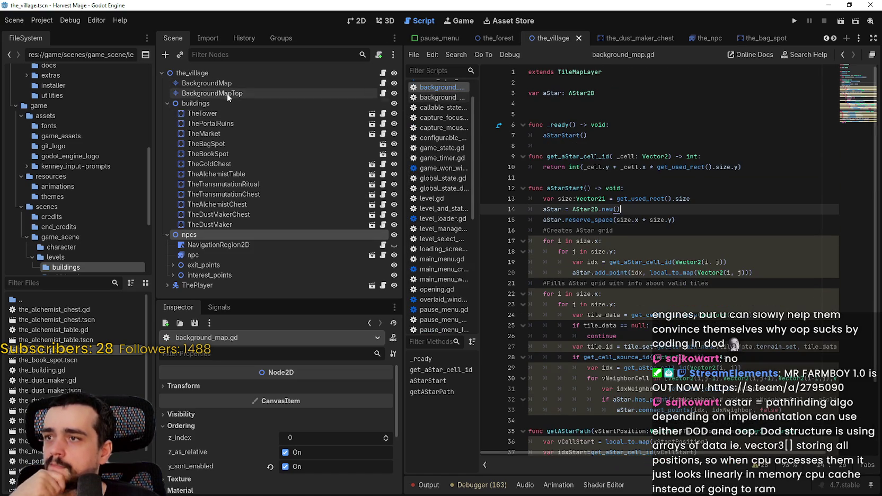
pyautogui.click(209, 82)
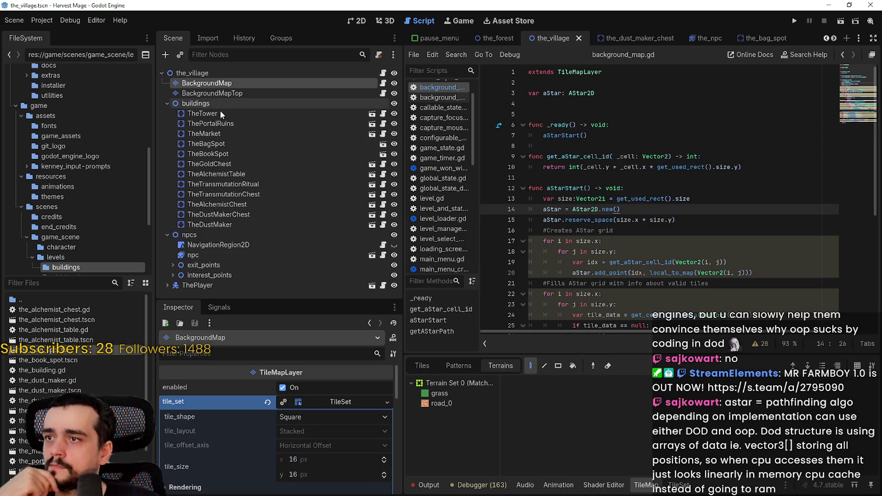
# Step: Select the npcs and npc nodes and open the npc's script the_npc.gd
pyautogui.click(210, 235)
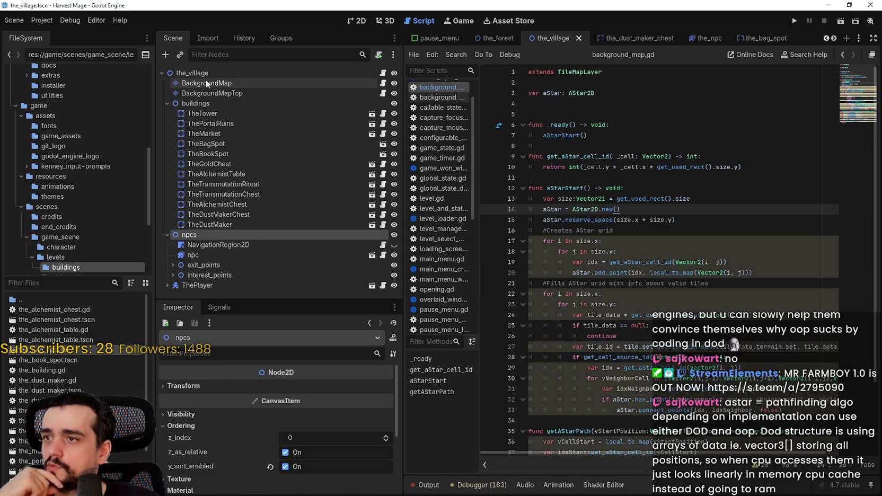
pyautogui.click(193, 256)
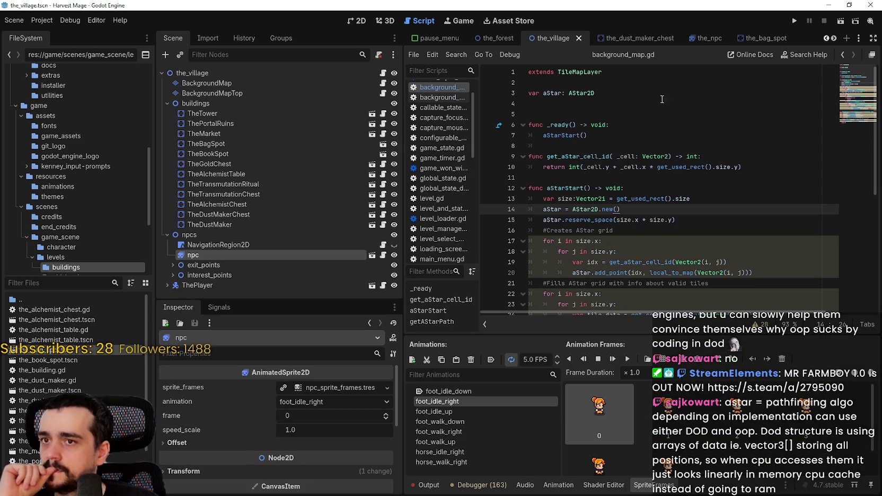
pyautogui.click(633, 106)
pyautogui.press('Down')
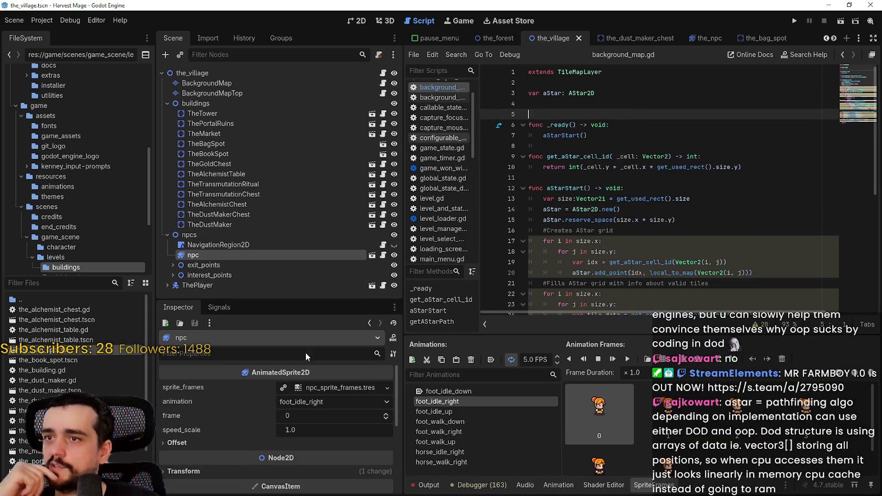
pyautogui.click(384, 256)
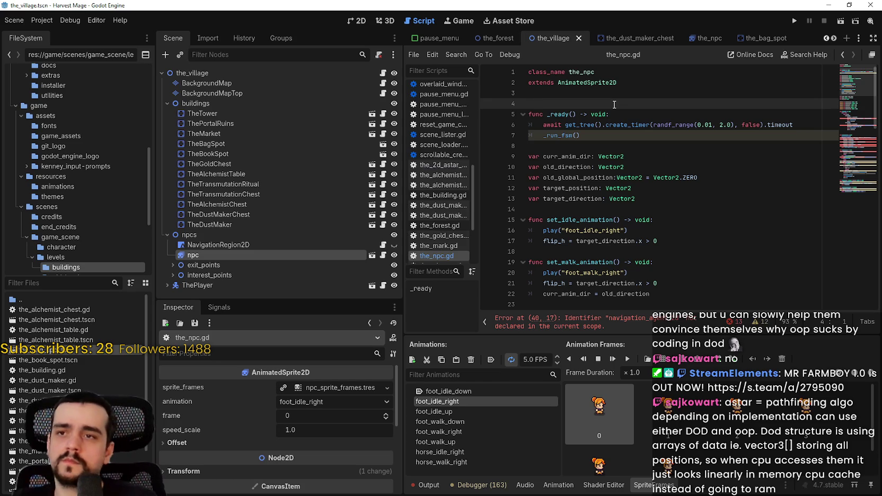
pyautogui.write('@export ')
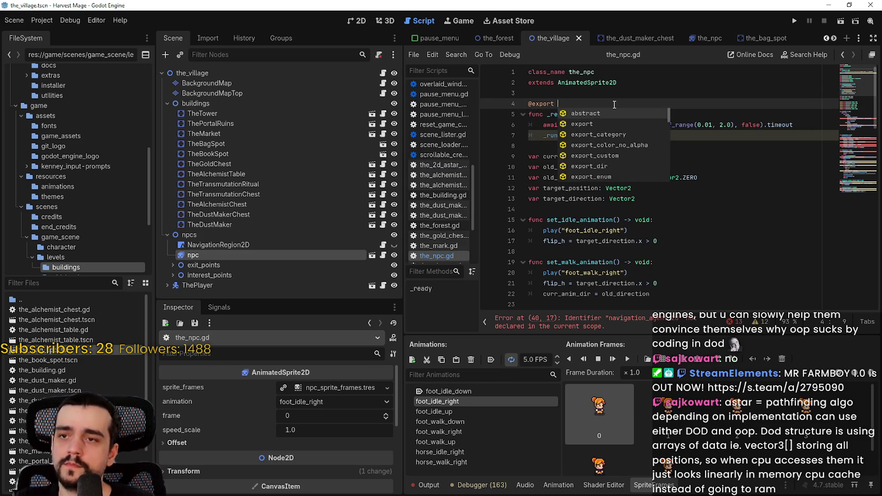
pyautogui.write('var ')
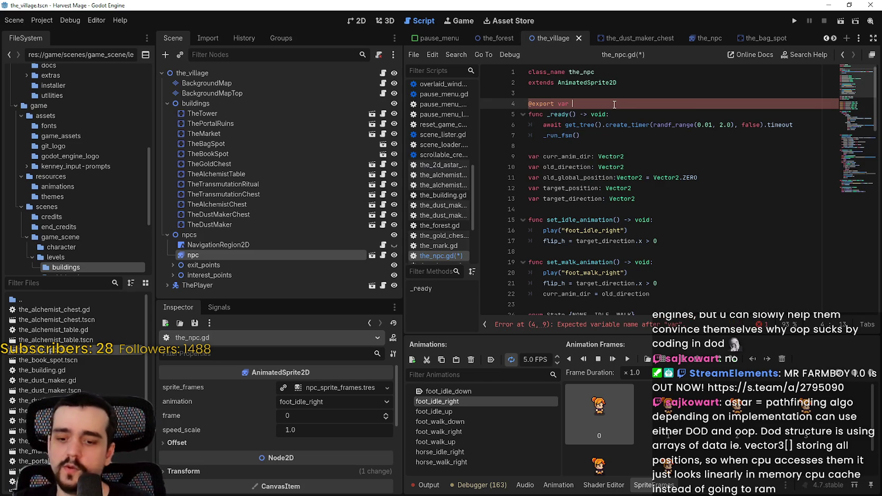
pyautogui.write('tilemap: B')
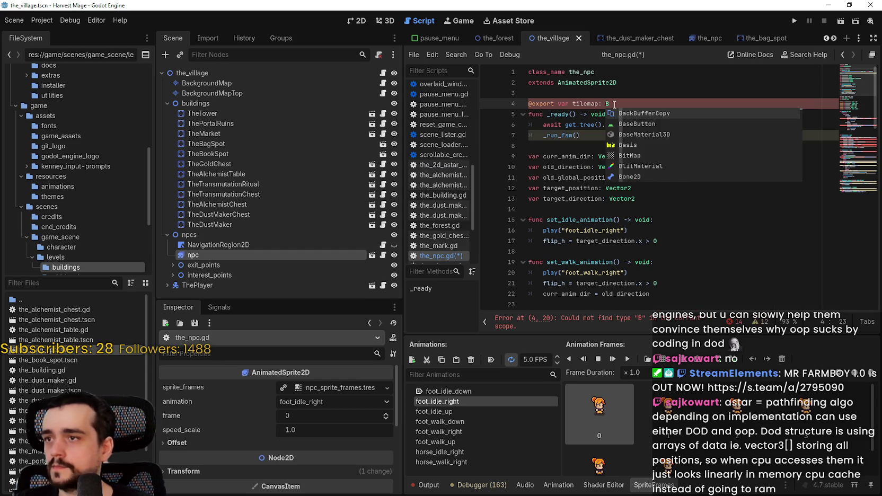
pyautogui.press('BackSpace')
pyautogui.write('tilemap')
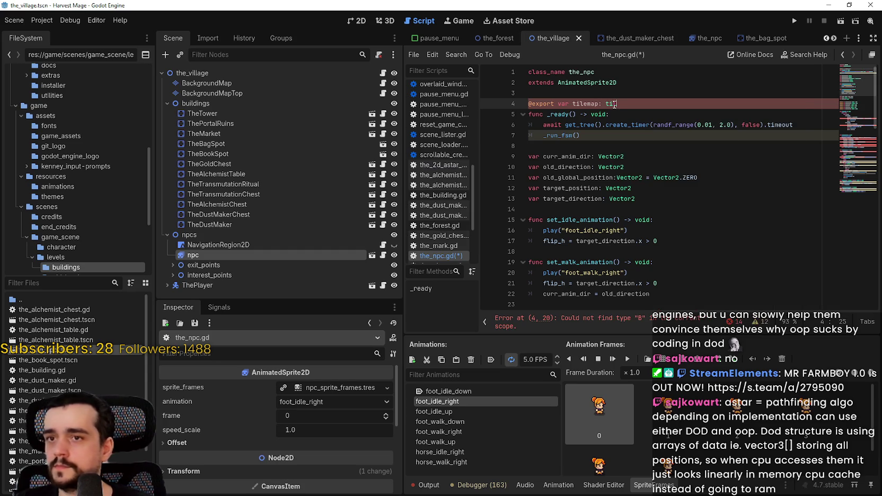
pyautogui.press('Down')
pyautogui.press('Return')
pyautogui.press('Return')
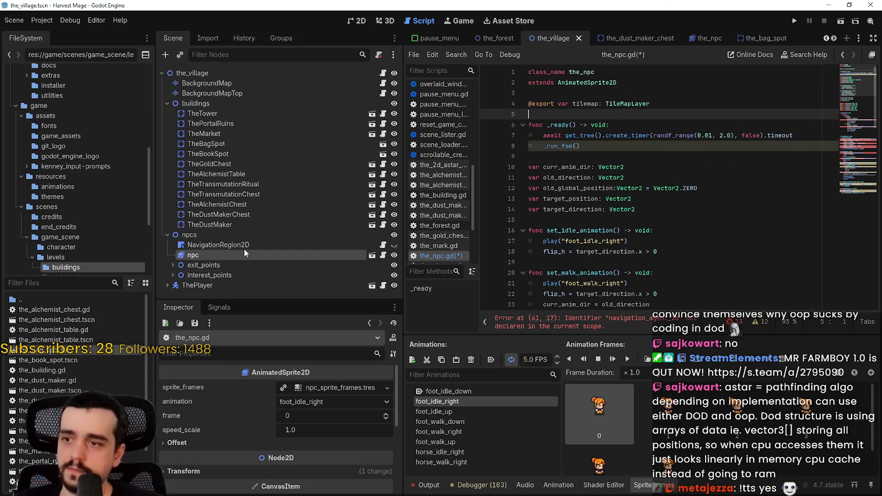
pyautogui.click(222, 255)
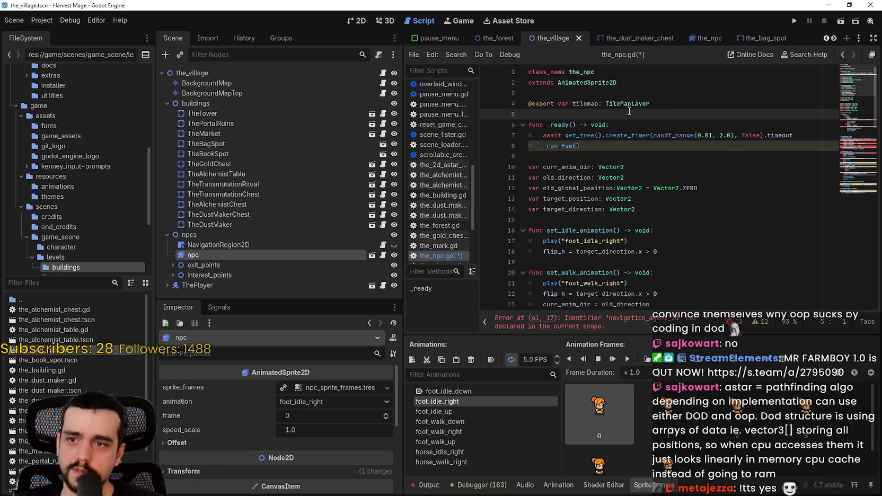
pyautogui.click(600, 103)
pyautogui.scroll(-5, 657, 196)
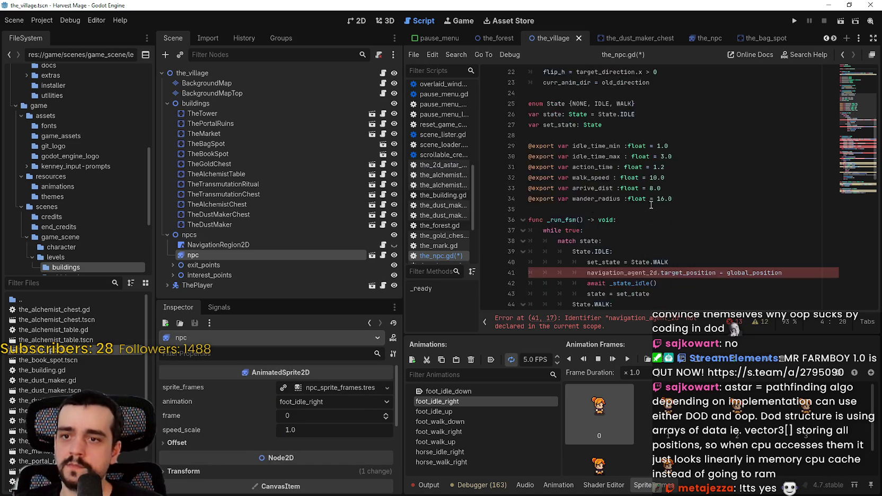
# Step: Examine navigation_agent_2d.target_position on line 41, then bring up the AStar2D devlog
pyautogui.scroll(-4, 652, 204)
pyautogui.doubleClick(620, 146)
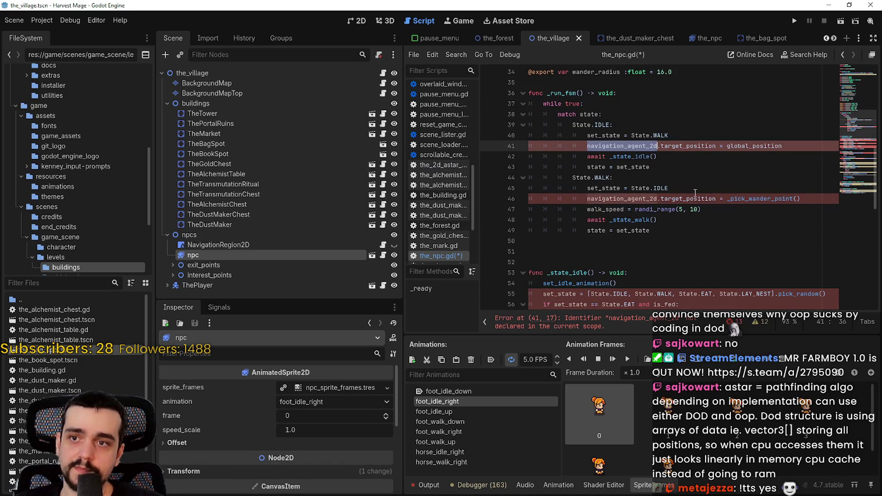
pyautogui.scroll(2, 690, 188)
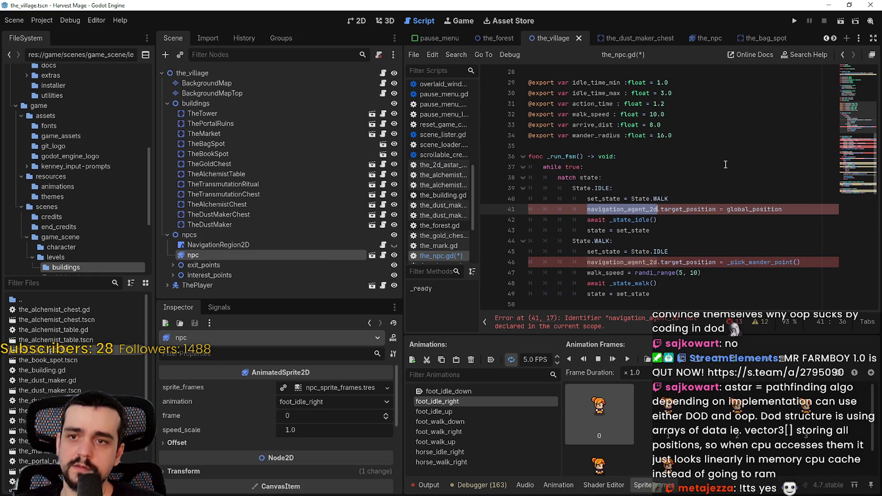
pyautogui.doubleClick(762, 209)
pyautogui.moveTo(669, 209); pyautogui.dragTo(585, 209)
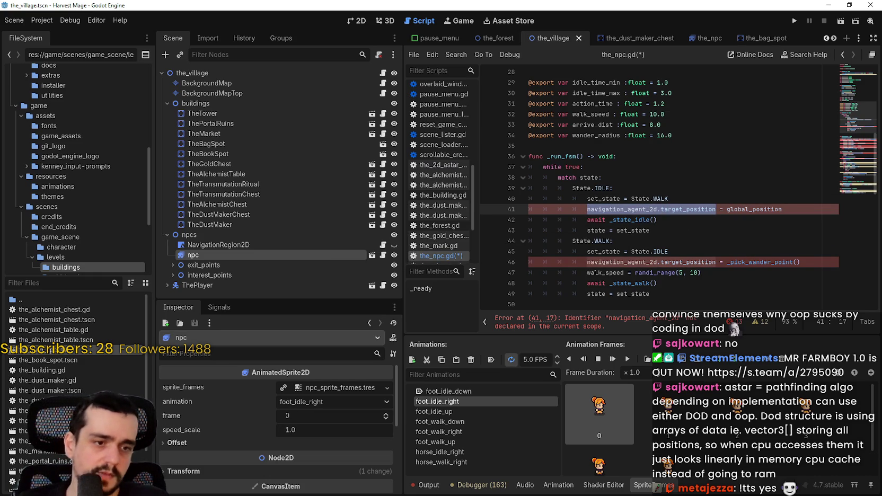
pyautogui.hotkey('alt', 'Tab')
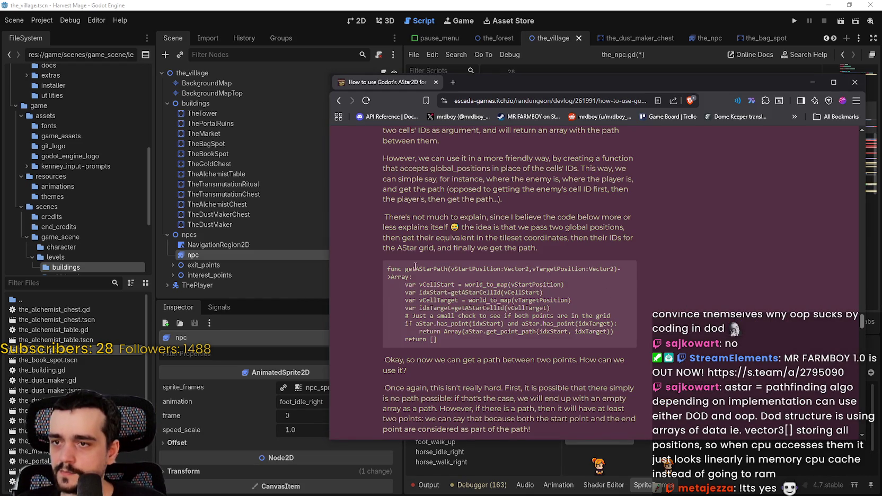
# Step: Study getAStarPath's vStartPosition and vTargetPosition parameters, then return to line 41 in Godot
pyautogui.scroll(-3, 416, 267)
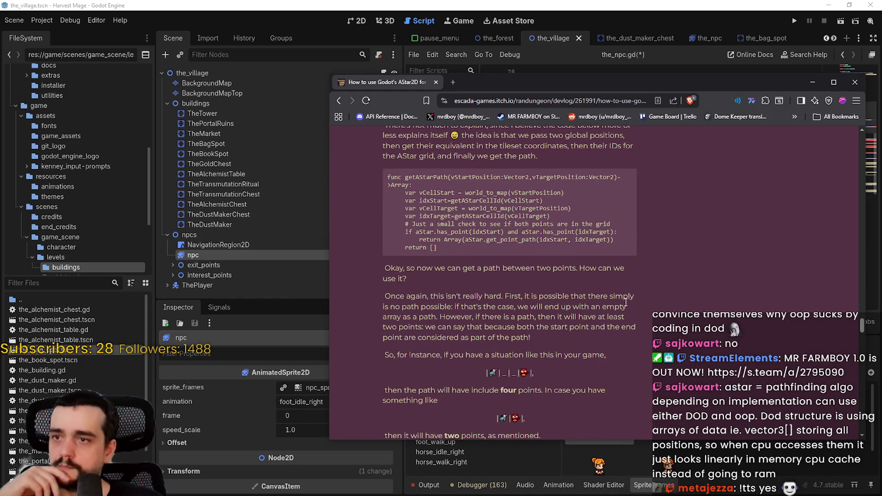
pyautogui.scroll(1, 625, 302)
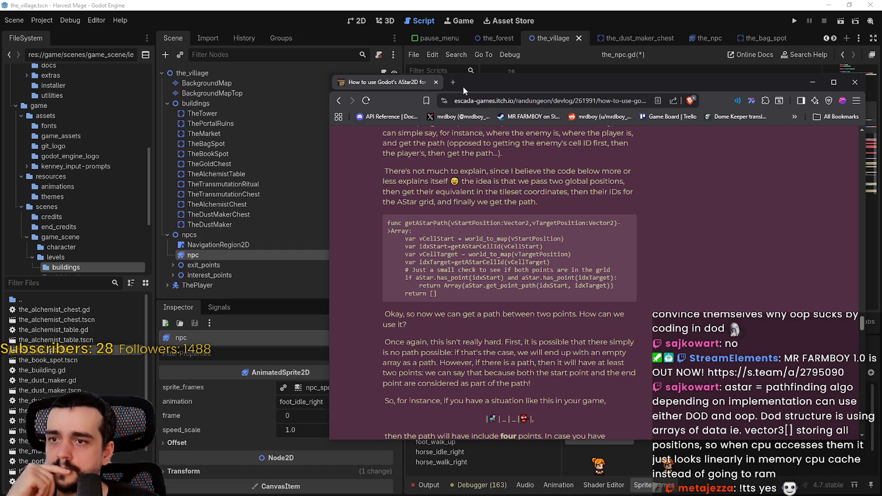
pyautogui.doubleClick(476, 223)
pyautogui.doubleClick(566, 223)
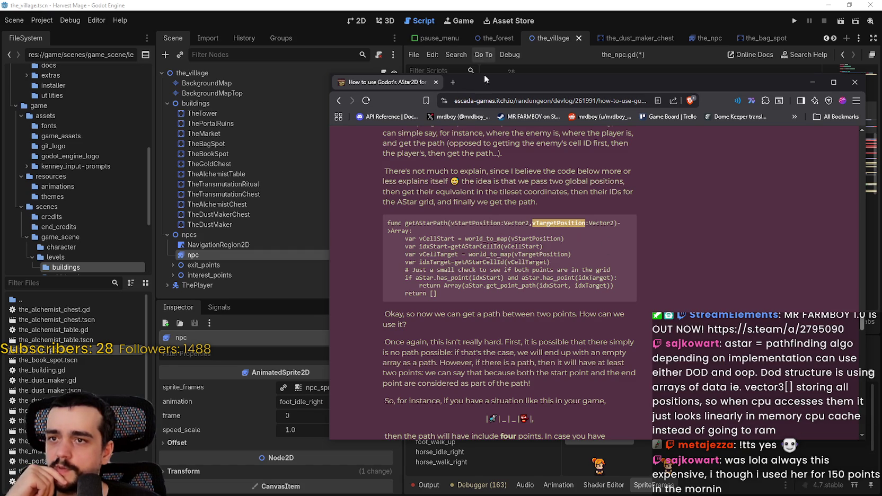
pyautogui.click(487, 65)
pyautogui.click(587, 209)
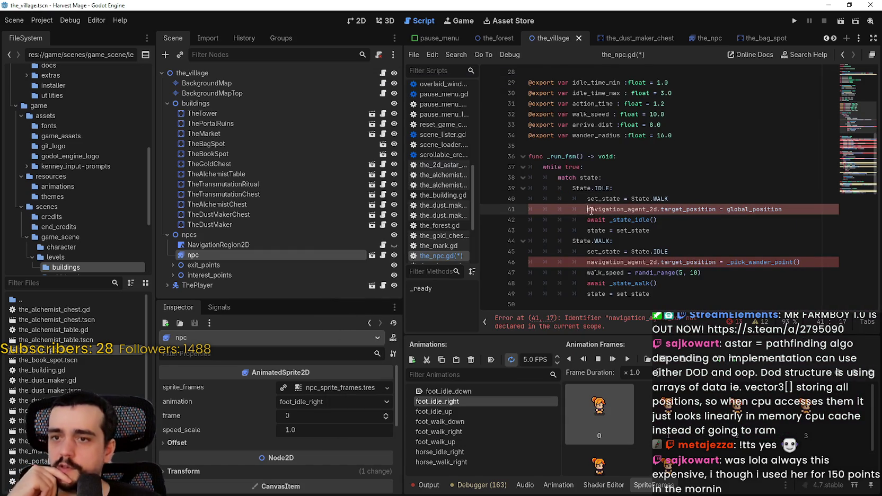
# Step: Comment out the navigation_agent_2d target lines 41 and 46 and save the_npc.gd
pyautogui.write('#')
pyautogui.click(609, 273)
pyautogui.moveTo(586, 262); pyautogui.dragTo(715, 262)
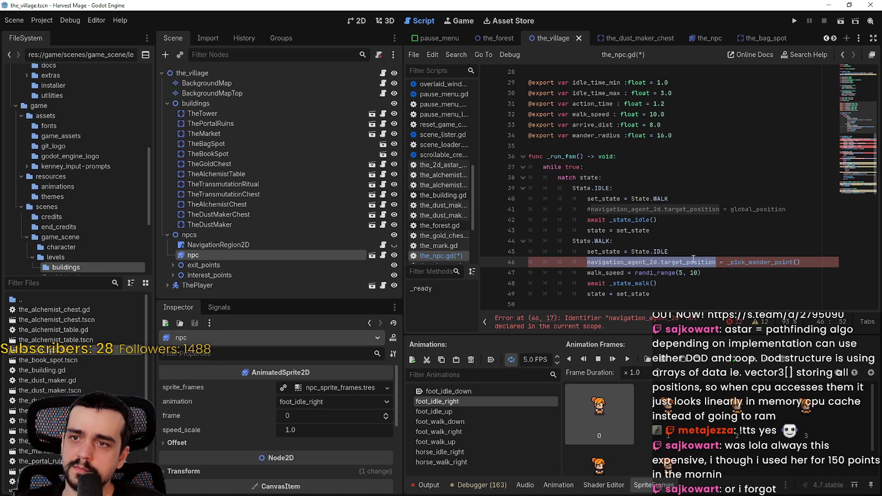
pyautogui.click(582, 262)
pyautogui.write('#')
pyautogui.hotkey('ctrl', 's')
# Step: Delete State.EAT and State.LAY_NEST from _state_idle's list and their condition blocks on lines 56–61
pyautogui.click(654, 272)
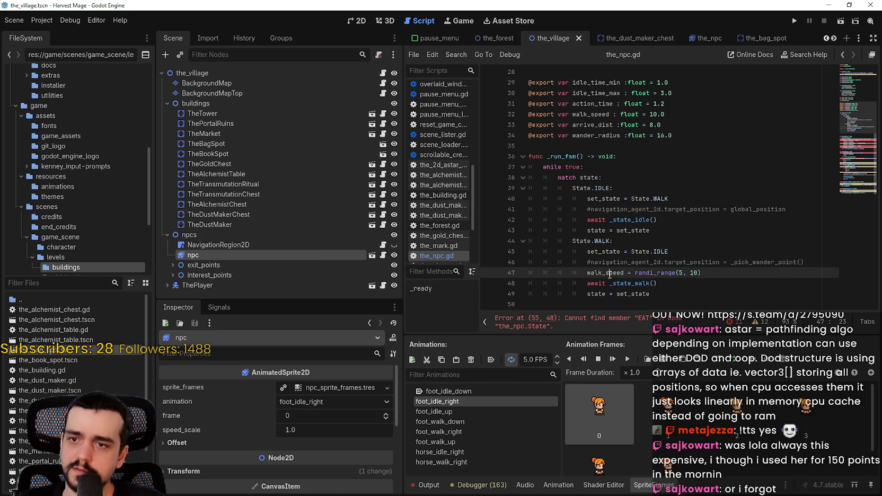
pyautogui.scroll(-5, 654, 271)
pyautogui.click(577, 188)
pyautogui.click(546, 201)
pyautogui.scroll(-1, 546, 201)
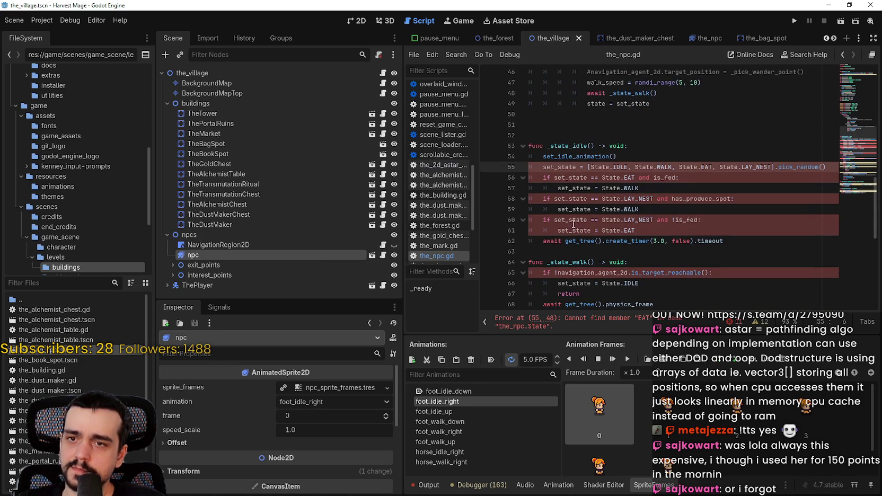
pyautogui.click(757, 166)
pyautogui.moveTo(772, 167); pyautogui.dragTo(673, 167)
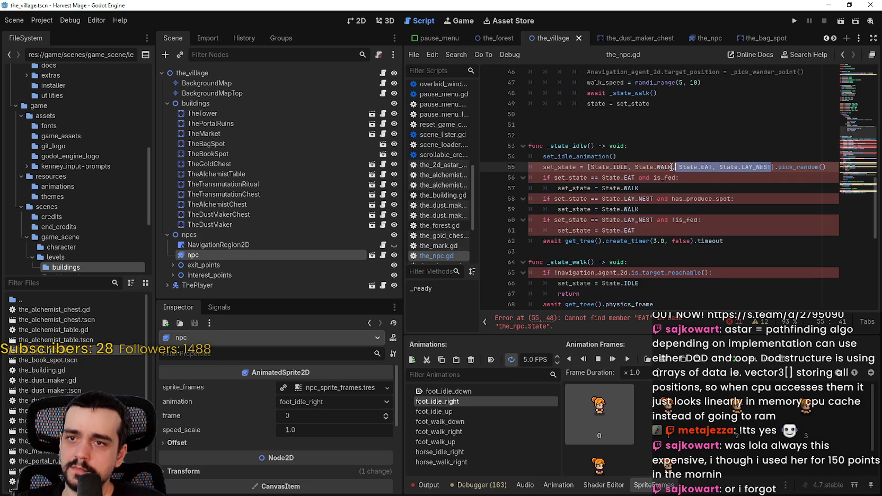
pyautogui.press('BackSpace')
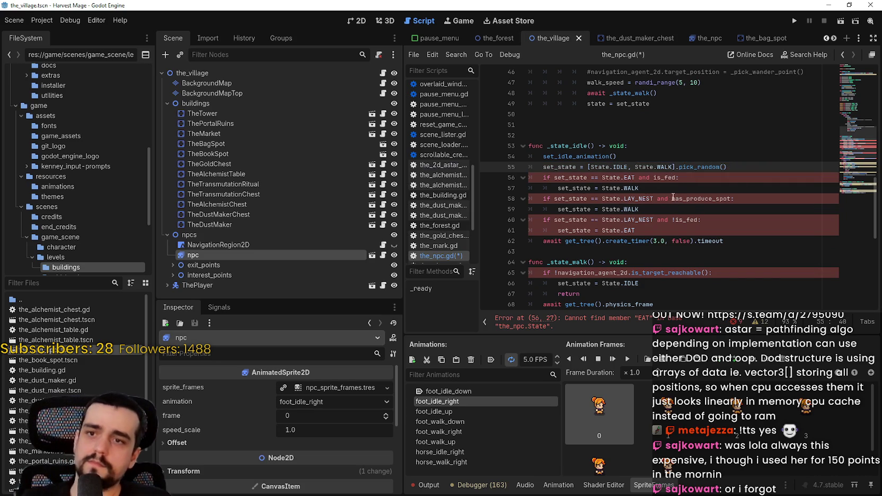
pyautogui.click(657, 188)
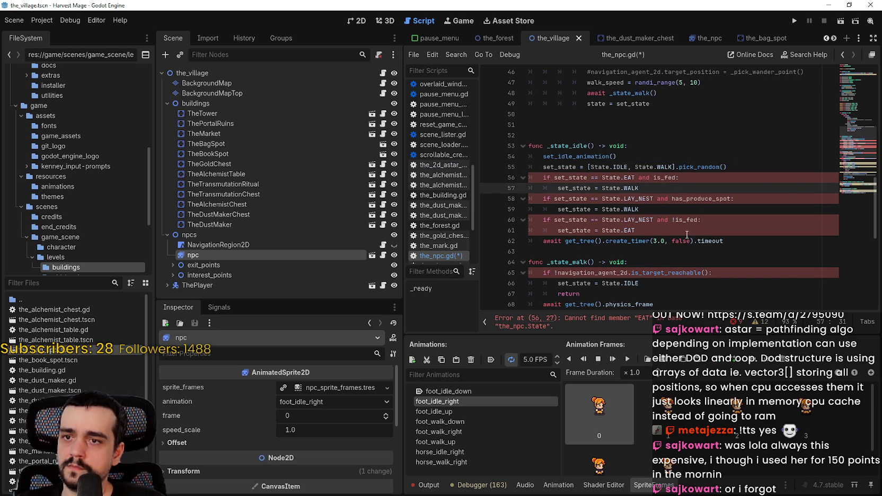
pyautogui.moveTo(639, 230)
pyautogui.mouseDown()
pyautogui.moveTo(583, 219)
pyautogui.moveTo(502, 179)
pyautogui.mouseUp()
pyautogui.press('BackSpace')
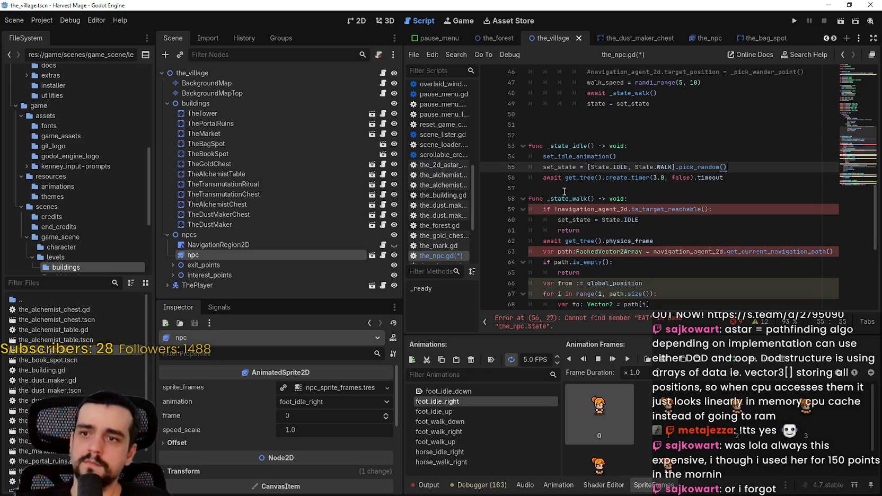
# Step: Examine _state_walk's reachability check and navigation code on lines 58–69
pyautogui.scroll(-2, 577, 156)
pyautogui.click(577, 156)
pyautogui.moveTo(556, 146); pyautogui.dragTo(708, 145)
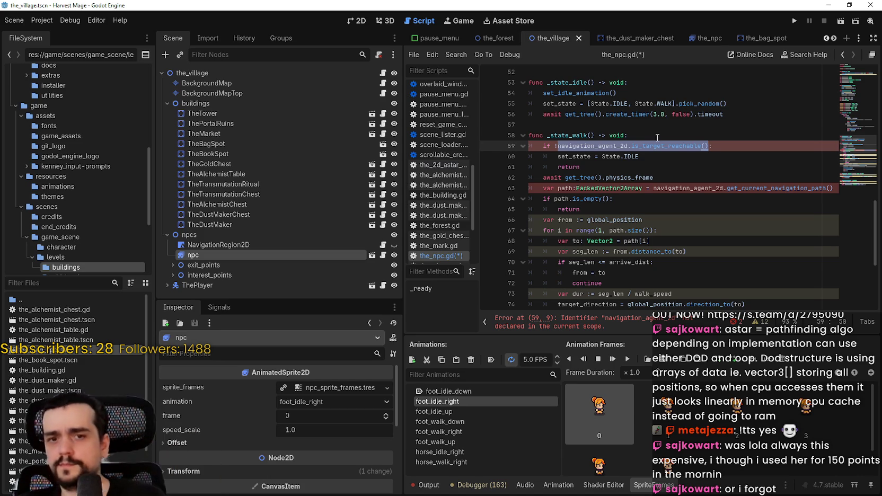
pyautogui.click(591, 167)
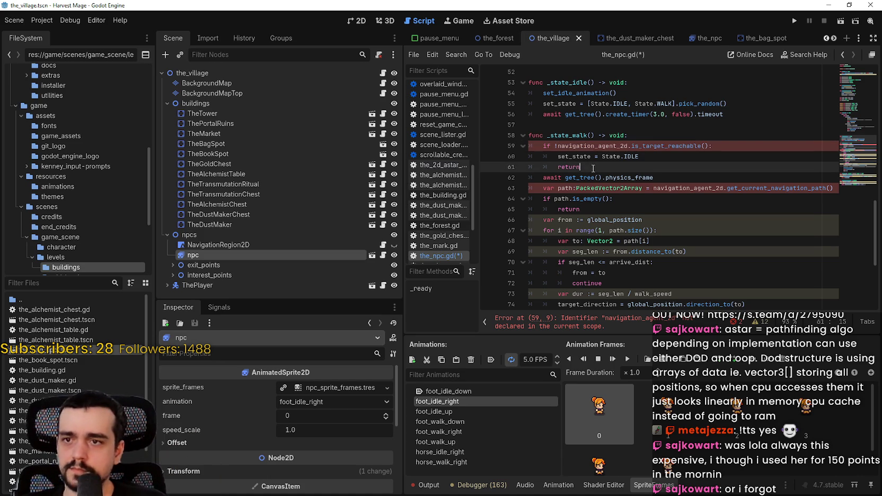
pyautogui.click(536, 147)
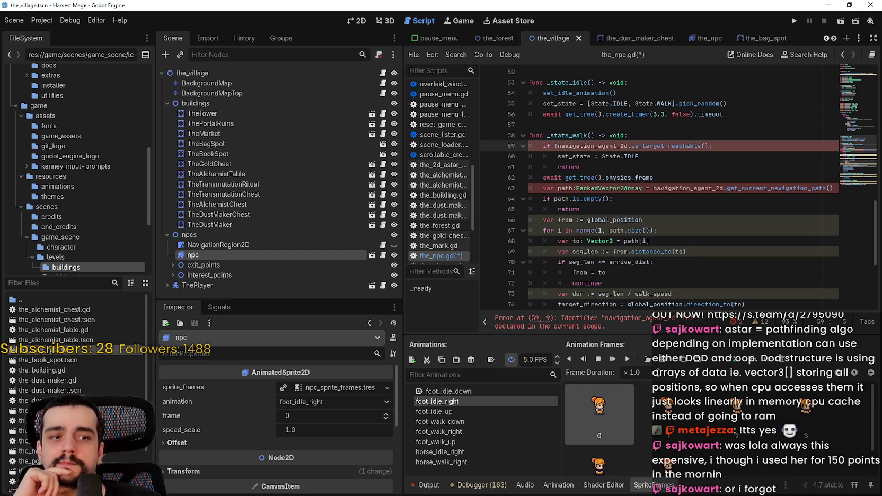
pyautogui.write('!')
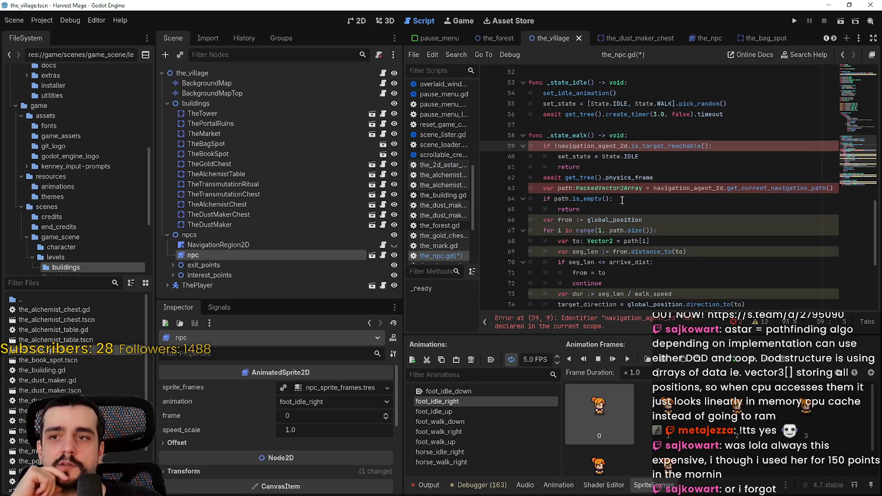
pyautogui.moveTo(561, 135); pyautogui.dragTo(658, 250)
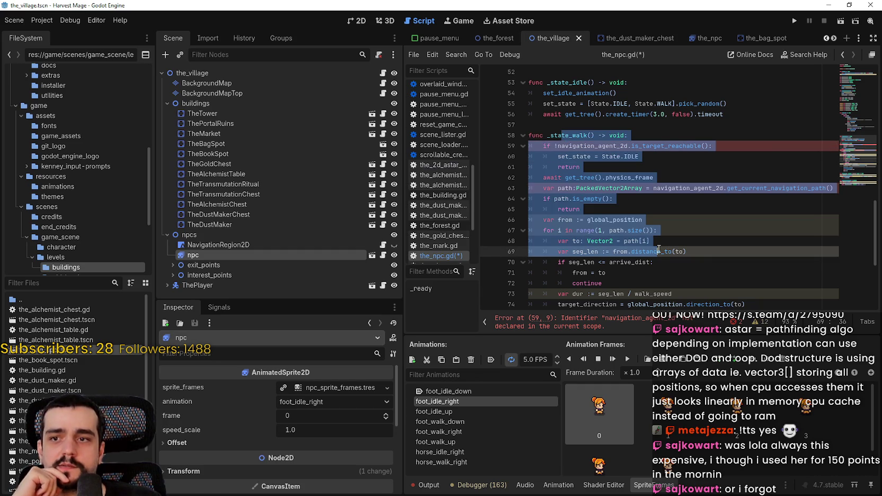
pyautogui.scroll(-3, 657, 246)
pyautogui.scroll(4, 655, 241)
pyautogui.click(633, 199)
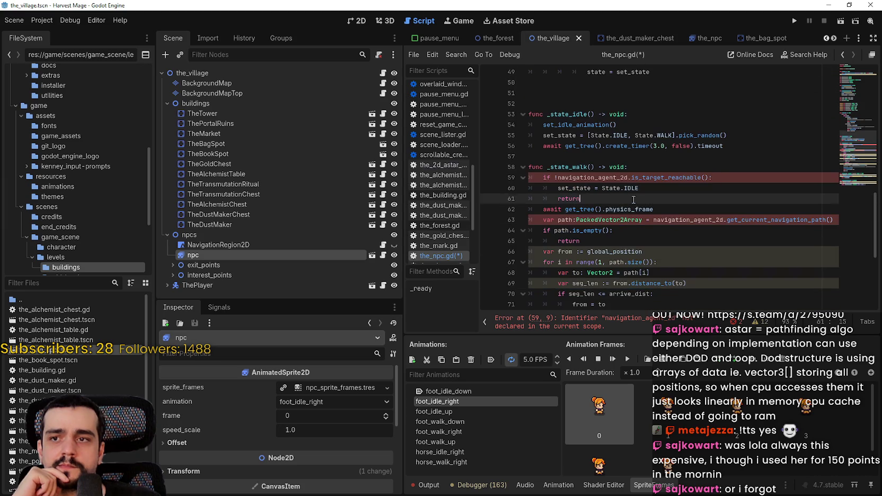
# Step: Comment out the reachability check and return (lines 59–61) and the navigation path line 63
pyautogui.click(548, 176)
pyautogui.hotkey('ctrl', 'k')
pyautogui.click(540, 189)
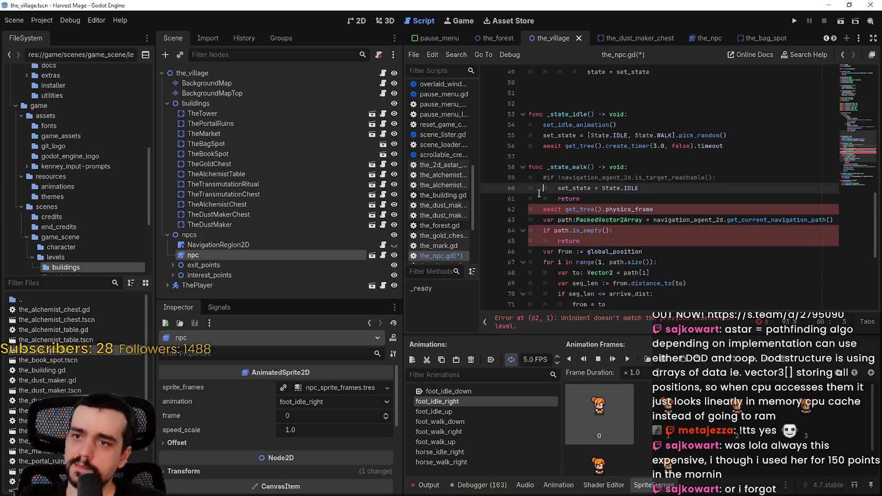
pyautogui.moveTo(539, 191); pyautogui.dragTo(546, 201)
pyautogui.hotkey('ctrl', 'k')
pyautogui.click(600, 251)
pyautogui.click(717, 193)
pyautogui.click(716, 209)
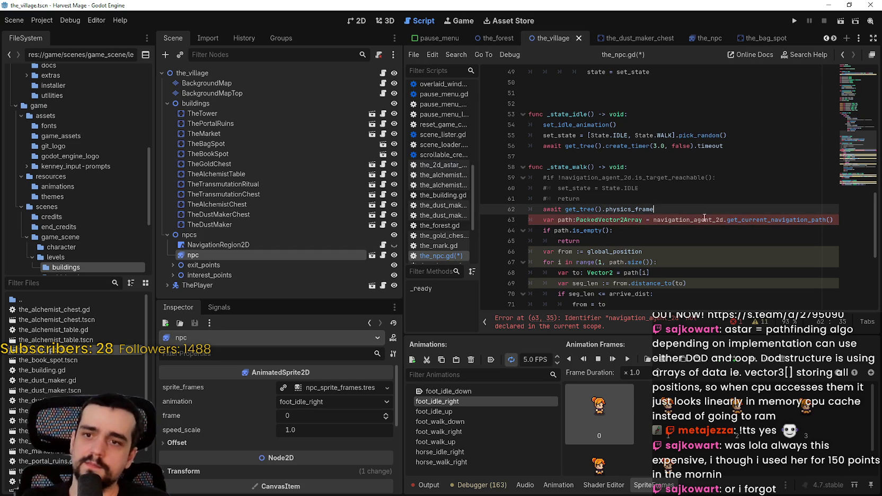
pyautogui.click(540, 220)
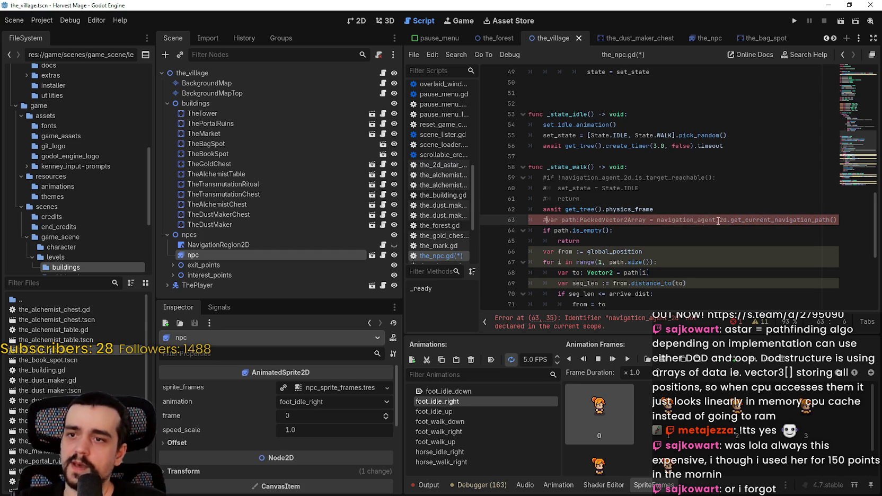
pyautogui.hotkey('ctrl', 'k')
# Step: Add an empty line 64 below the commented navigation path line
pyautogui.click(827, 219)
pyautogui.press('Right')
pyautogui.press('Right')
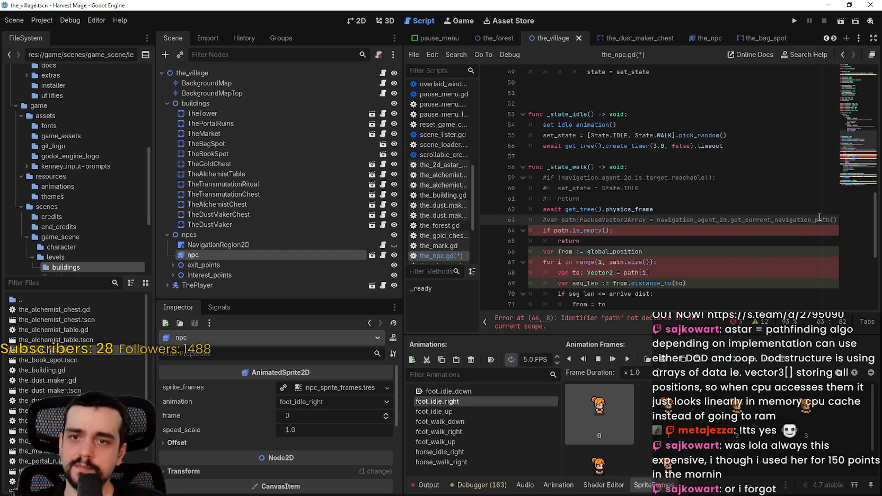
pyautogui.press('Return')
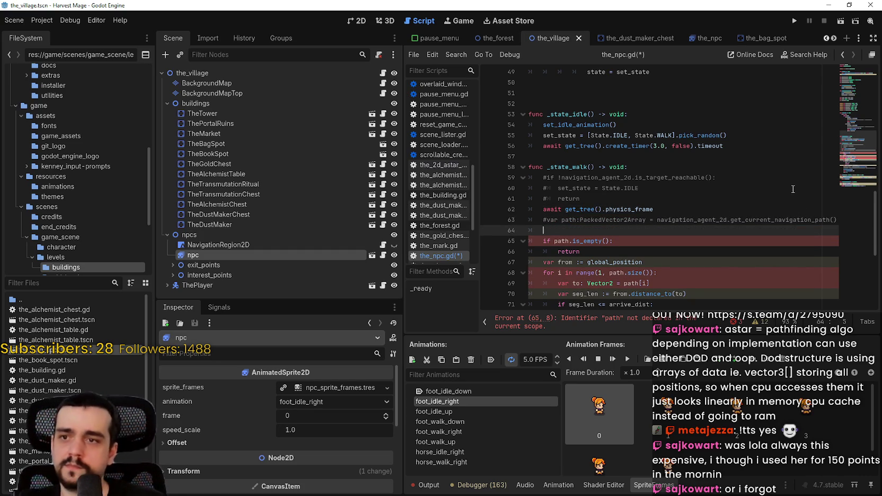
# Step: Confirm getAStarPath in background_map.gd, then type 'var path = tilemap.getAStarPath(global_position,' on line 64
pyautogui.write('var path')
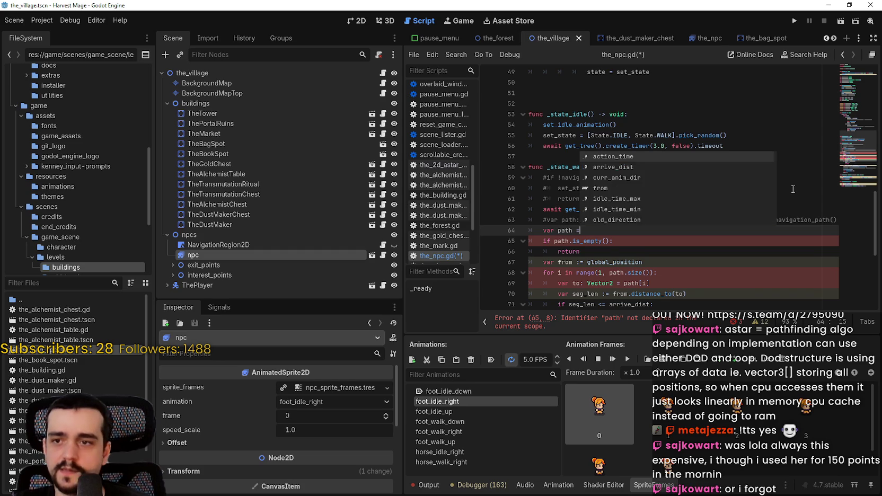
pyautogui.write(' = ti')
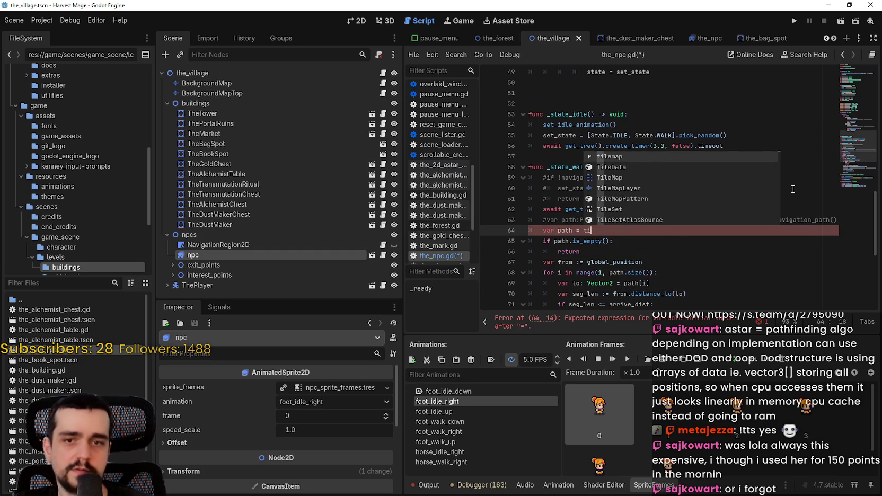
pyautogui.write('lemap.get')
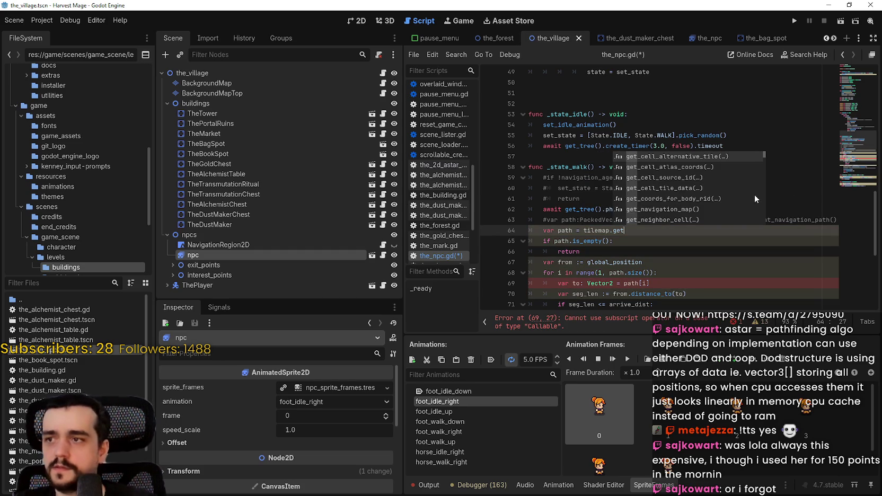
pyautogui.click(382, 83)
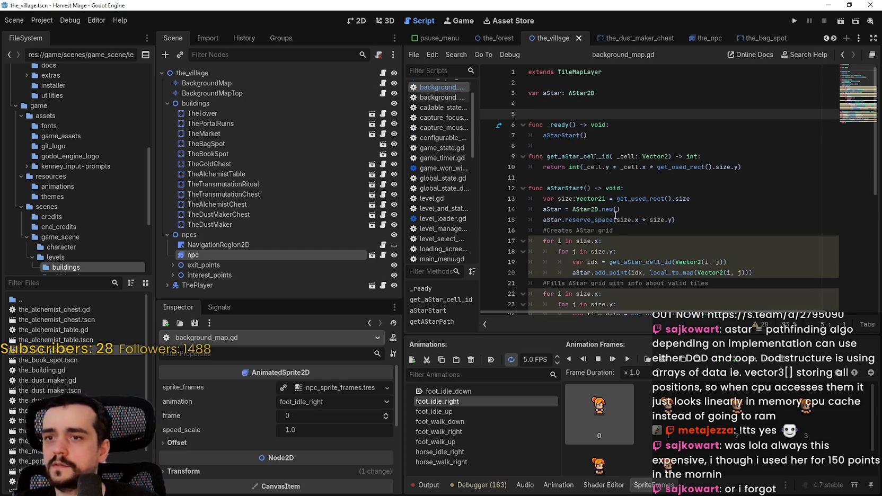
pyautogui.scroll(-2, 609, 222)
pyautogui.doubleClick(570, 208)
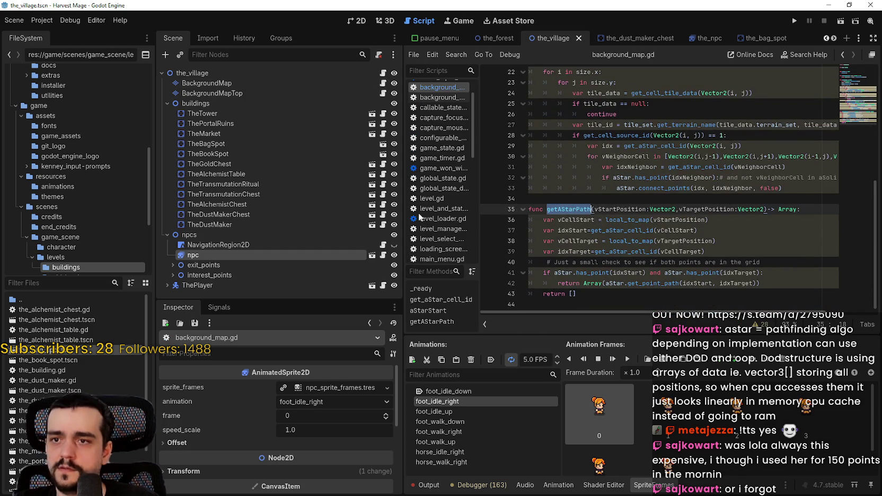
pyautogui.click(382, 254)
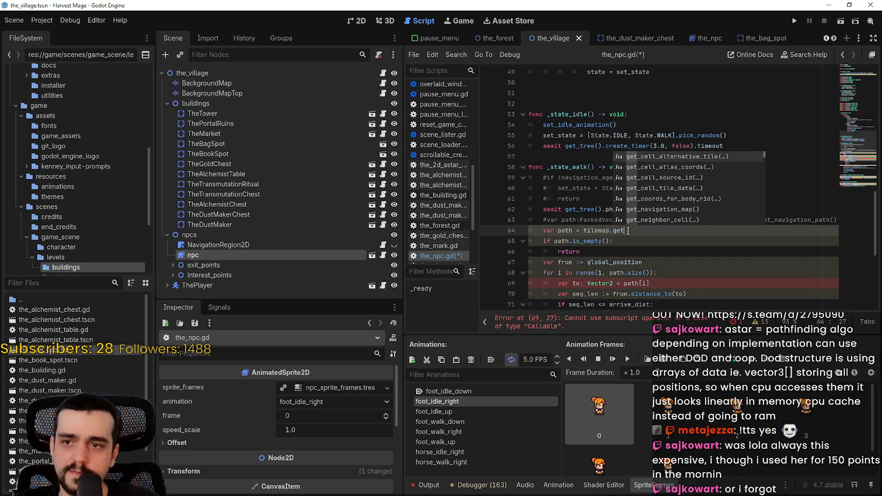
pyautogui.write('AStarPath()')
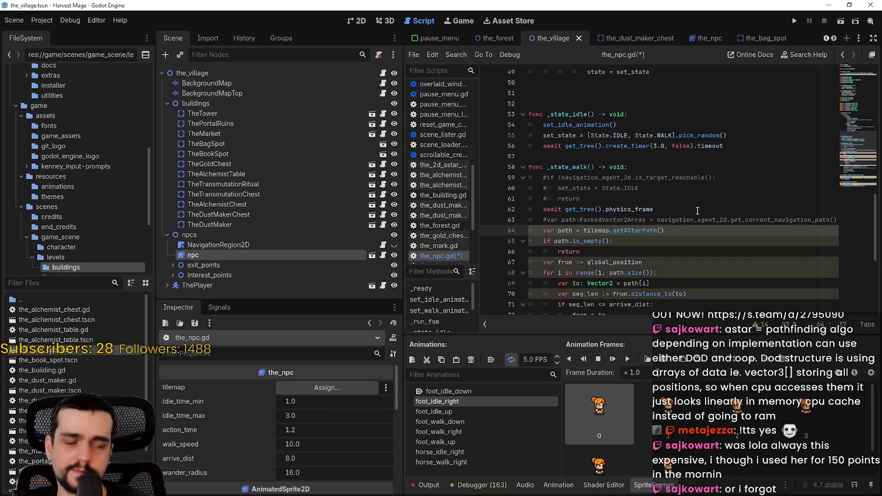
pyautogui.write('global')
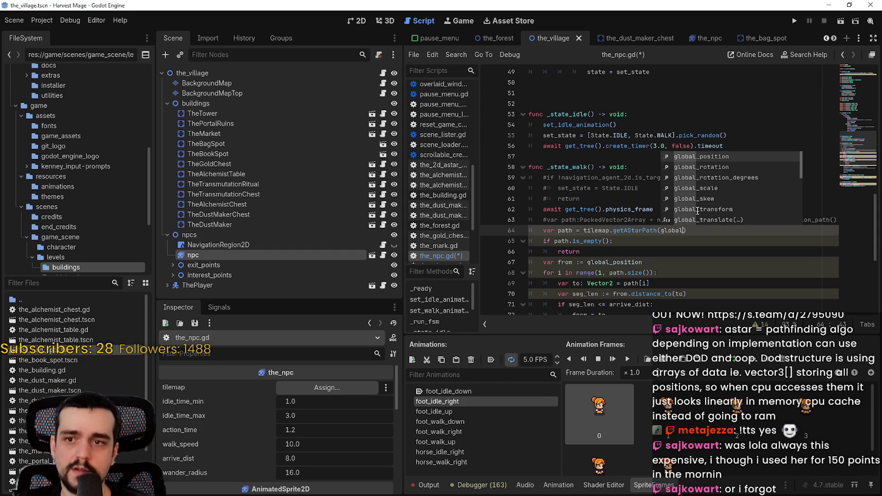
pyautogui.press('Return')
pyautogui.write(',')
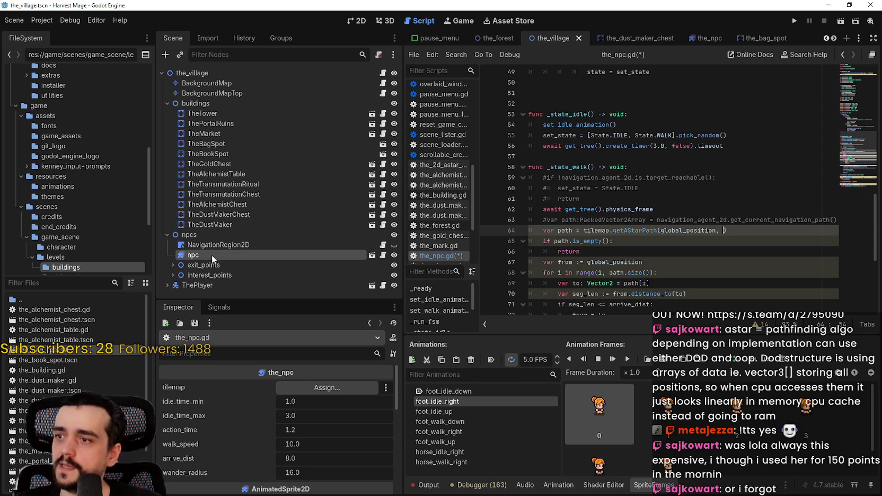
pyautogui.click(173, 275)
pyautogui.scroll(-5, 194, 259)
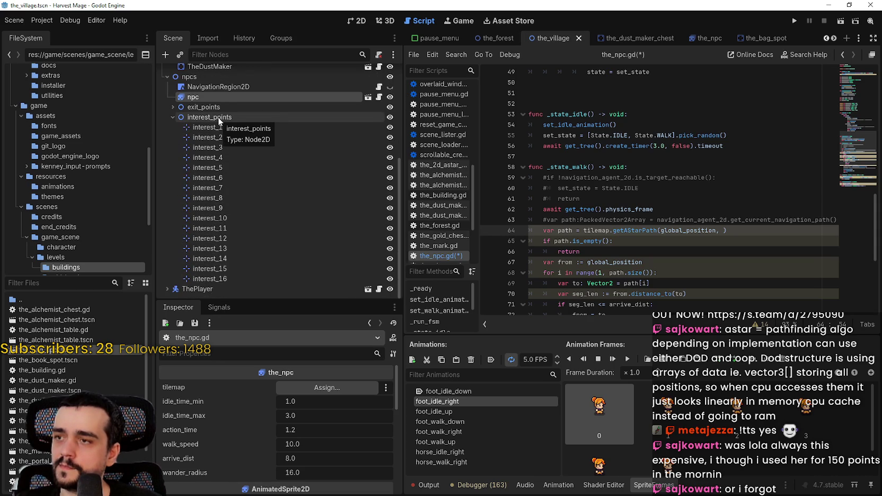
pyautogui.click(217, 120)
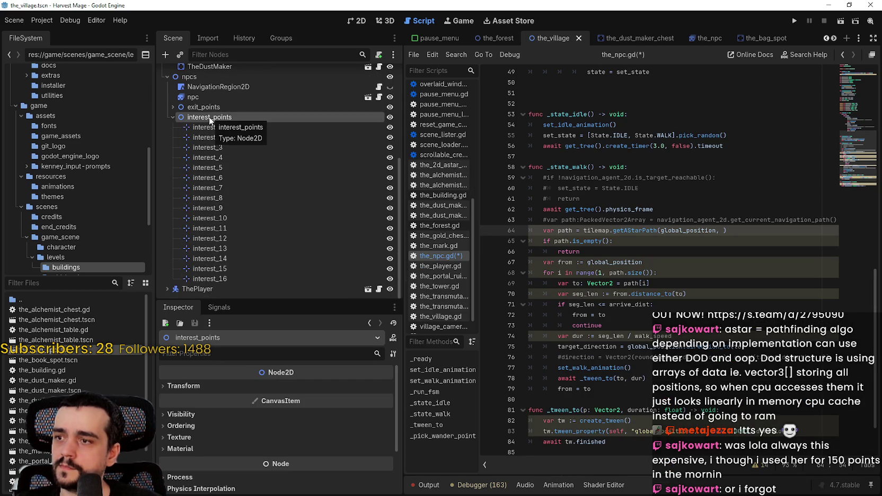
pyautogui.click(171, 116)
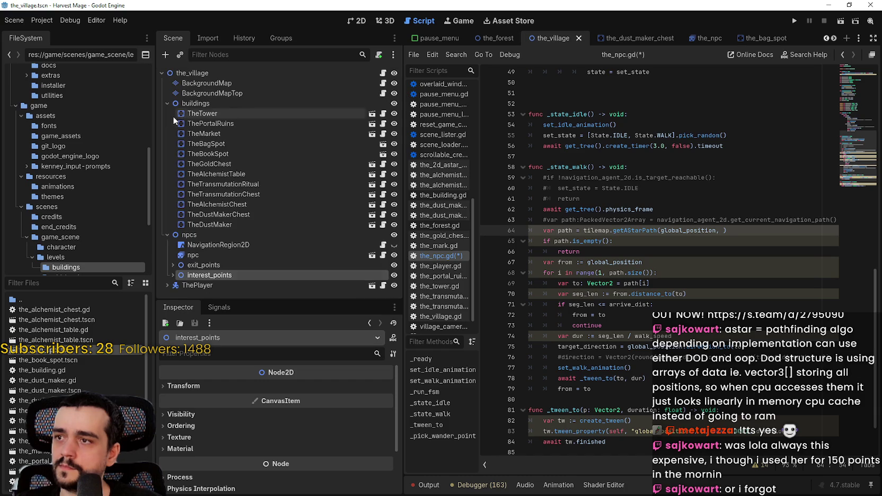
pyautogui.scroll(4, 657, 212)
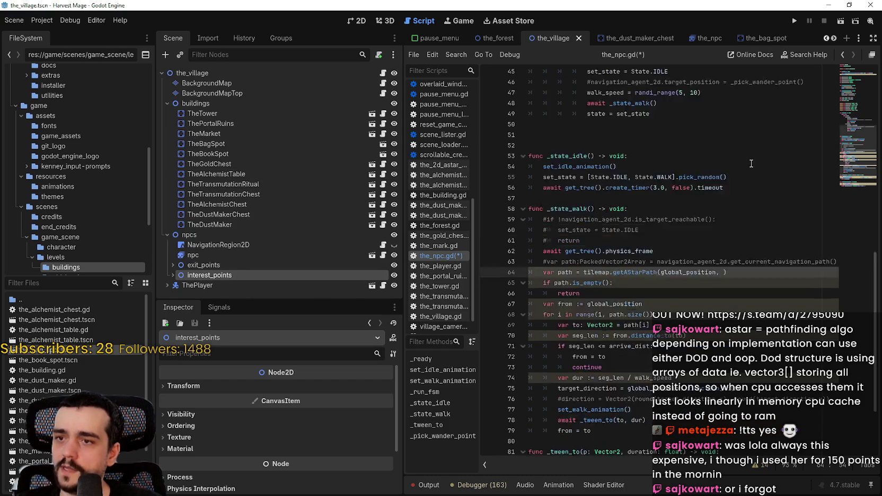
pyautogui.click(861, 83)
pyautogui.click(672, 104)
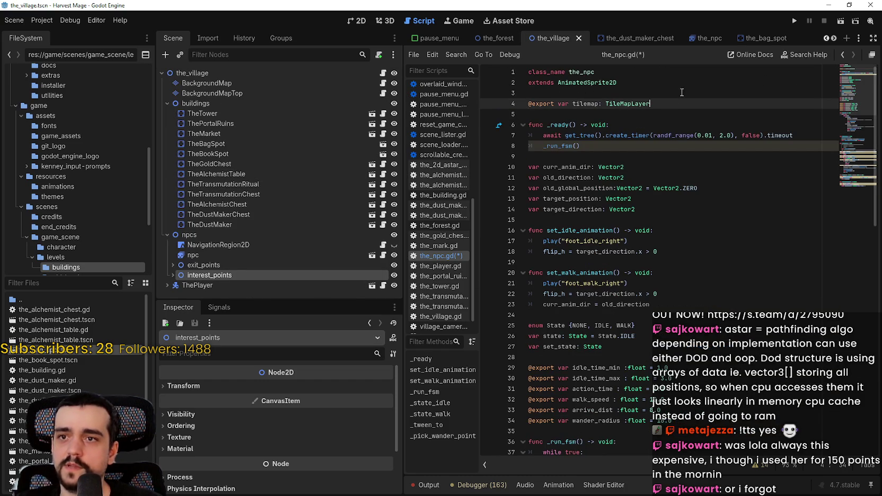
pyautogui.press('Return')
pyautogui.write('@export vba')
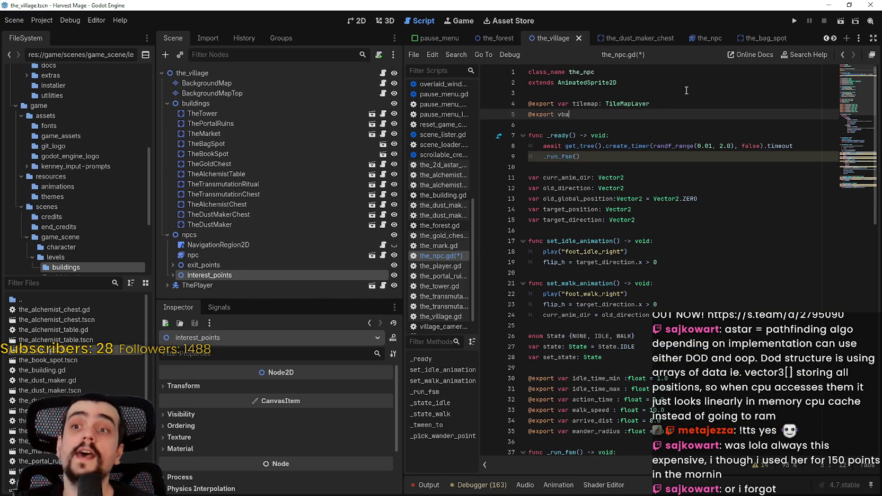
pyautogui.press('BackSpace')
pyautogui.press('BackSpace')
pyautogui.write('ar ')
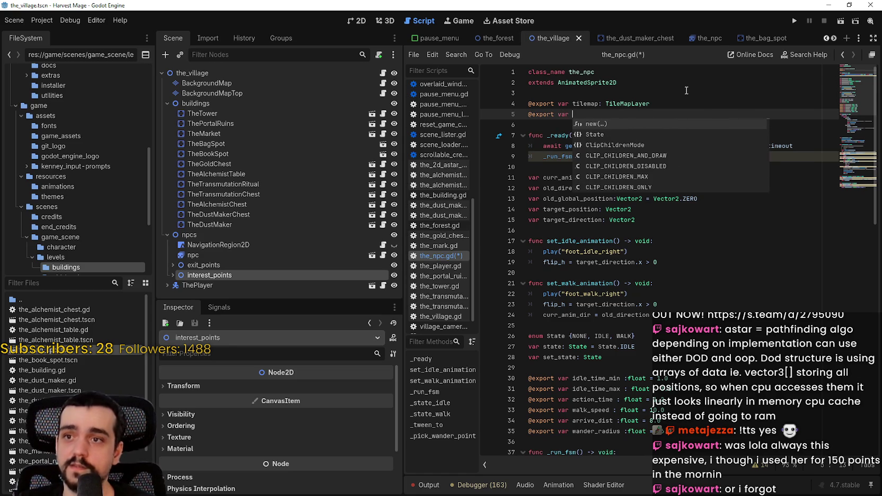
pyautogui.write('interactioj')
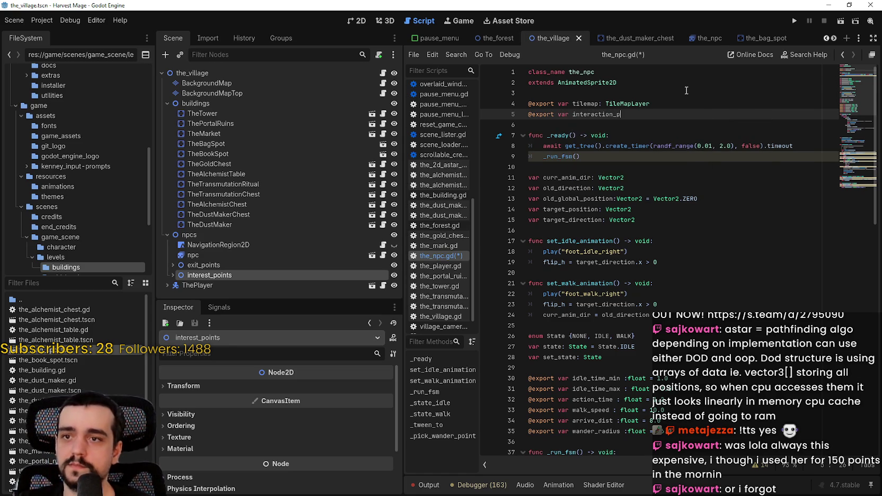
pyautogui.write('nts: N')
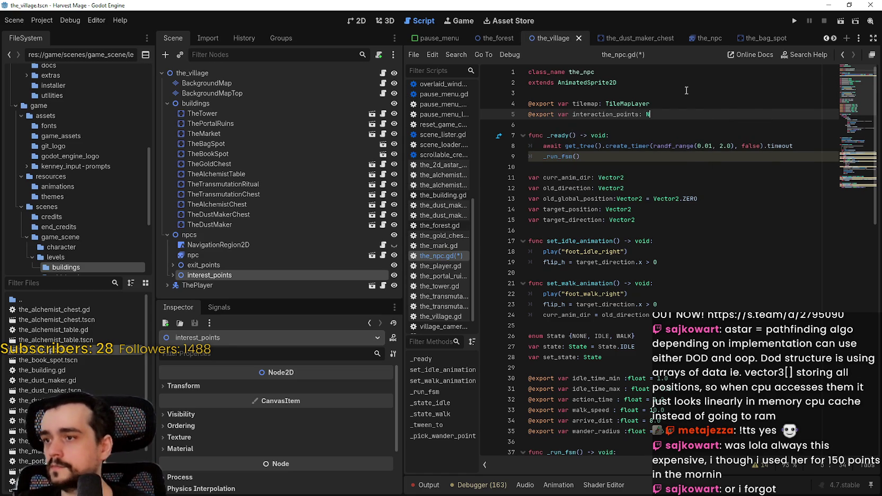
pyautogui.write('ode')
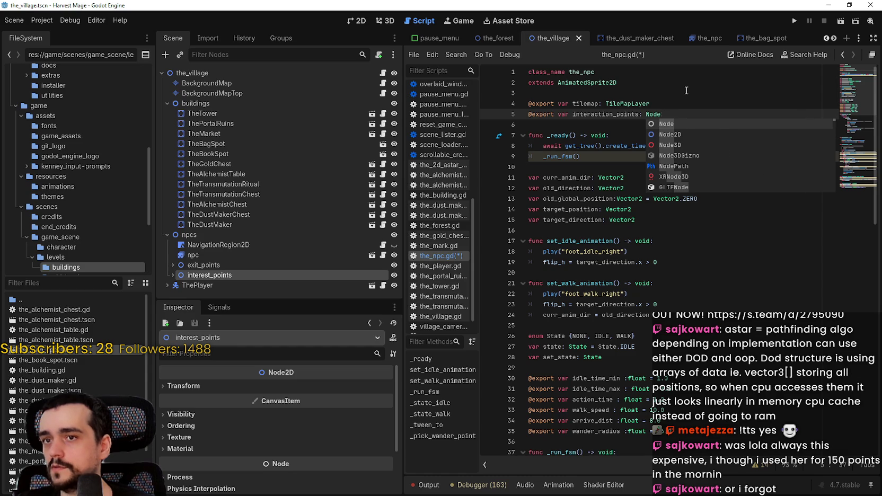
pyautogui.press('Down')
pyautogui.press('Return')
pyautogui.doubleClick(625, 114)
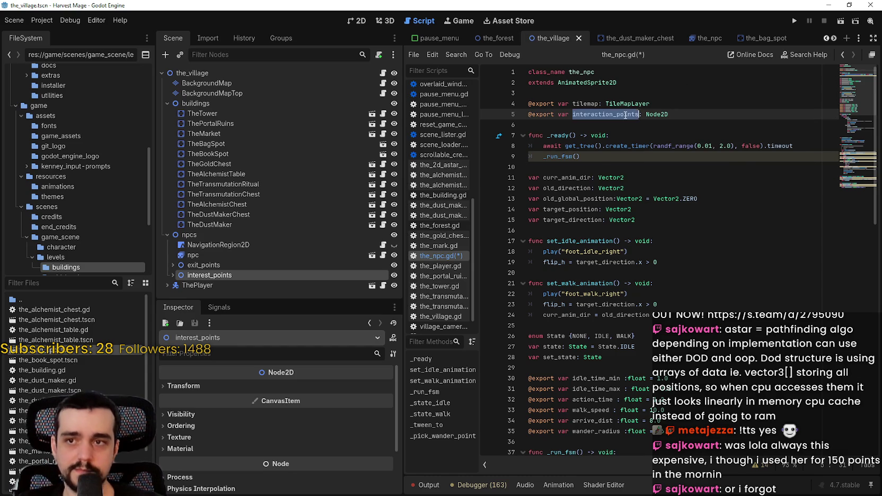
pyautogui.scroll(-14, 693, 304)
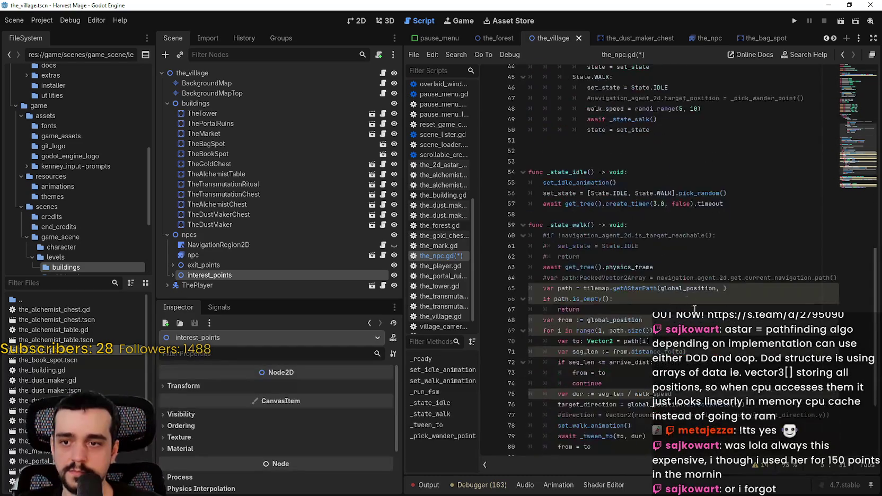
pyautogui.scroll(-4, 693, 303)
pyautogui.scroll(6, 658, 282)
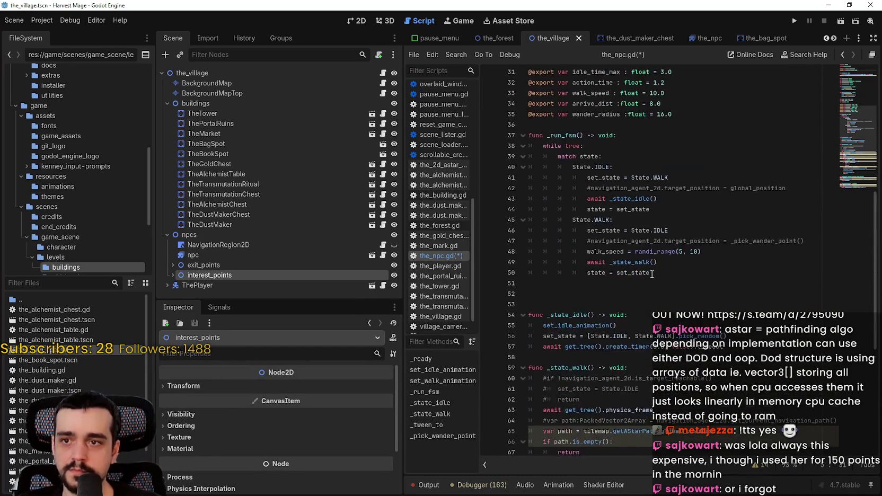
pyautogui.scroll(-6, 652, 292)
pyautogui.click(662, 219)
# Step: Set getAStarPath's target to interaction_points.get_children().pick_random().global_position
pyautogui.scroll(1, 665, 203)
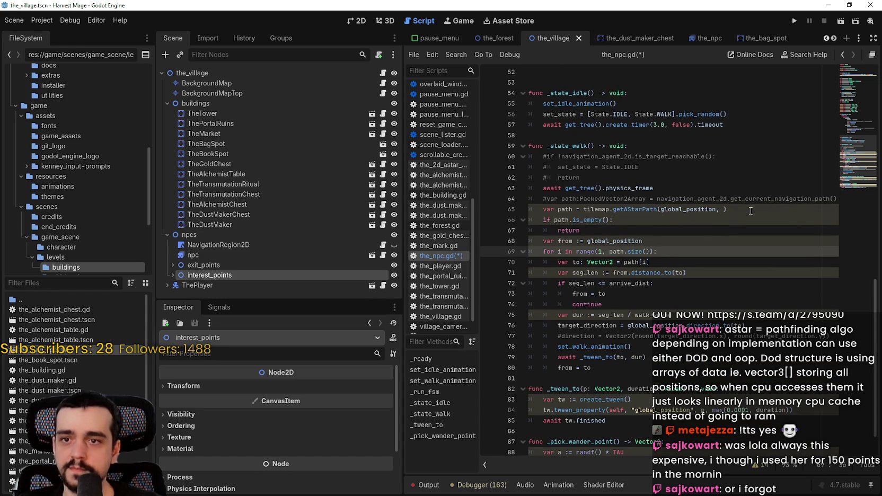
pyautogui.click(724, 211)
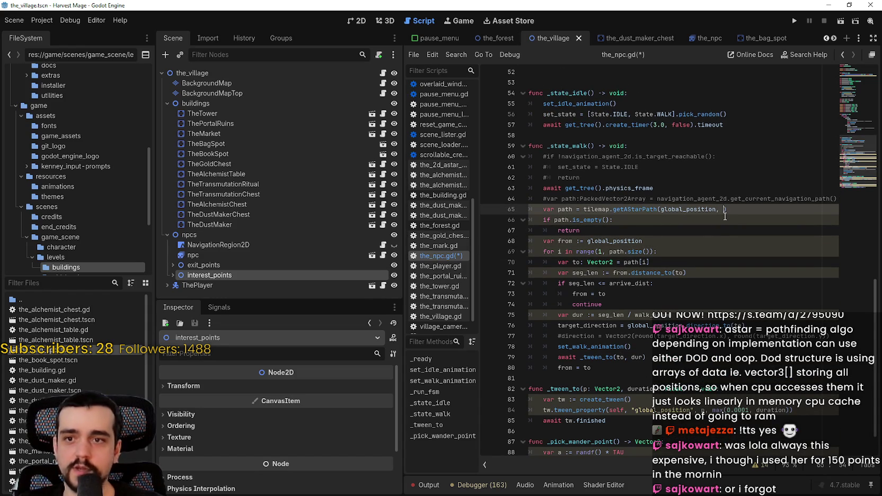
pyautogui.write('interaction_points.')
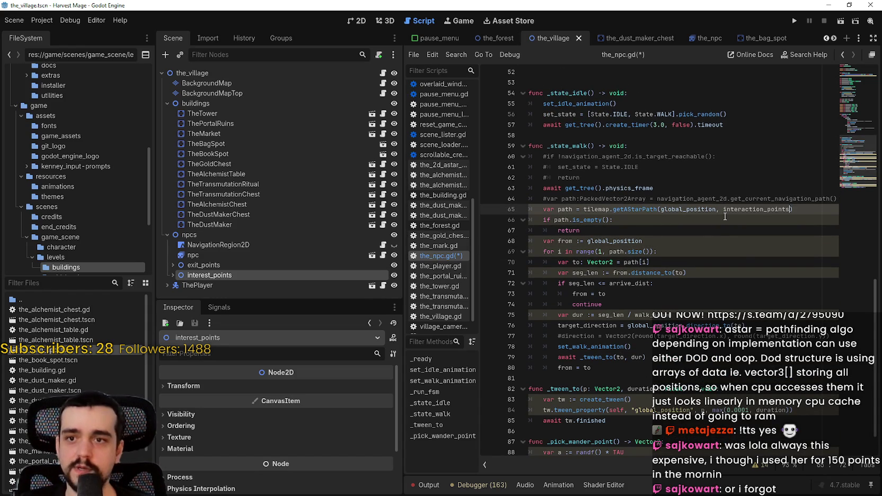
pyautogui.write('get_chil')
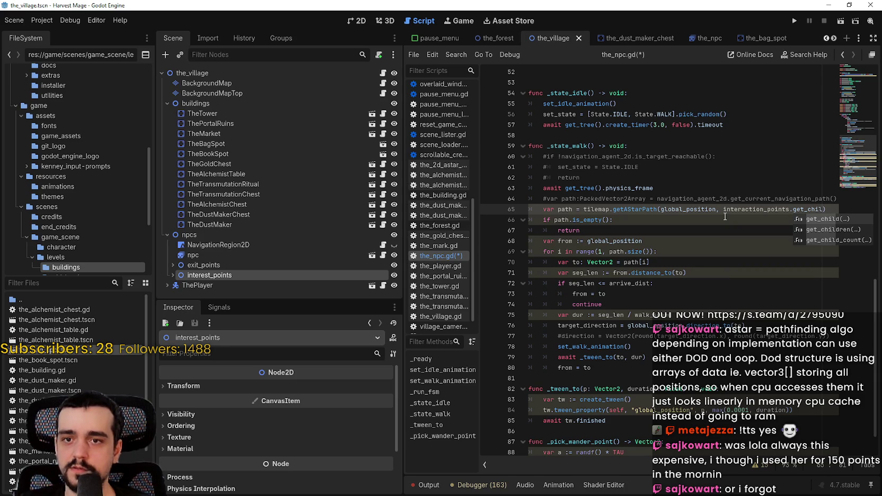
pyautogui.press('Down')
pyautogui.press('Return')
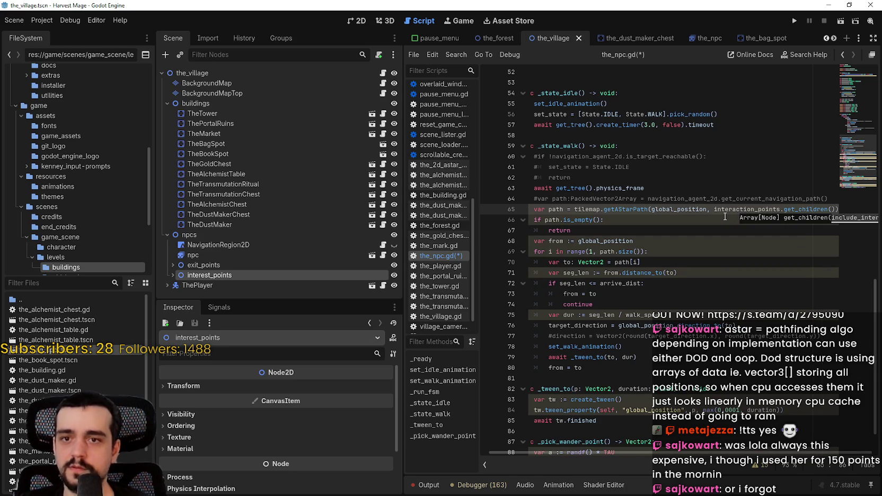
pyautogui.press('End')
pyautogui.write('.pick')
pyautogui.press('Return')
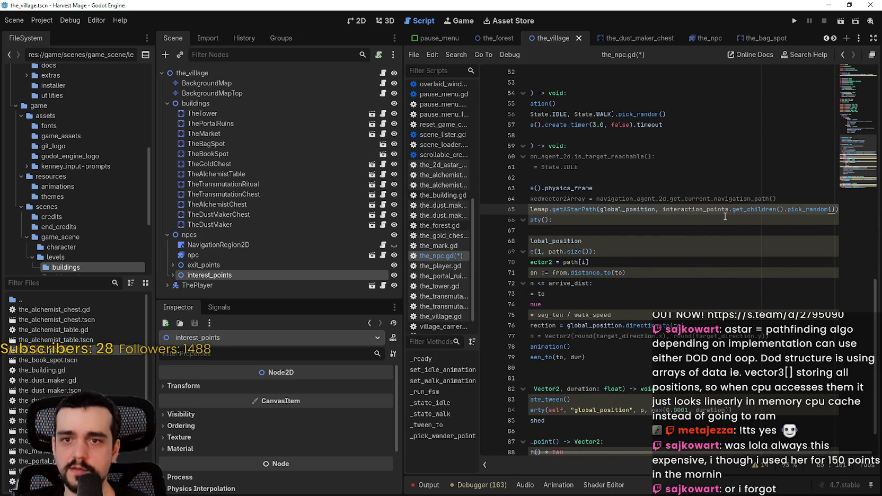
pyautogui.write('.global_position')
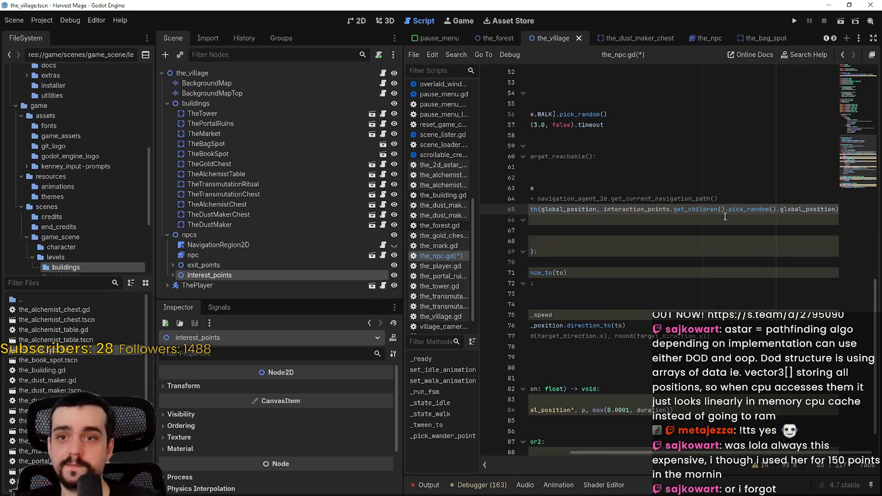
# Step: Save the_npc.gd and add a return under the if path.is_empty() check
pyautogui.press('Down')
pyautogui.press('Down')
pyautogui.hotkey('ctrl', 's')
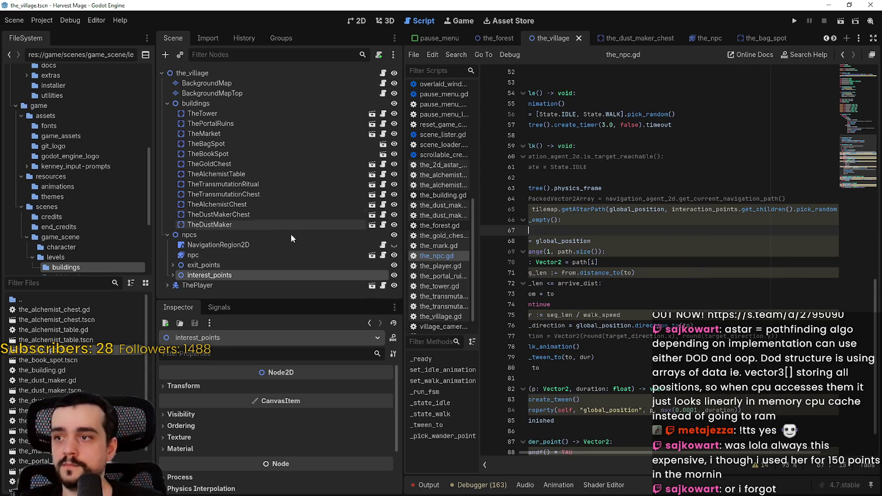
pyautogui.moveTo(401, 232); pyautogui.dragTo(274, 232)
pyautogui.write('return')
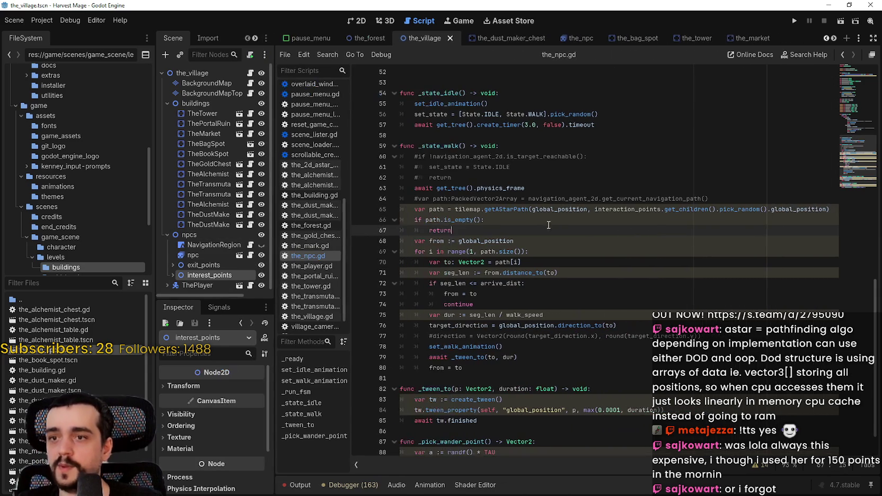
pyautogui.click(550, 222)
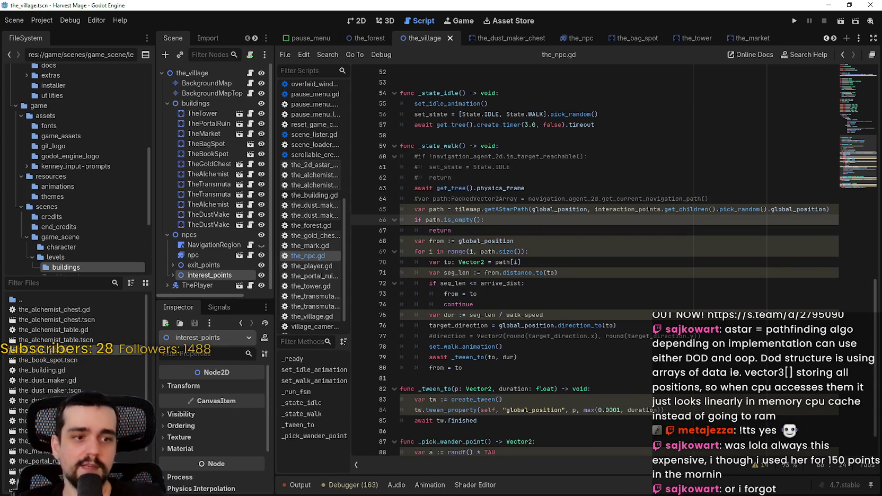
pyautogui.moveTo(498, 251); pyautogui.dragTo(401, 198)
pyautogui.scroll(-1, 541, 336)
pyautogui.click(542, 335)
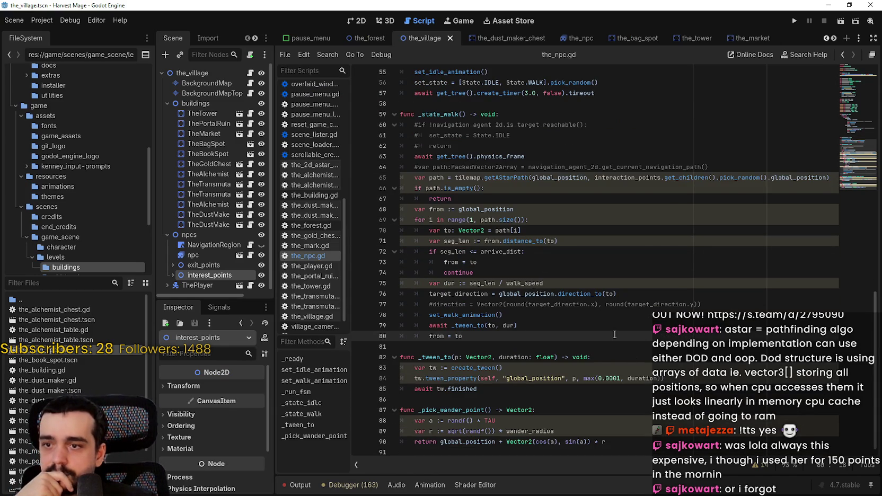
pyautogui.moveTo(510, 145)
pyautogui.mouseDown()
pyautogui.moveTo(591, 402)
pyautogui.moveTo(593, 358)
pyautogui.mouseUp()
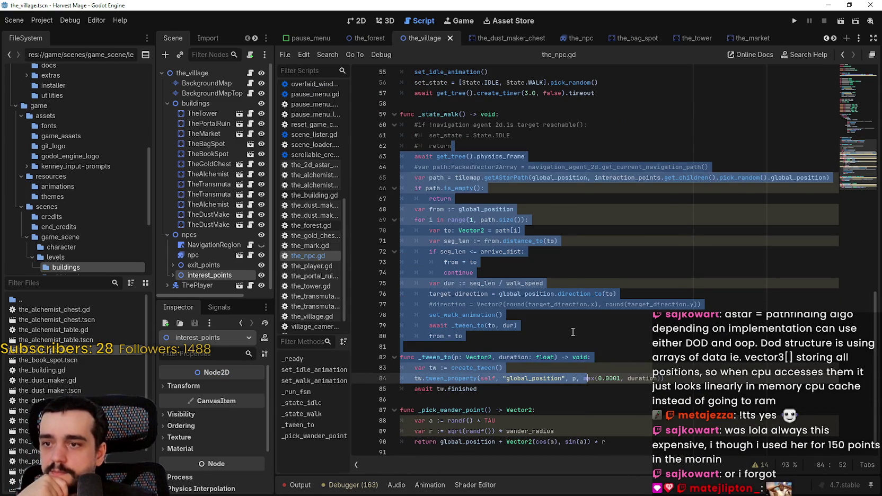
pyautogui.click(571, 339)
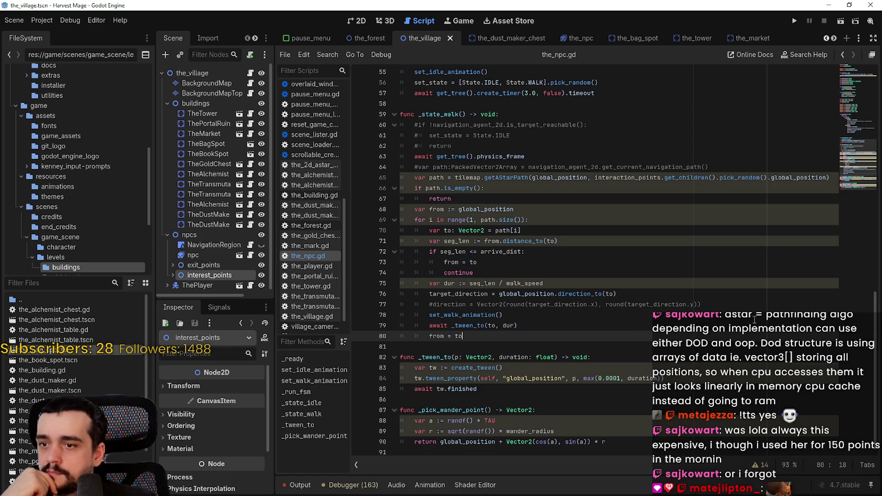
pyautogui.scroll(3, 540, 302)
pyautogui.click(551, 209)
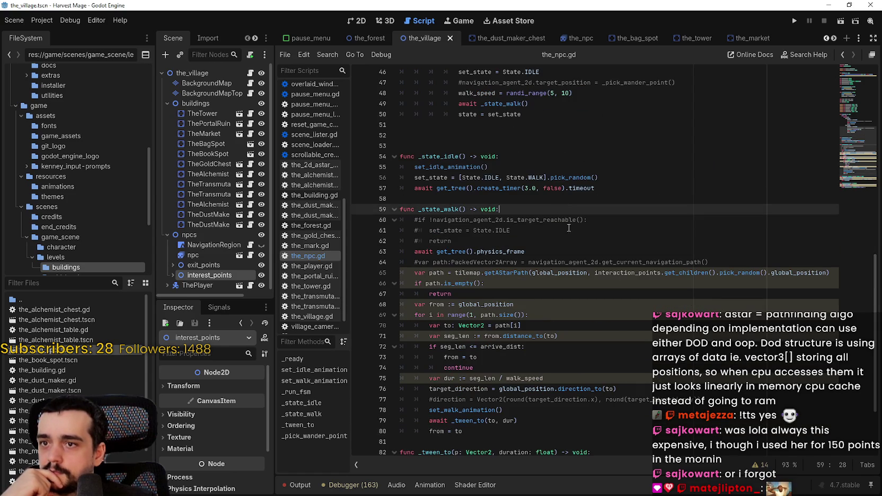
pyautogui.scroll(8, 586, 265)
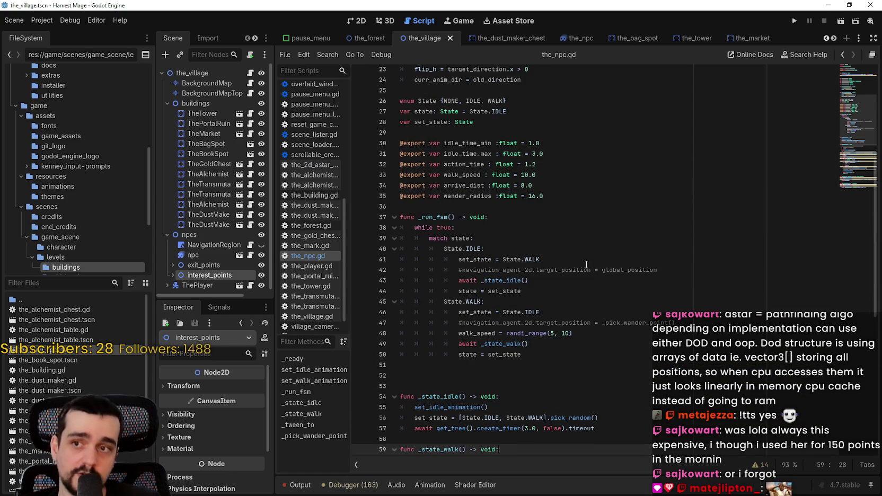
pyautogui.scroll(2, 580, 249)
pyautogui.hotkey('shift', 'Up')
pyautogui.hotkey('shift', 'Up')
pyautogui.hotkey('shift', 'Up')
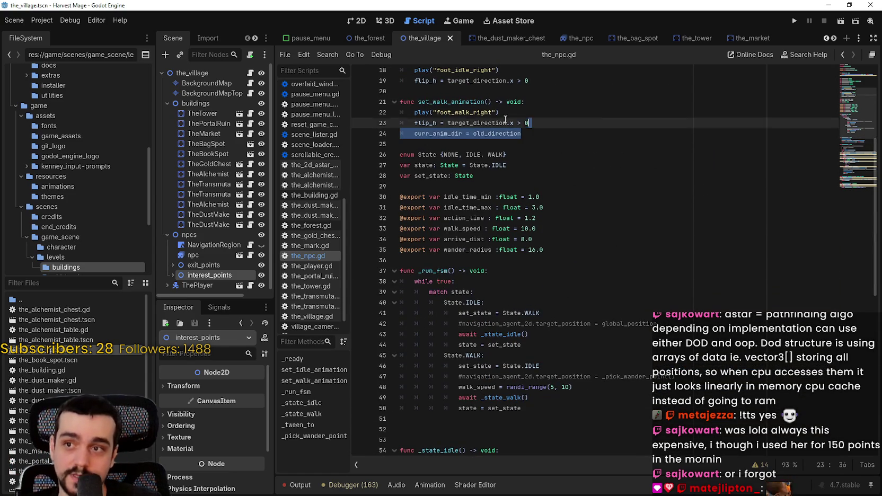
pyautogui.scroll(2, 533, 237)
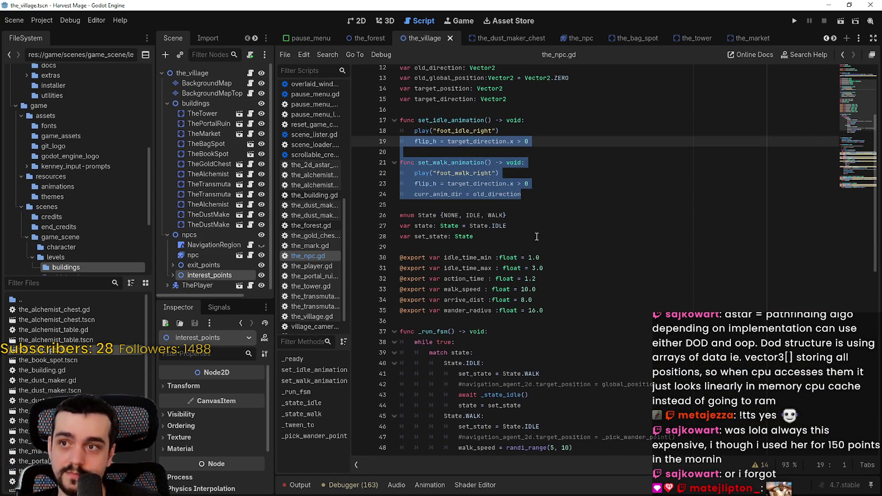
pyautogui.click(537, 149)
pyautogui.scroll(1, 561, 207)
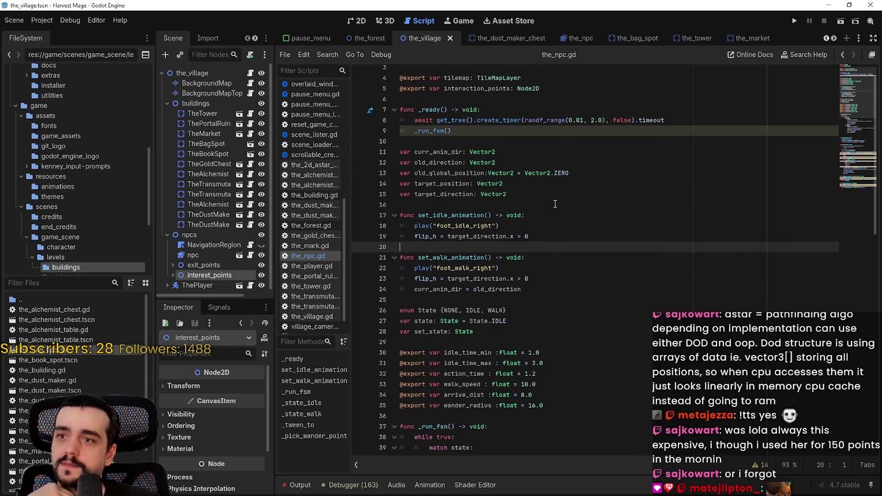
pyautogui.scroll(-11, 554, 204)
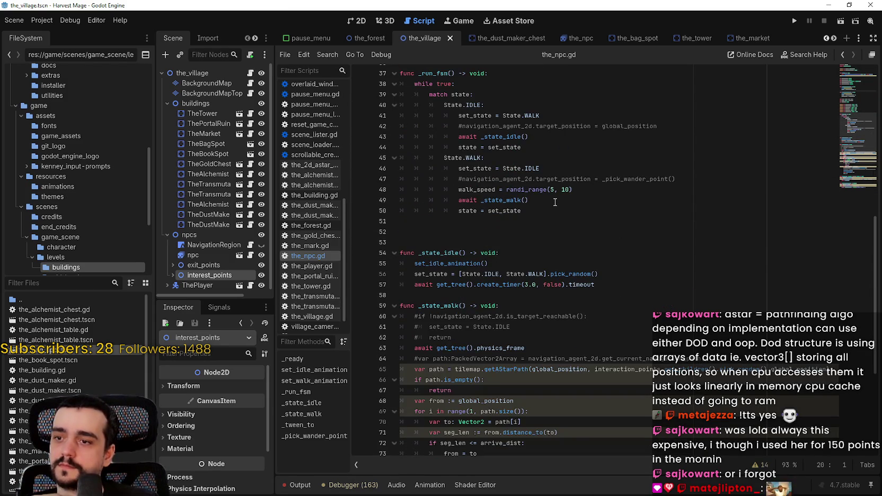
pyautogui.scroll(-6, 554, 202)
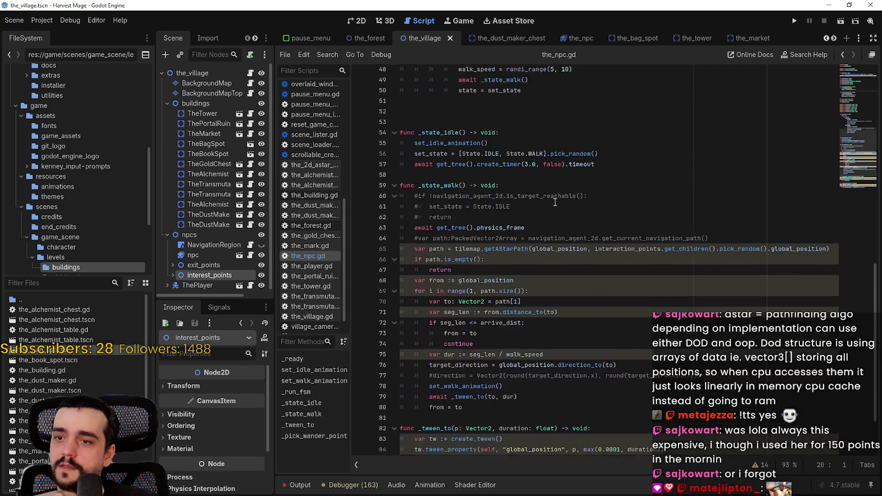
pyautogui.scroll(8, 647, 270)
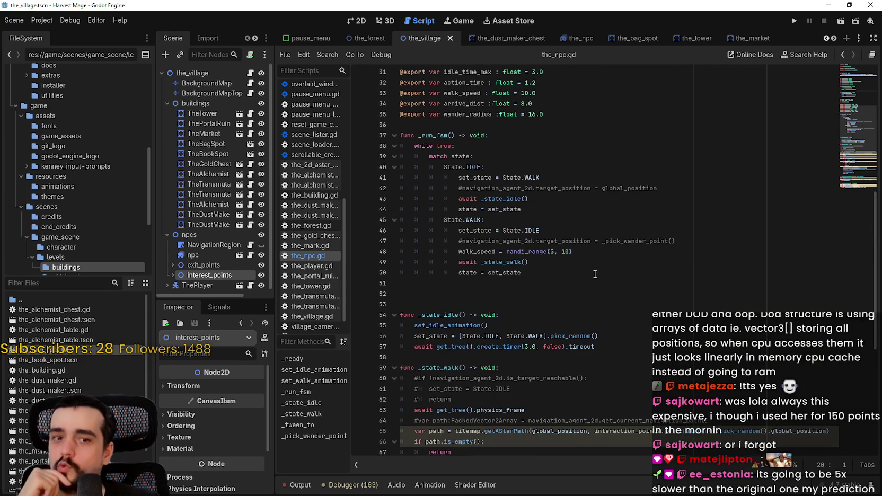
pyautogui.scroll(-8, 594, 274)
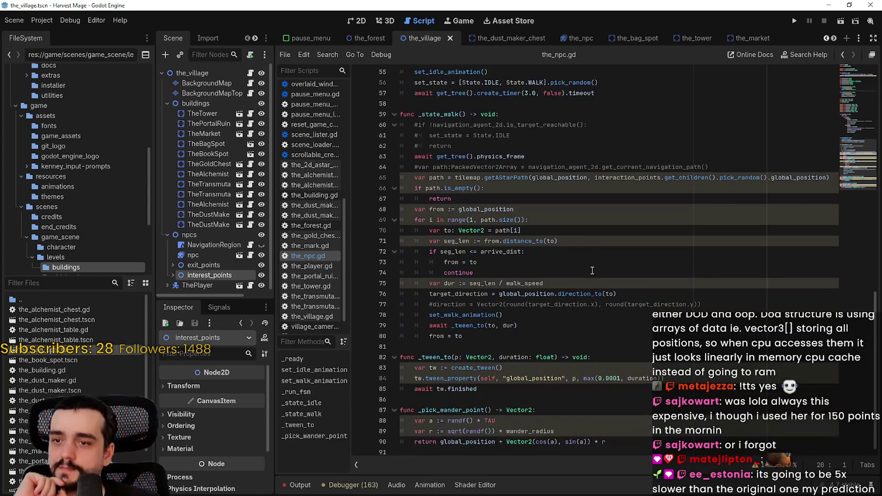
pyautogui.click(608, 345)
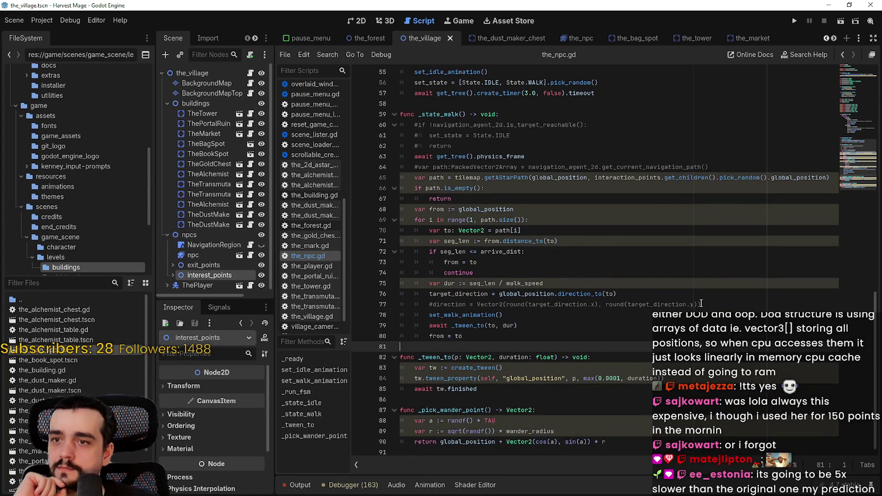
pyautogui.moveTo(830, 178); pyautogui.dragTo(632, 176)
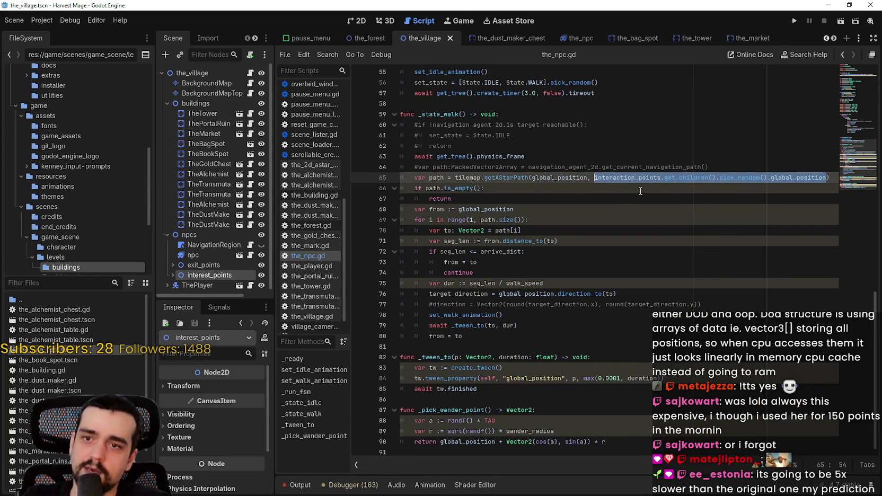
# Step: Add line 48 assigning target_position to the random interaction point's position
pyautogui.scroll(7, 625, 193)
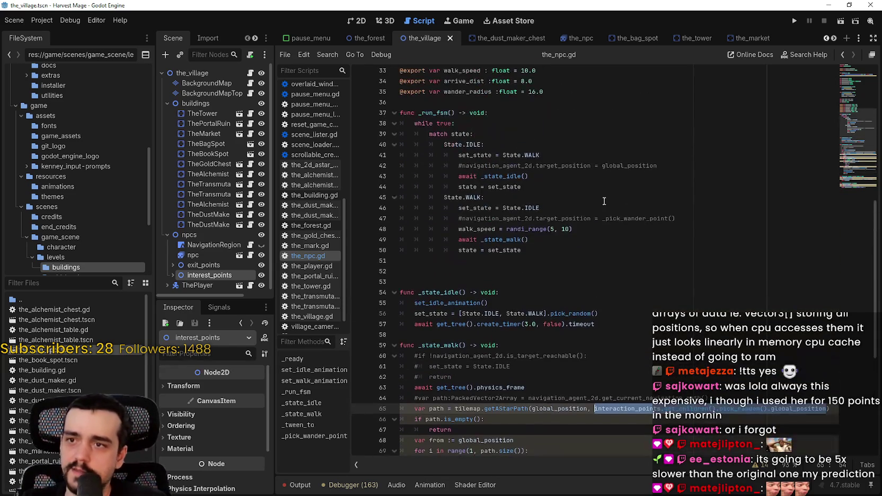
pyautogui.click(687, 221)
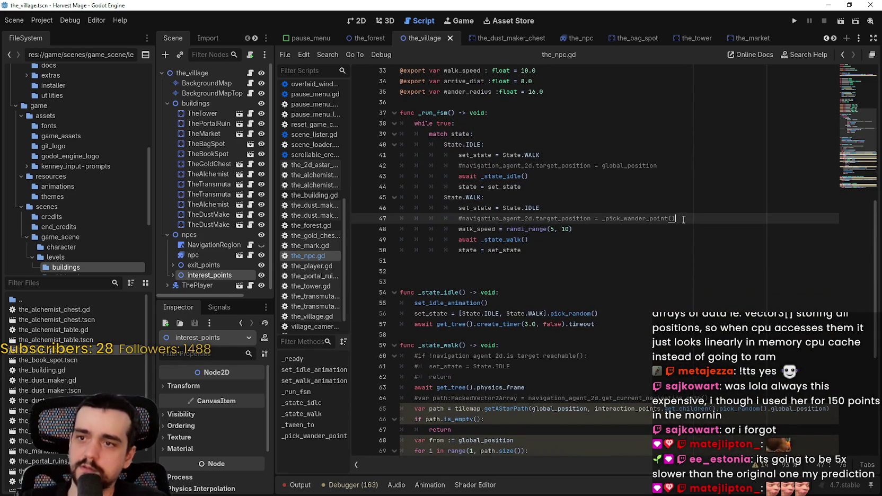
pyautogui.press('Return')
pyautogui.write('interaction_points.get_children().pick_random().global_position')
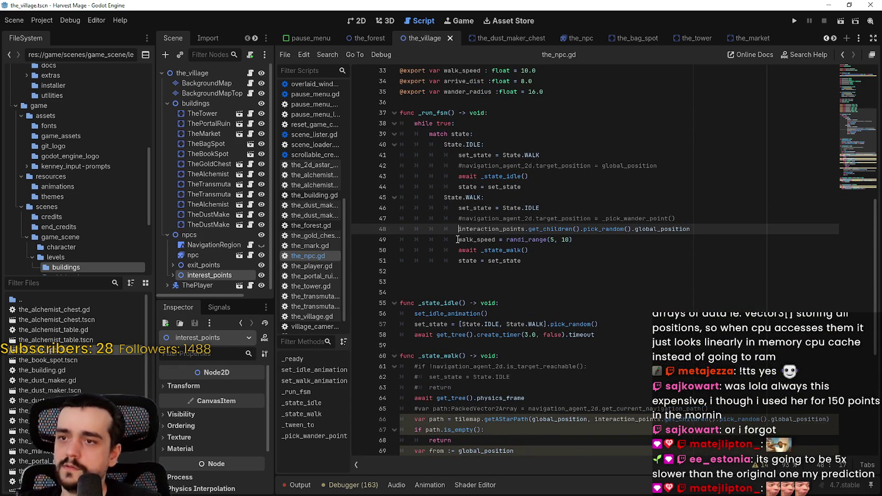
pyautogui.press('Home')
pyautogui.write('tar')
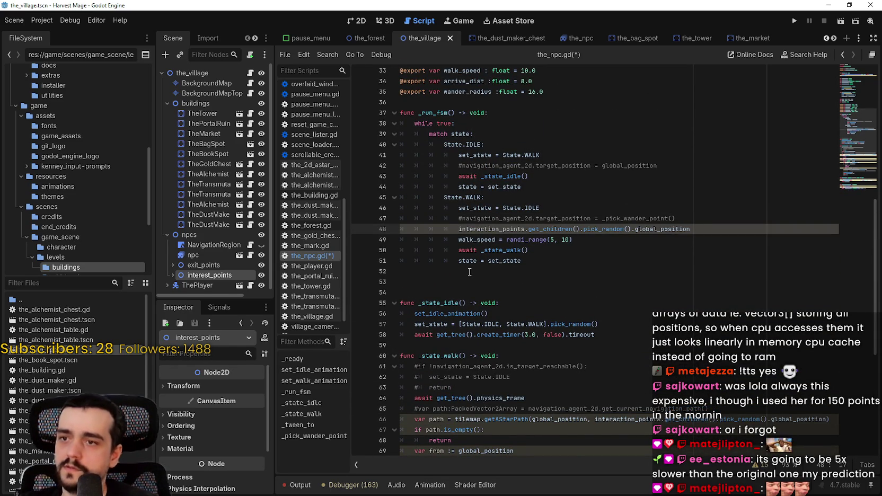
pyautogui.write('get_positio')
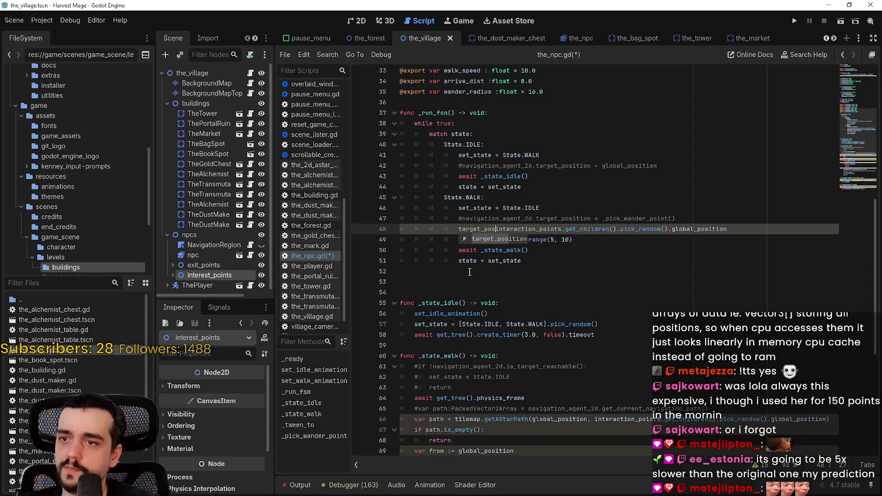
pyautogui.write('n')
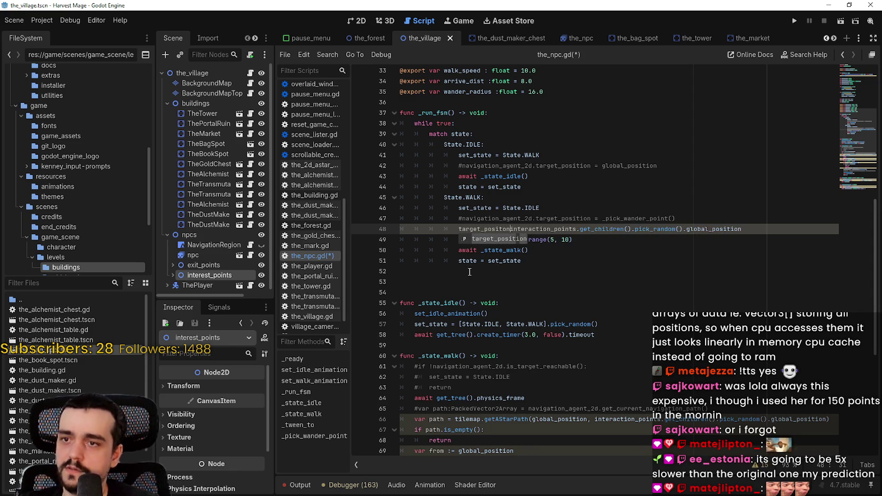
pyautogui.press('BackSpace')
pyautogui.press('BackSpace')
pyautogui.press('BackSpace')
pyautogui.write('osition =')
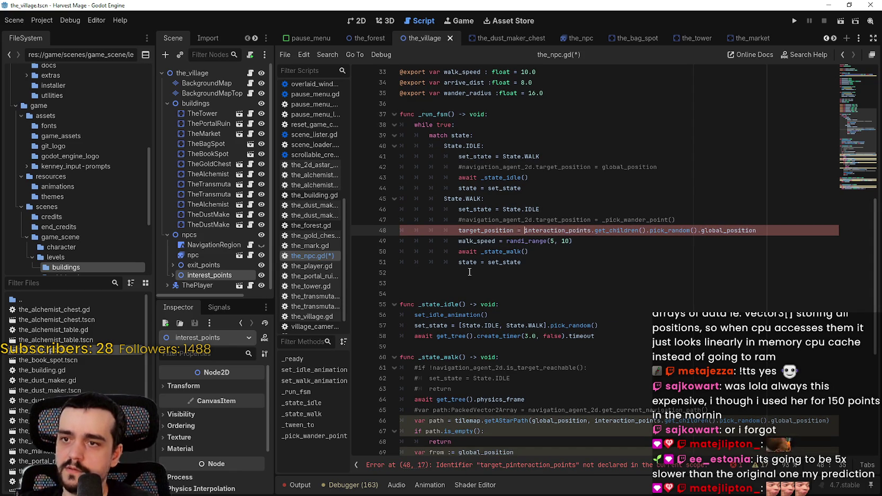
pyautogui.press('Escape')
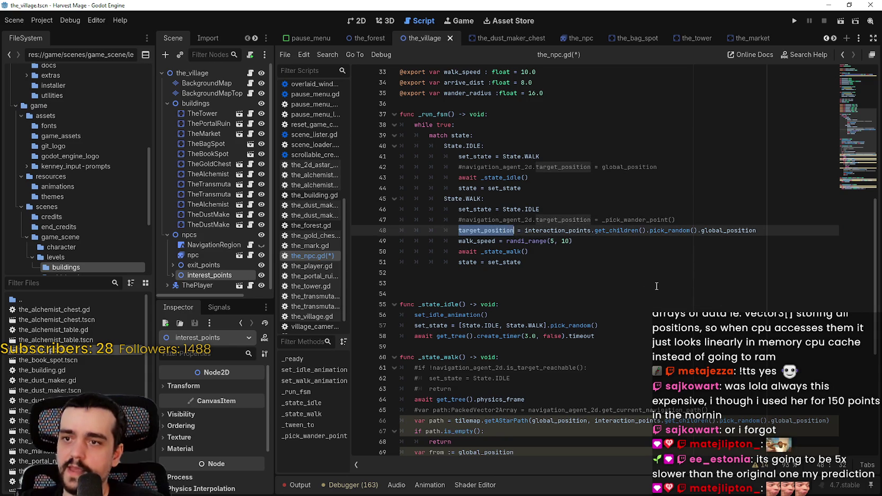
# Step: Replace line 66's getAStarPath destination with target_position and save the script
pyautogui.scroll(-8, 647, 291)
pyautogui.moveTo(829, 177); pyautogui.dragTo(594, 177)
pyautogui.write('target_position')
pyautogui.click(577, 197)
pyautogui.hotkey('ctrl', 's')
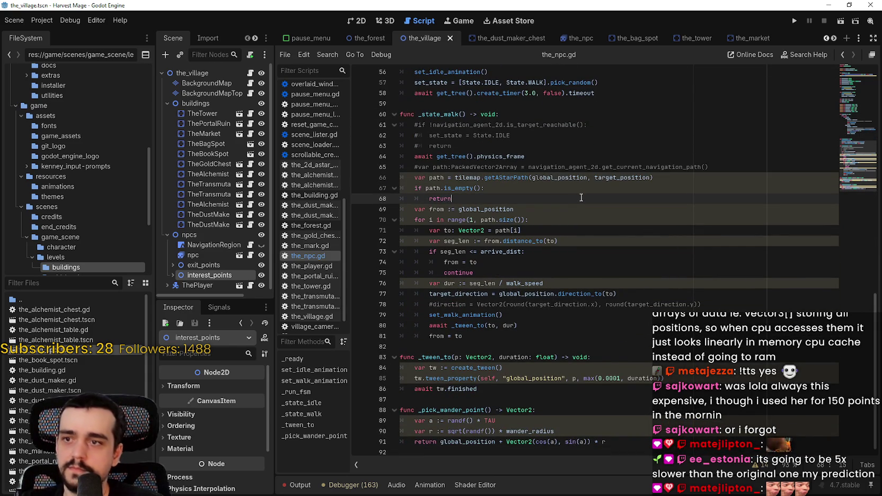
pyautogui.doubleClick(621, 177)
pyautogui.scroll(1, 505, 226)
pyautogui.scroll(7, 505, 226)
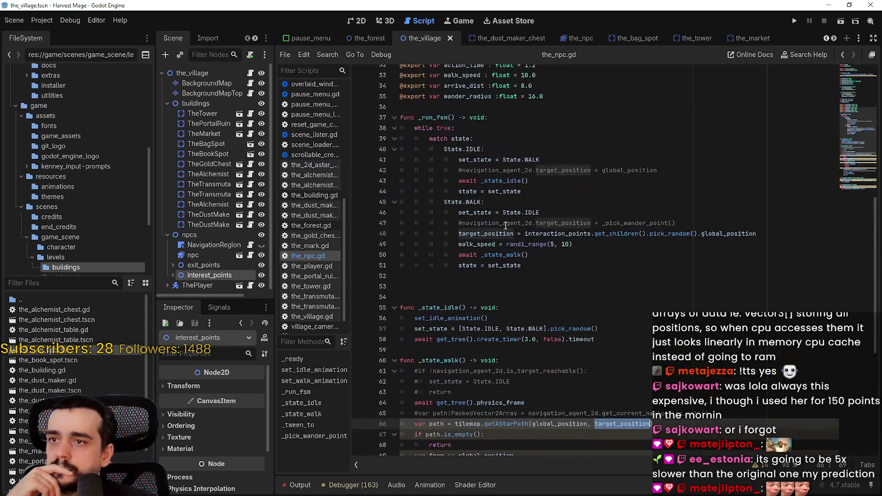
pyautogui.scroll(7, 597, 268)
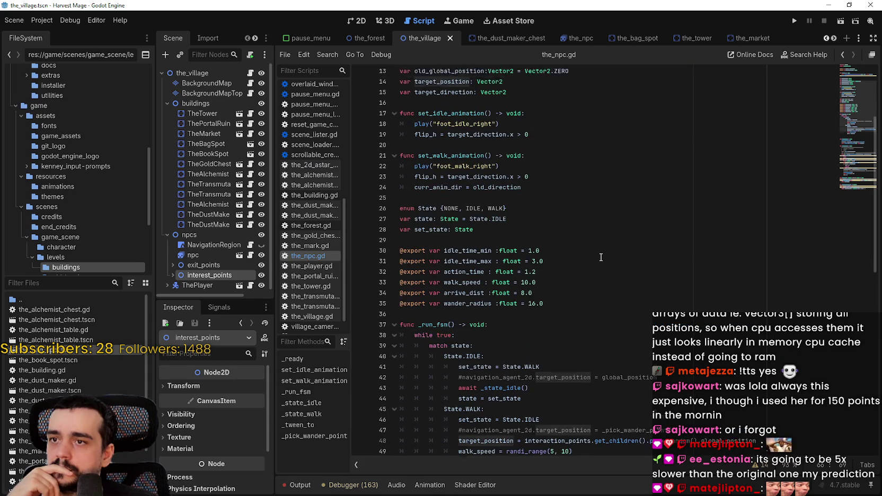
pyautogui.scroll(-9, 600, 254)
pyautogui.scroll(1, 531, 333)
pyautogui.scroll(-2, 531, 332)
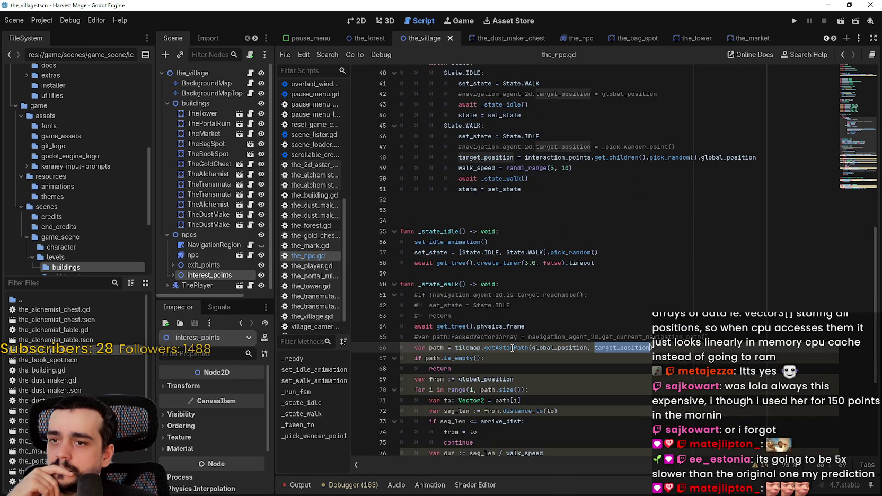
pyautogui.scroll(1, 530, 281)
pyautogui.click(576, 258)
pyautogui.scroll(5, 572, 247)
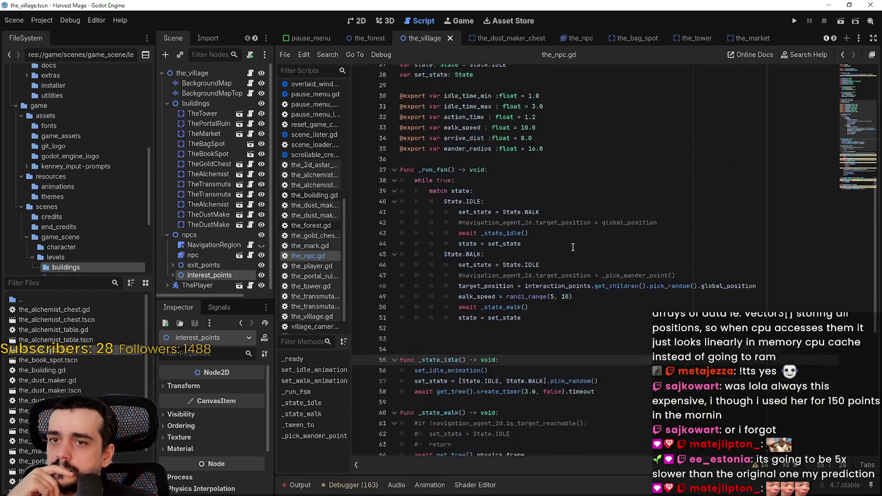
pyautogui.scroll(-2, 575, 254)
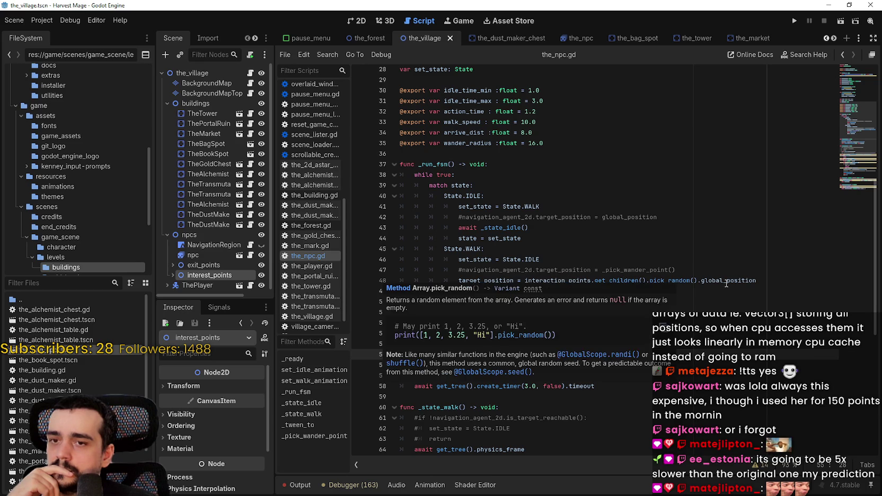
pyautogui.scroll(-8, 520, 282)
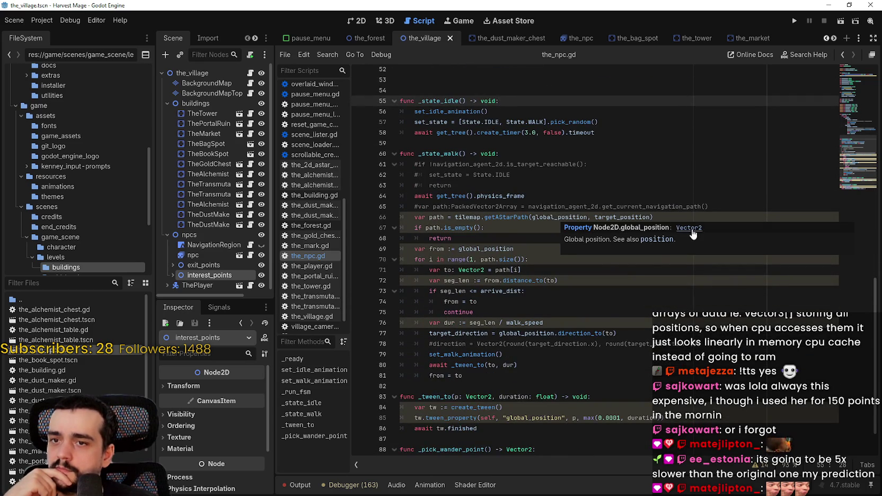
pyautogui.scroll(3, 557, 217)
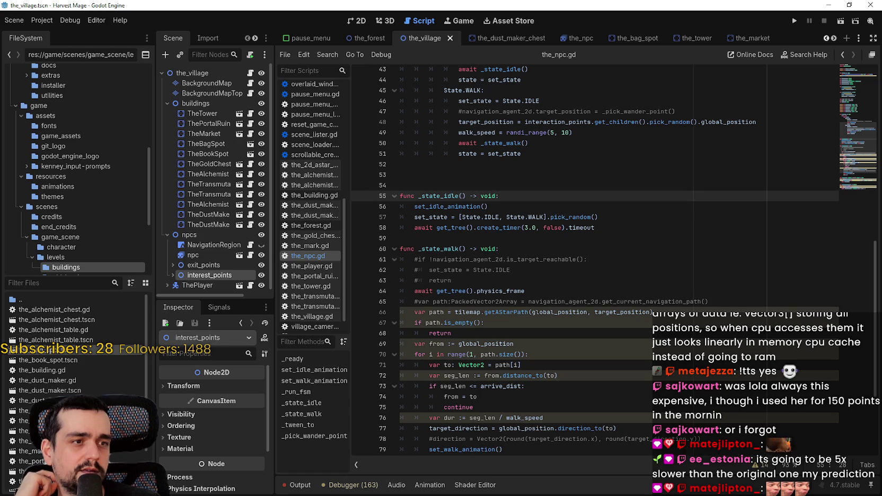
pyautogui.press('F5')
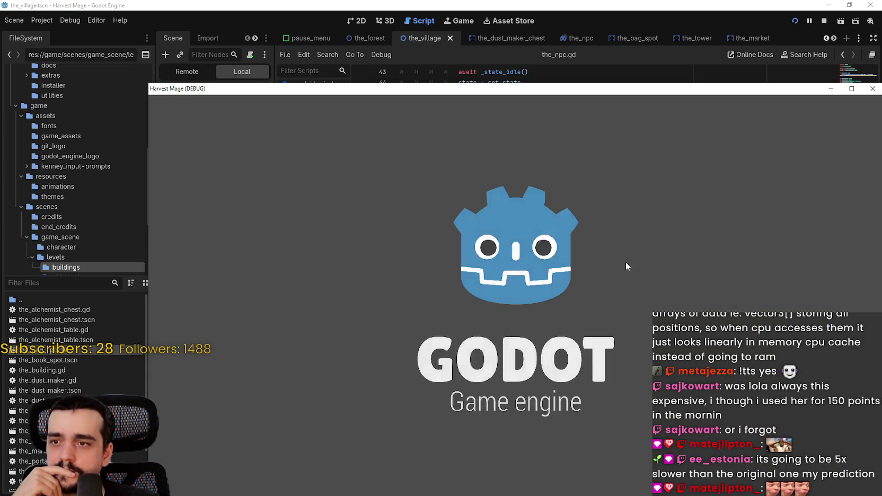
# Step: Start a new game and walk the player around the village until the debugger breaks on line 48
pyautogui.press('Return')
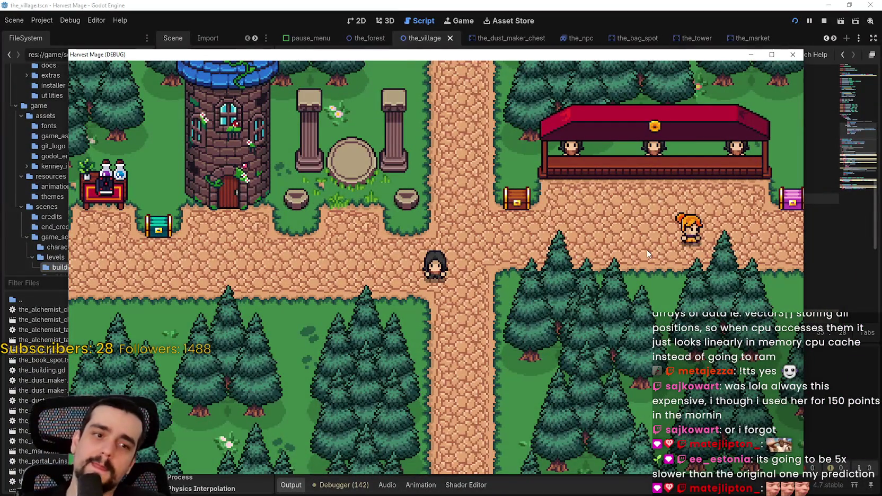
pyautogui.press('Right')
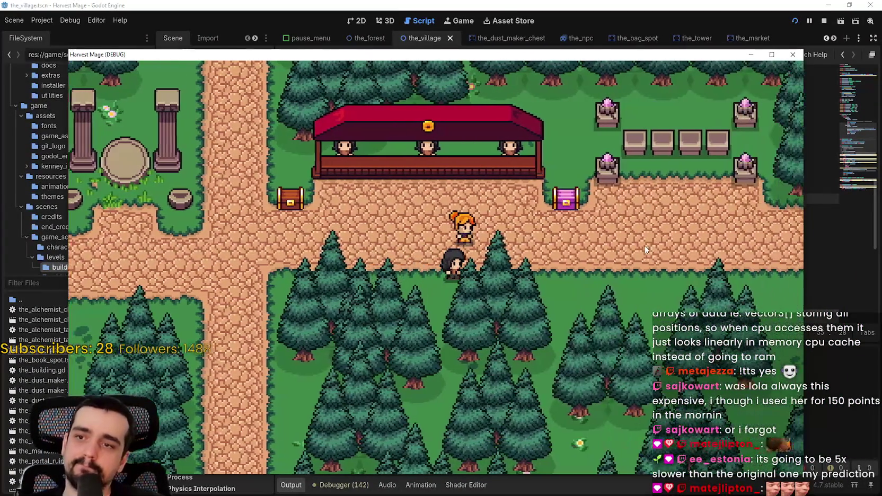
pyautogui.press('Up')
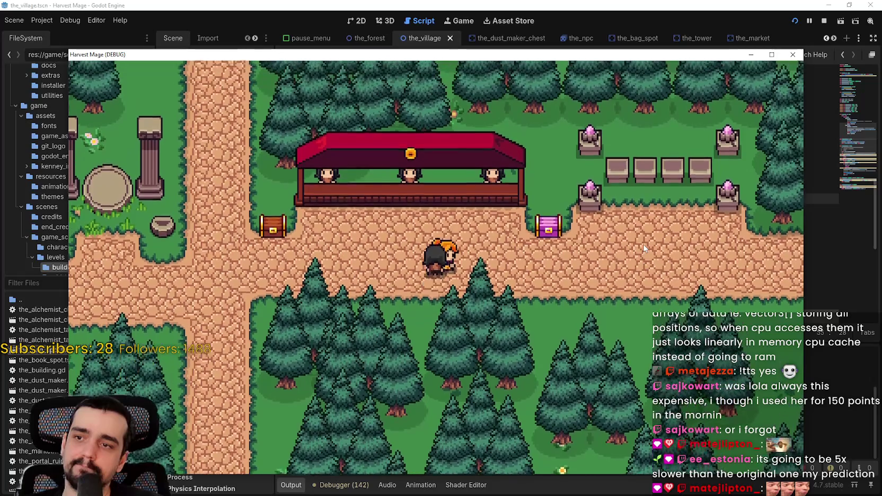
pyautogui.press('Up')
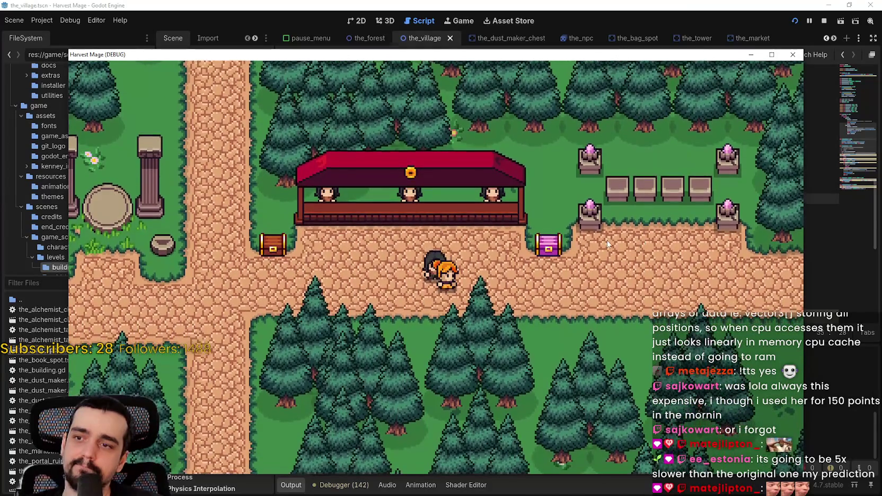
pyautogui.press('Left')
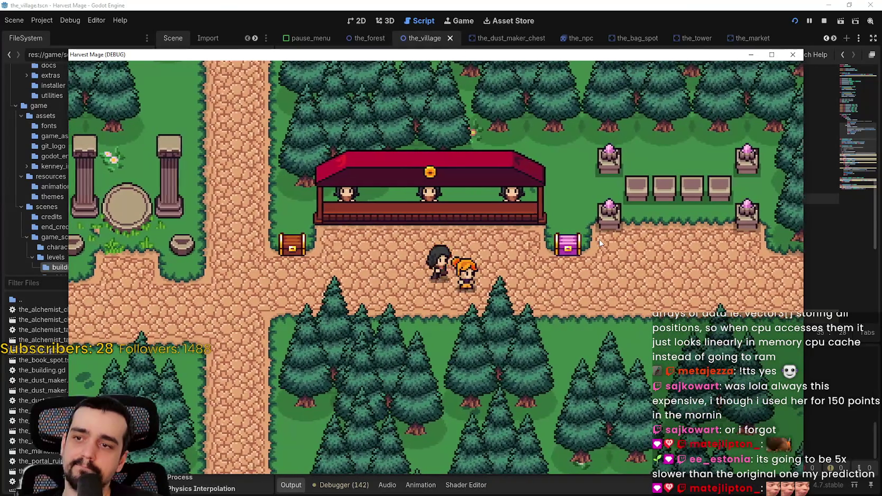
pyautogui.press('Right')
pyautogui.press('Left')
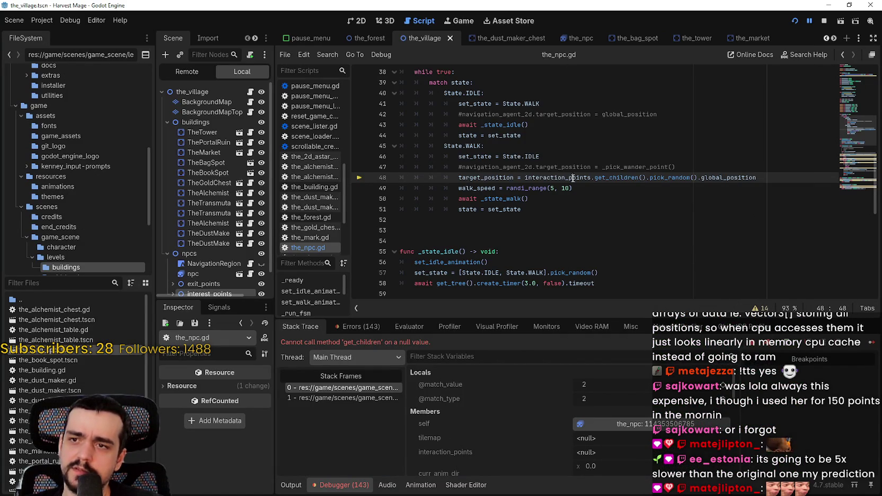
# Step: Stop the debug session and assign BackgroundMap as the npc's tilemap
pyautogui.doubleClick(556, 177)
pyautogui.click(824, 21)
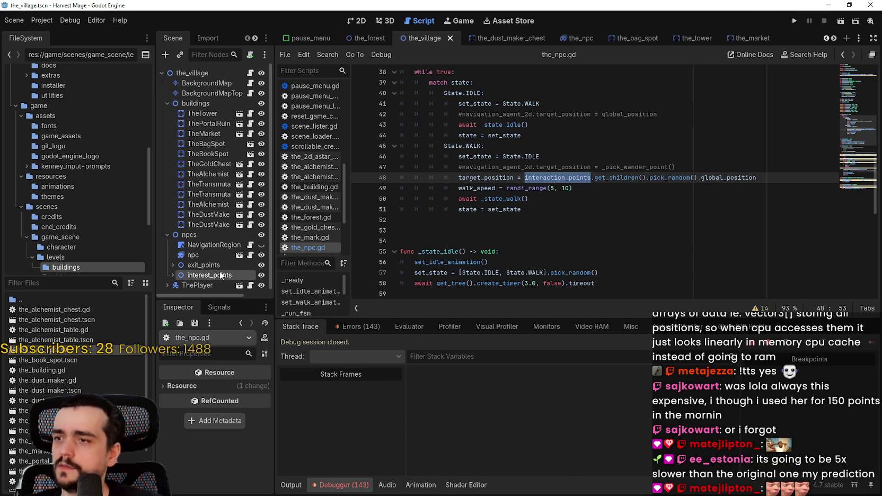
pyautogui.click(207, 253)
pyautogui.click(230, 387)
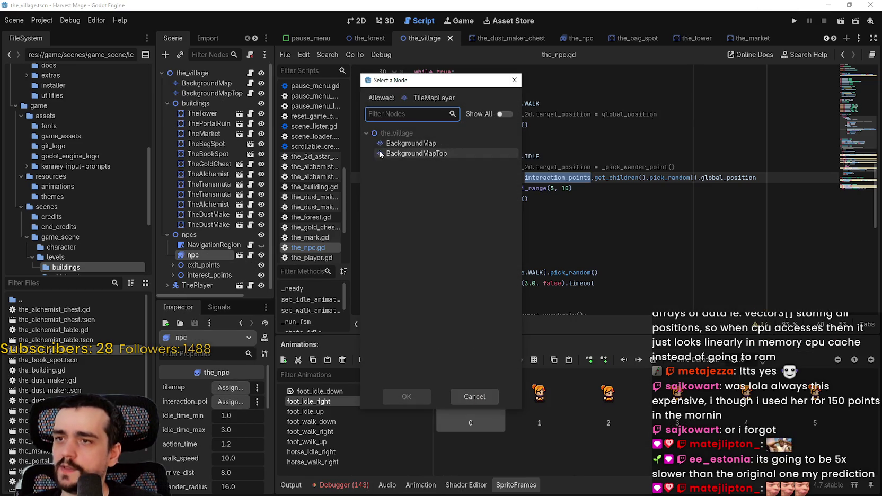
pyautogui.doubleClick(424, 144)
# Step: Assign interest_points as the npc's interaction_points, then save and relaunch the game
pyautogui.click(224, 401)
pyautogui.scroll(-5, 411, 265)
pyautogui.click(412, 285)
pyautogui.scroll(-3, 431, 328)
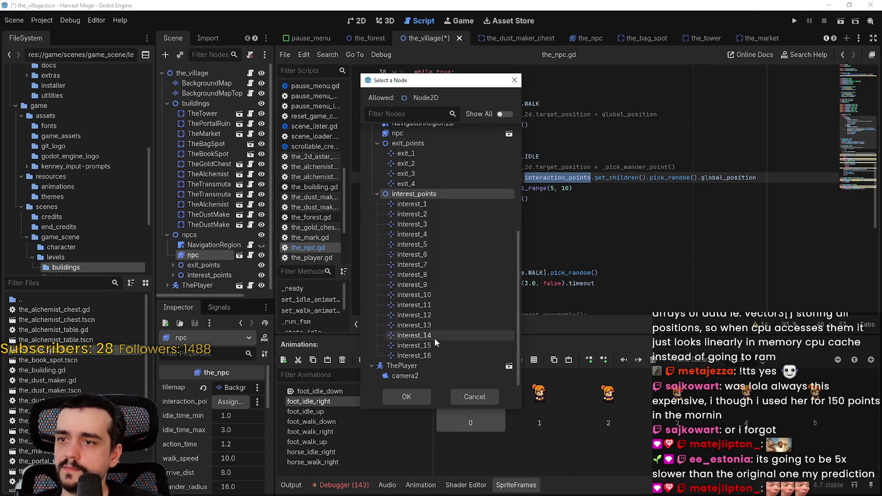
pyautogui.click(410, 401)
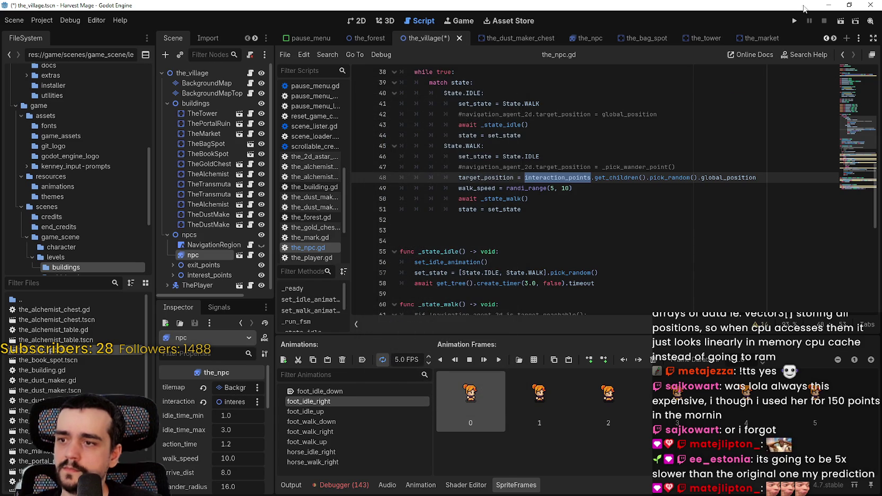
pyautogui.click(806, 21)
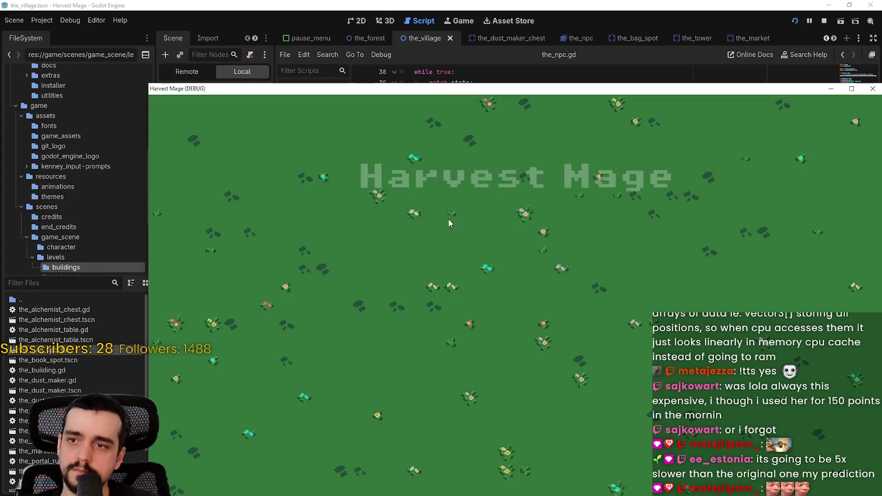
# Step: Start a game, walk the player east toward the market stall, then close the game
pyautogui.click(329, 273)
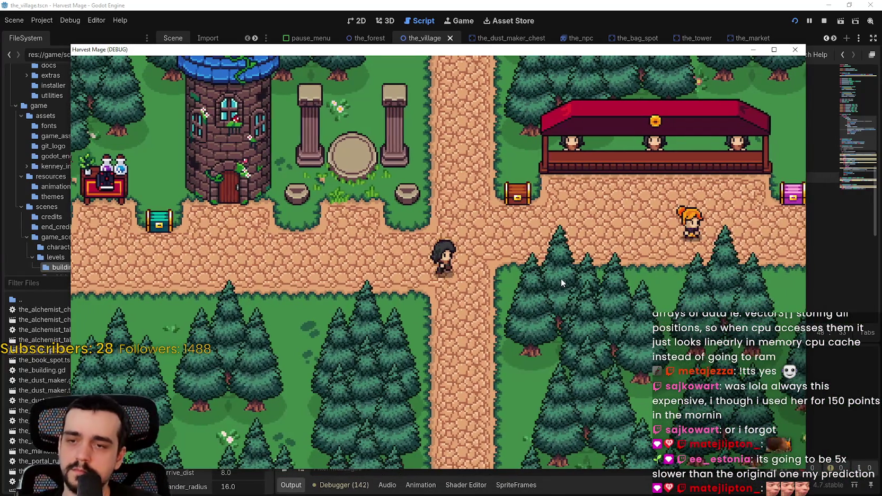
pyautogui.press('d')
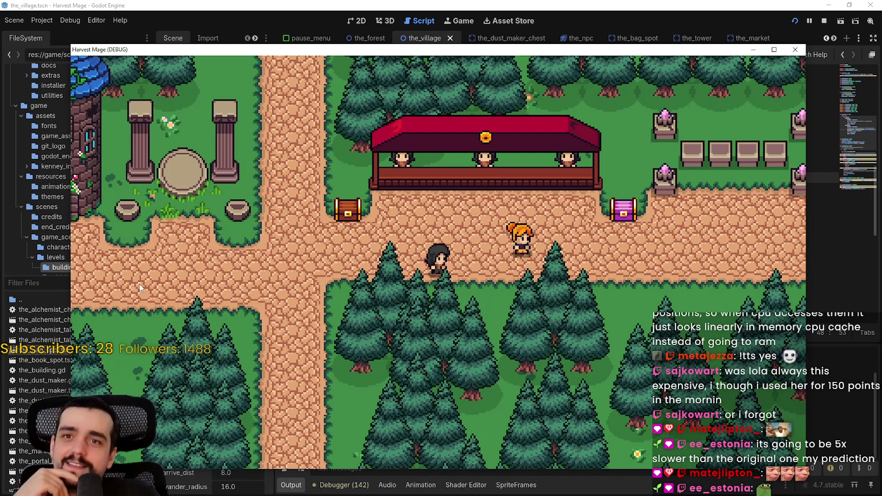
pyautogui.press('F8')
pyautogui.click(579, 261)
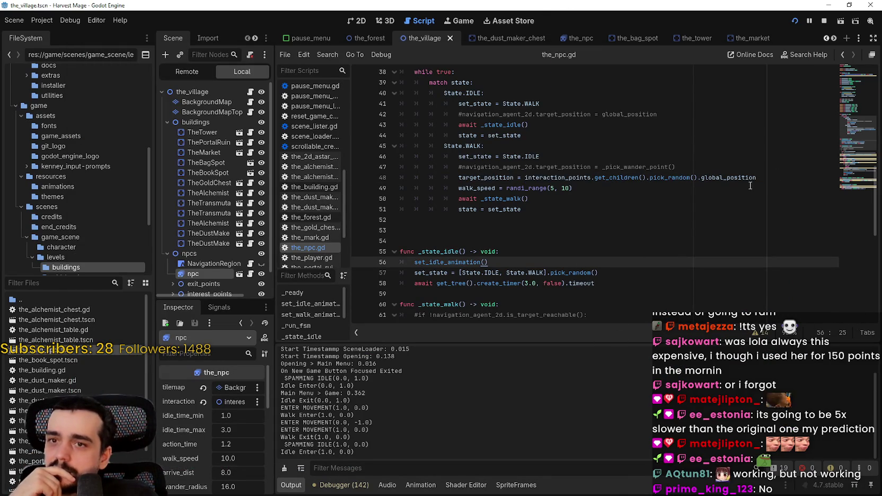
# Step: Expand interest_points, select interest_11, and toggle its Transform section to check its position
pyautogui.scroll(-1, 196, 282)
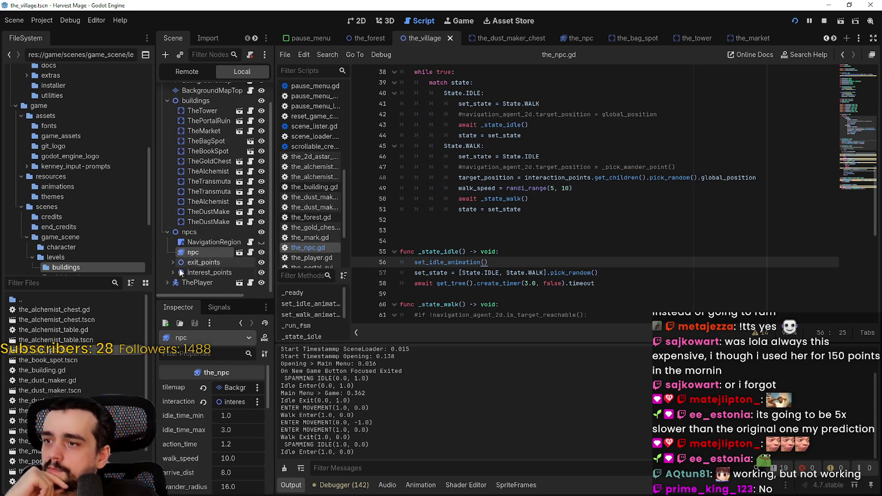
pyautogui.click(172, 272)
pyautogui.scroll(-5, 170, 269)
pyautogui.click(209, 233)
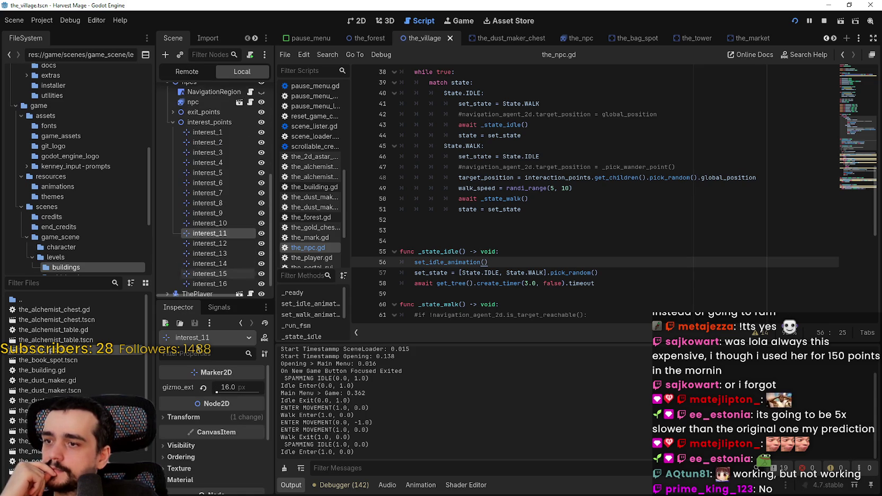
pyautogui.click(182, 416)
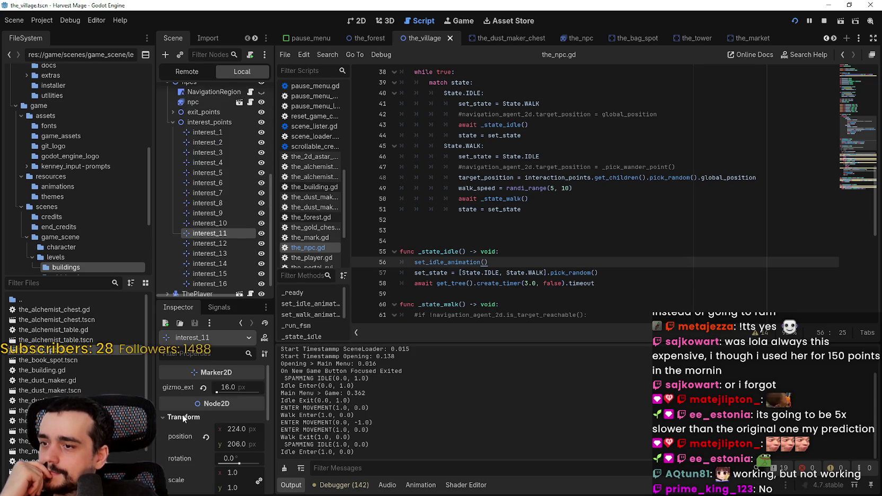
pyautogui.click(183, 415)
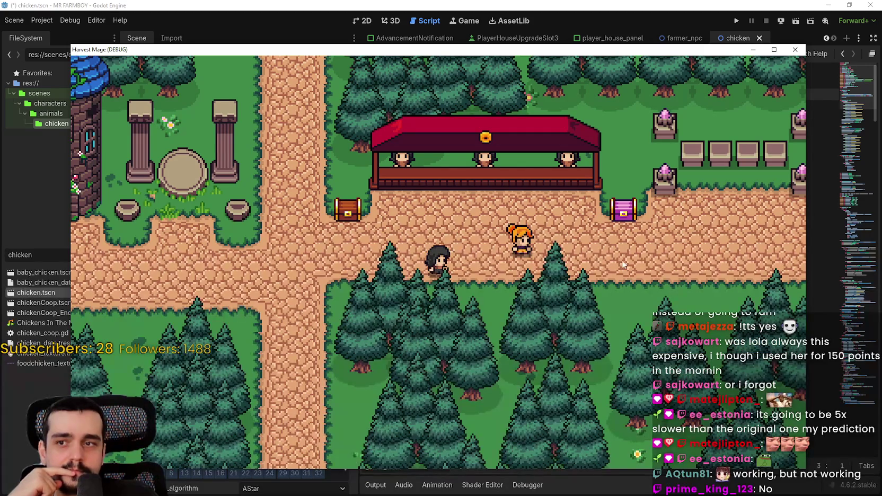
# Step: Close the chicken game's test window and return to the_npc.gd in the Harvest Mage editor
pyautogui.click(765, 20)
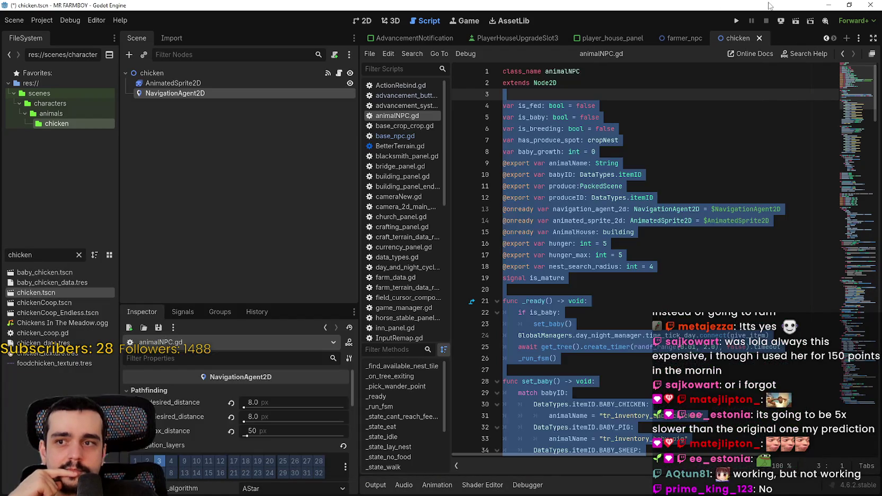
pyautogui.scroll(-2, 707, 271)
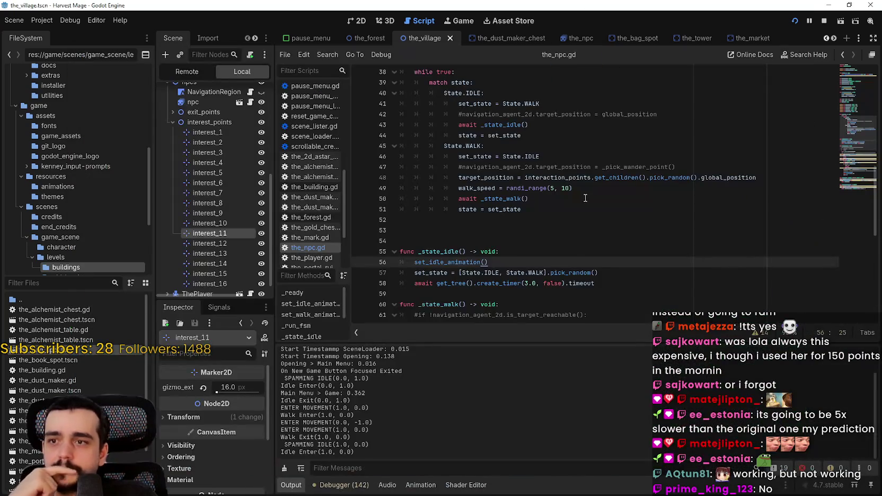
pyautogui.click(569, 203)
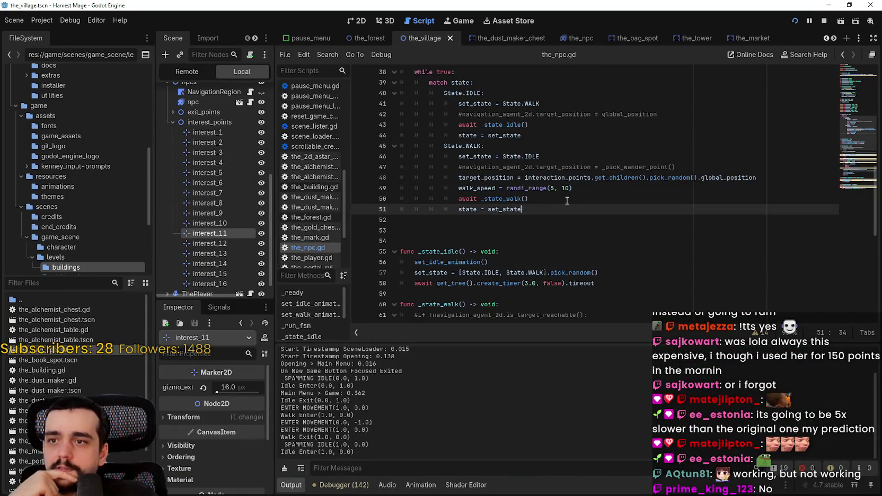
# Step: Review where walk_speed, target_direction and global_position are used in the_npc.gd
pyautogui.doubleClick(477, 188)
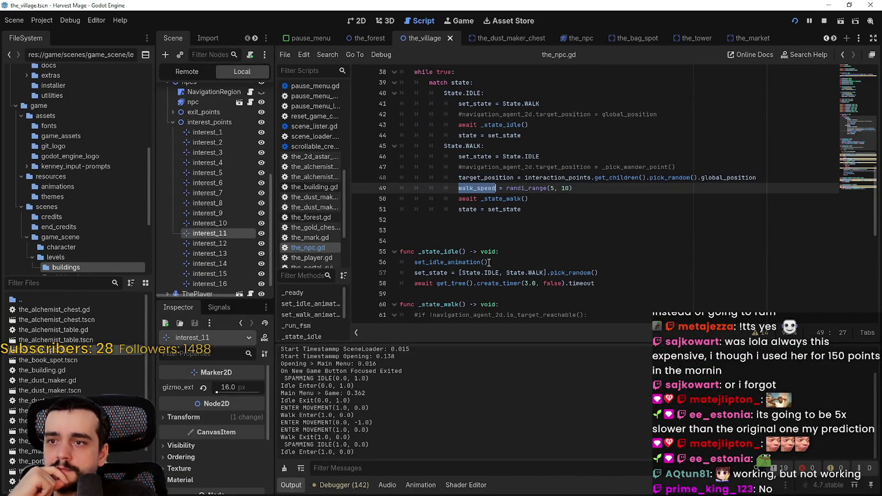
pyautogui.scroll(5, 480, 258)
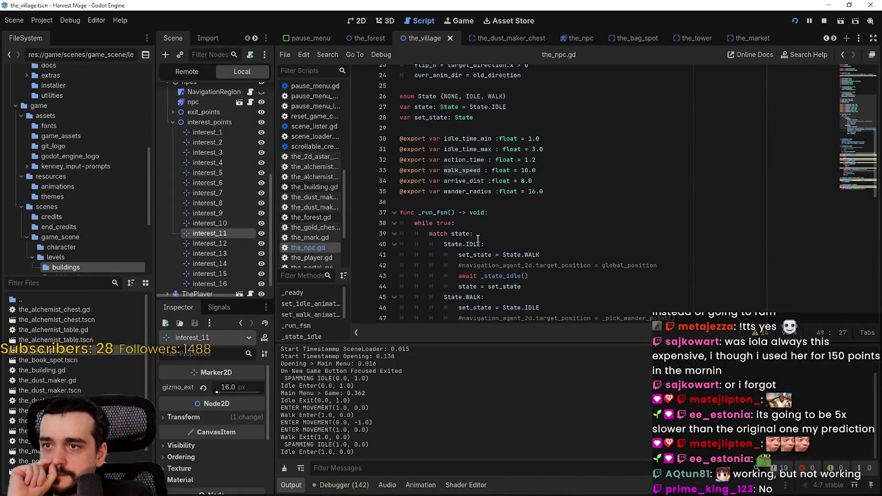
pyautogui.scroll(-4, 477, 239)
pyautogui.scroll(-9, 477, 239)
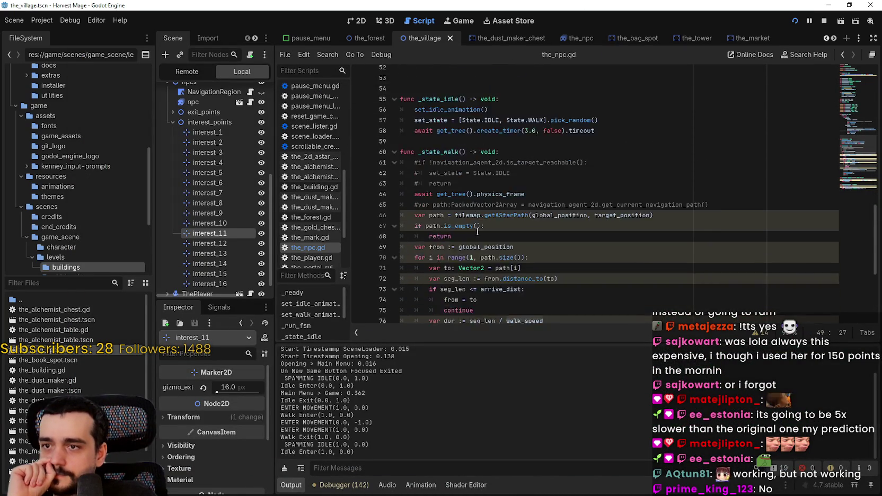
pyautogui.doubleClick(458, 205)
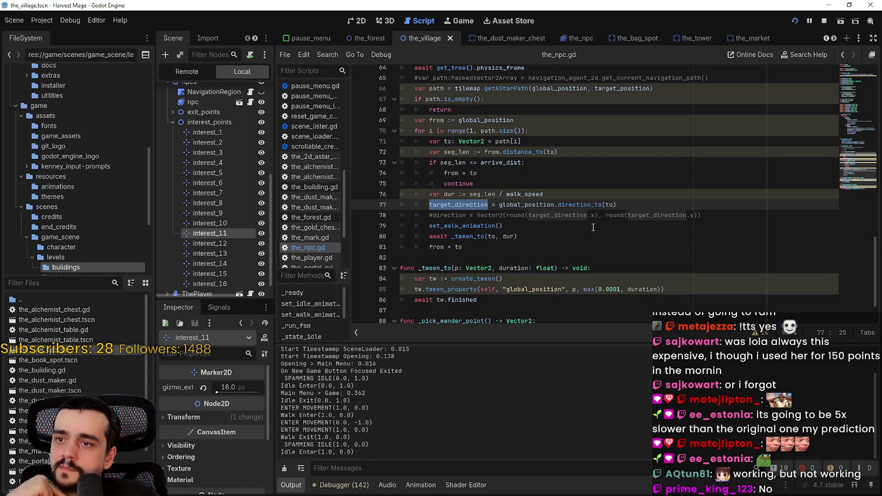
pyautogui.scroll(-2, 593, 227)
pyautogui.doubleClick(524, 242)
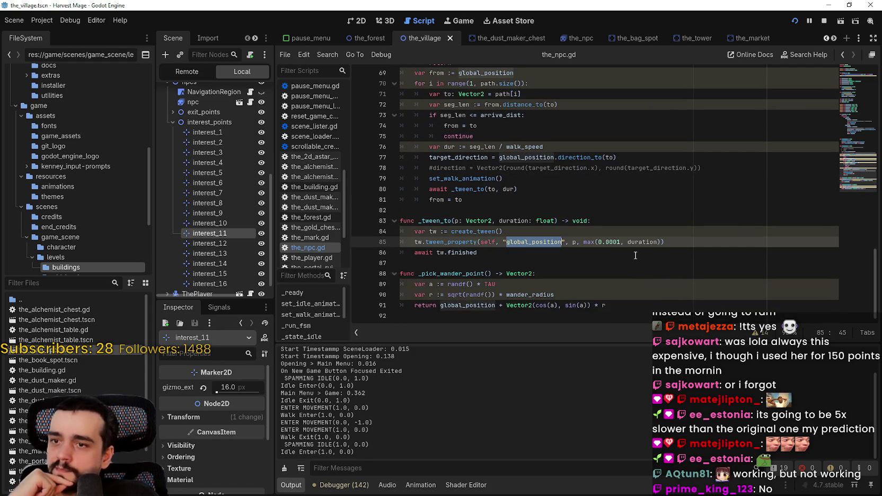
pyautogui.scroll(5, 635, 255)
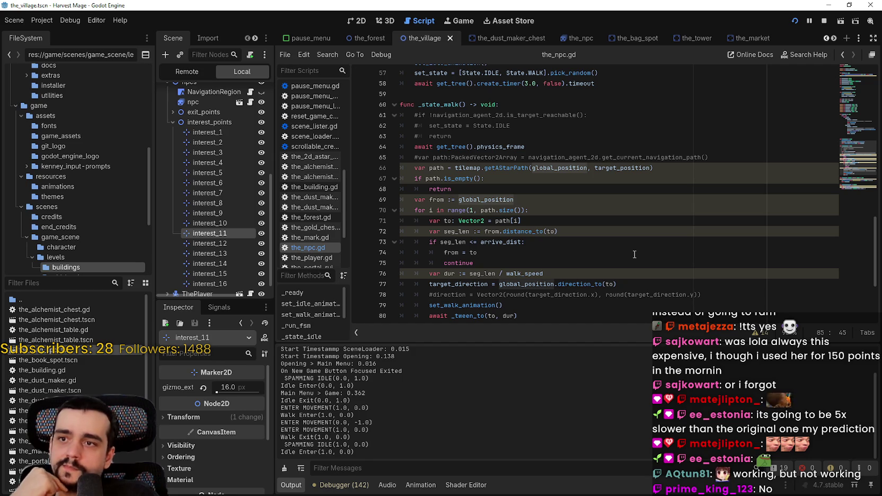
pyautogui.scroll(1, 634, 254)
# Step: Comment out the await physics_frame line, breakpoint the empty-path return, and stop the game
pyautogui.moveTo(607, 198)
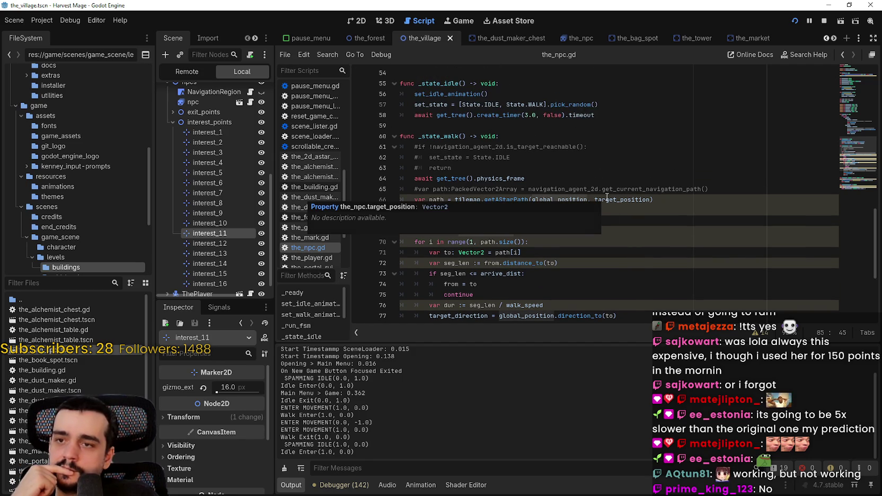
pyautogui.scroll(1, 410, 207)
pyautogui.click(410, 207)
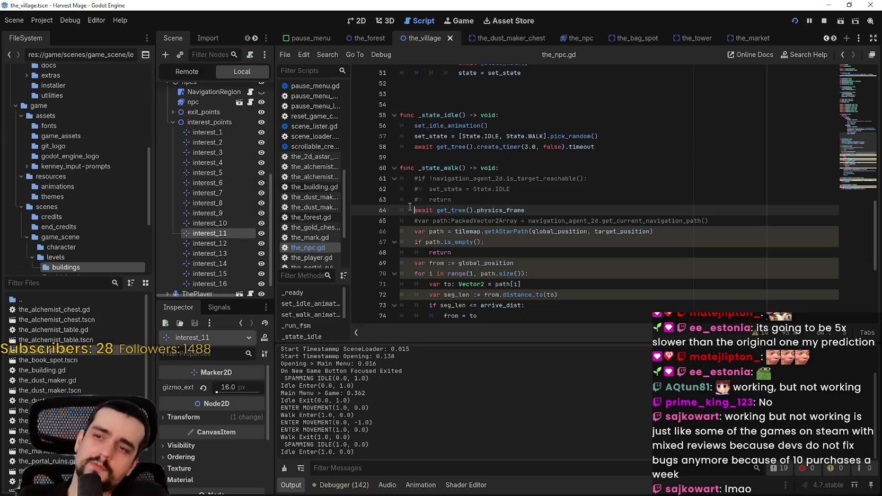
pyautogui.hotkey('ctrl', 'k')
pyautogui.press('Down')
pyautogui.press('Down')
pyautogui.press('Down')
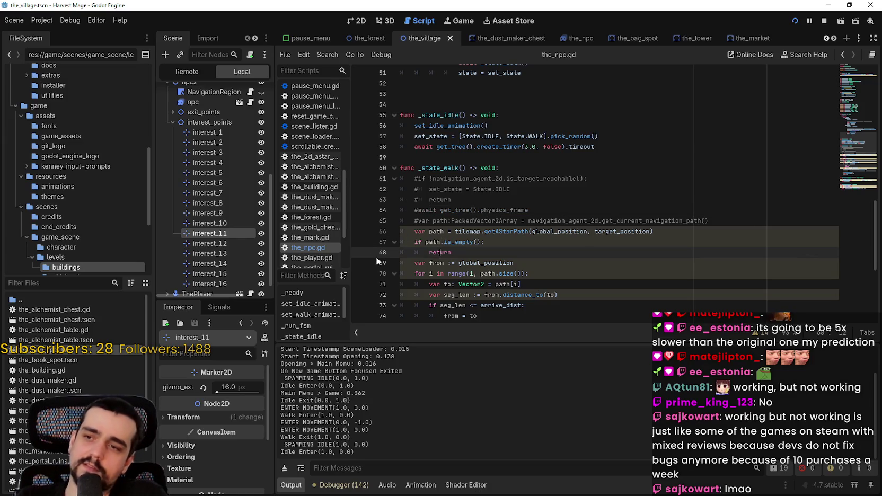
pyautogui.hotkey('ctrl', 's')
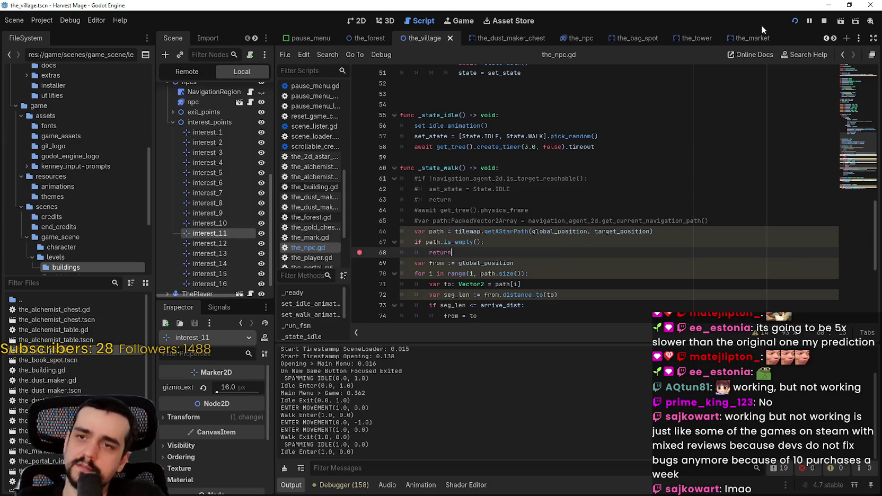
pyautogui.click(822, 20)
# Step: Set a breakpoint on line 67's empty-path check and relaunch the game into the saved village
pyautogui.click(359, 242)
pyautogui.click(795, 20)
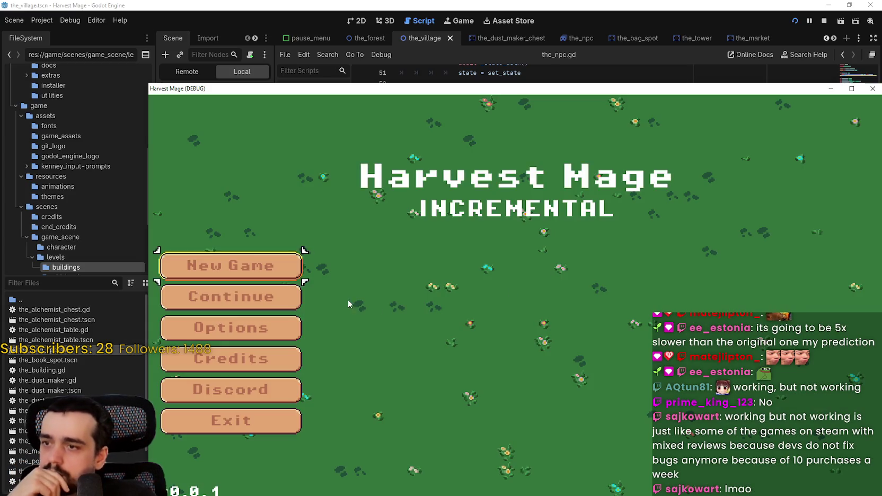
pyautogui.click(274, 296)
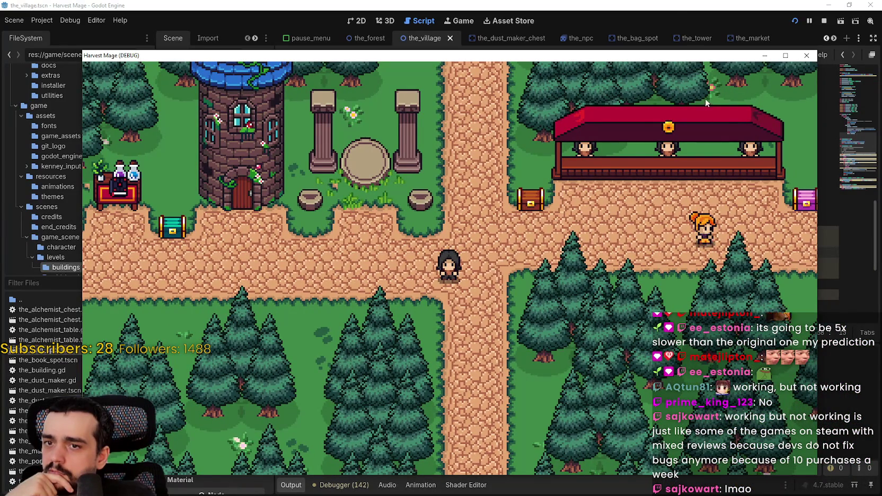
pyautogui.click(624, 23)
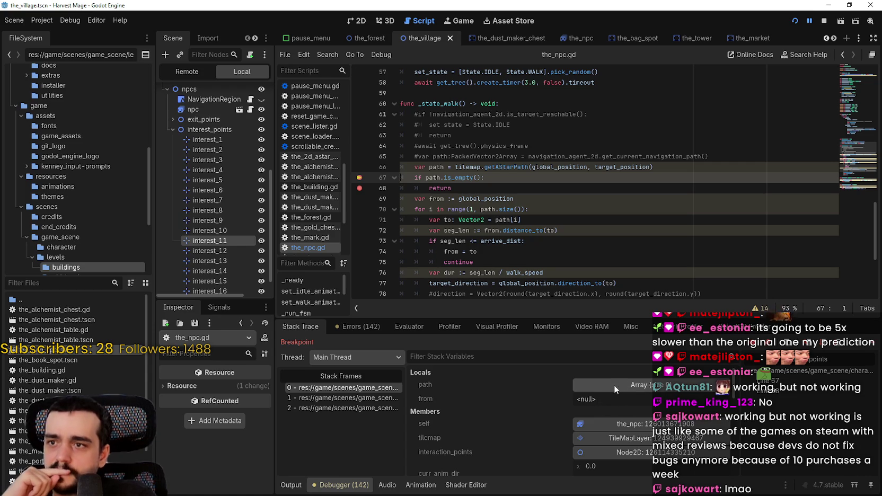
# Step: Inspect the path variable at line 66's getAStarPath call, then open the BackgroundMap node's script
pyautogui.moveTo(537, 168)
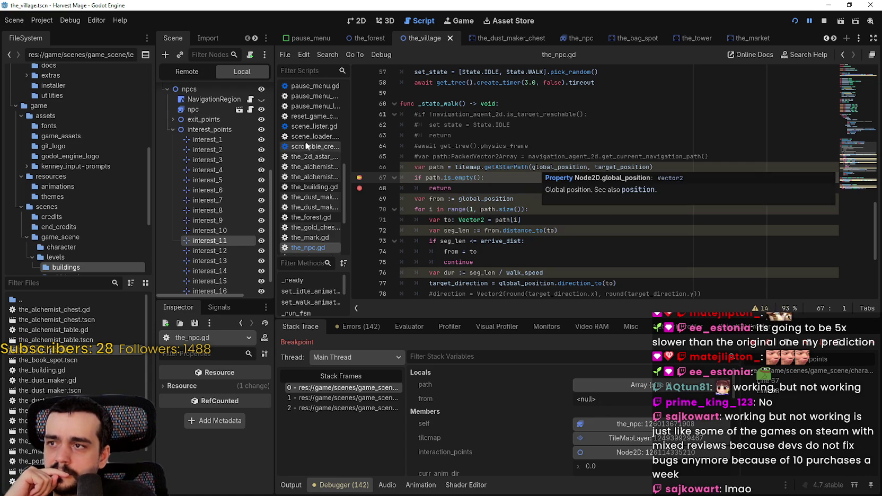
pyautogui.scroll(5, 254, 128)
pyautogui.scroll(3, 254, 128)
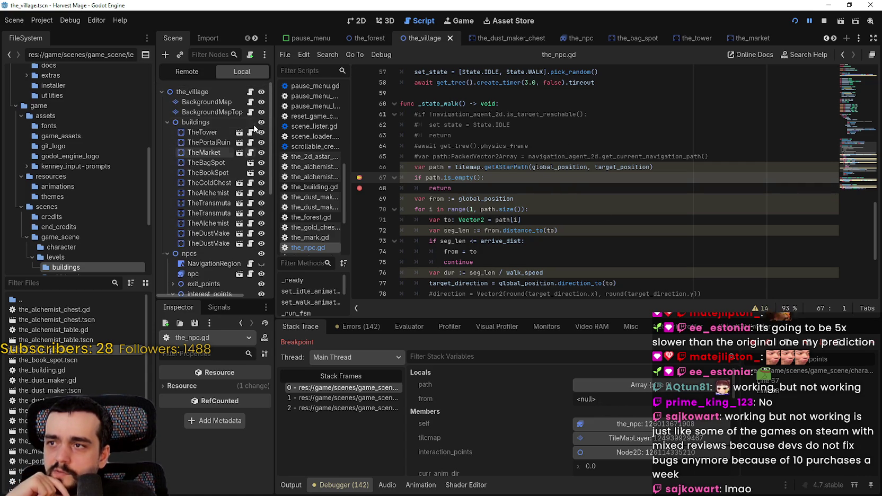
pyautogui.click(466, 167)
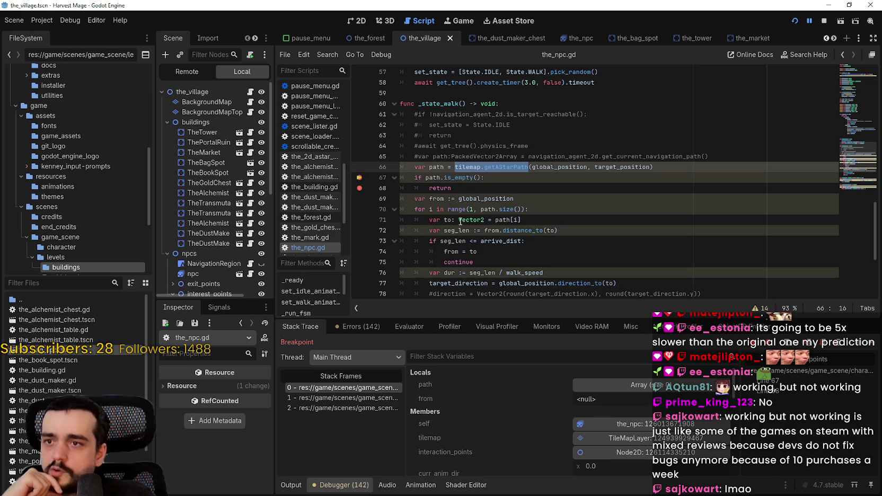
pyautogui.click(251, 103)
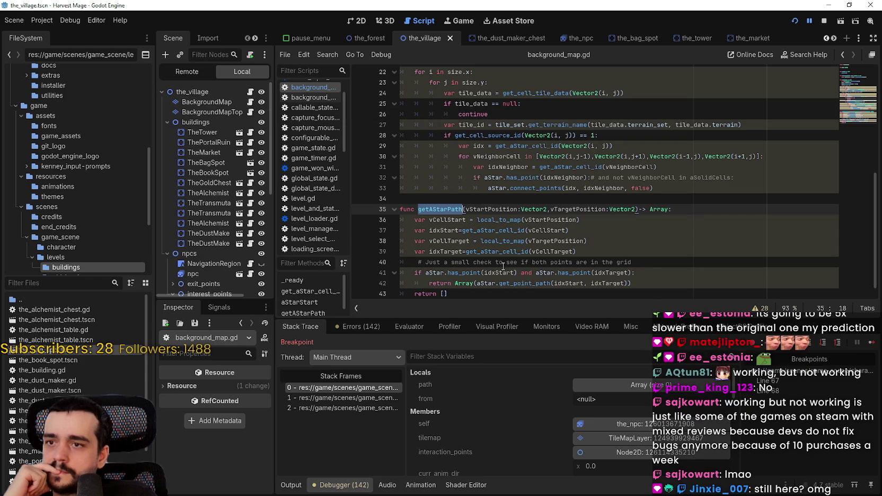
# Step: Replace local_to_map with map_to_local on line 36 of background_map.gd
pyautogui.doubleClick(504, 220)
pyautogui.scroll(-1, 583, 211)
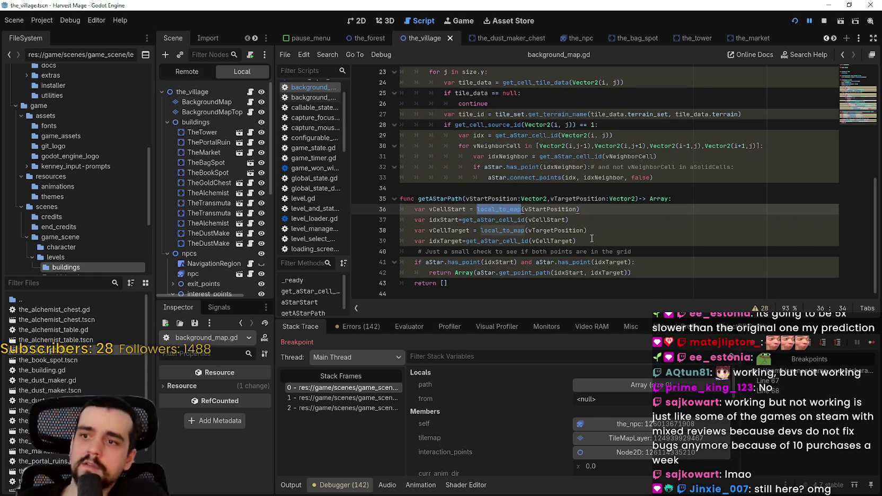
pyautogui.moveTo(585, 235)
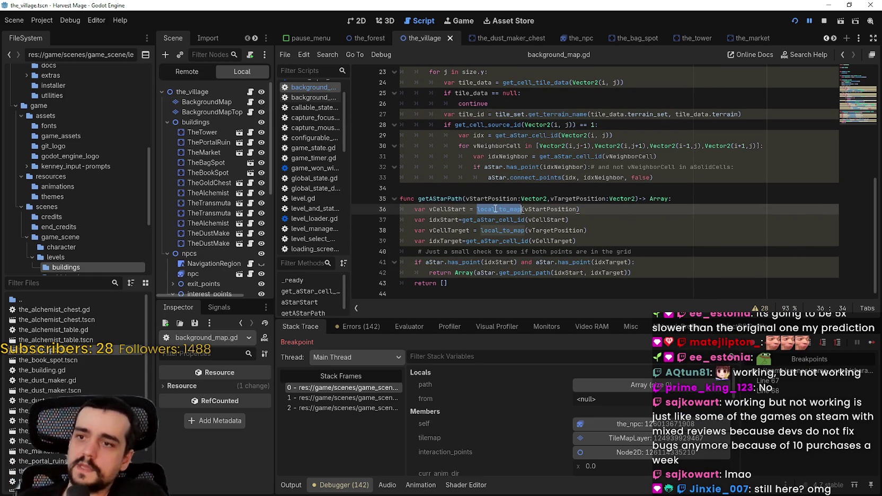
pyautogui.write('map_')
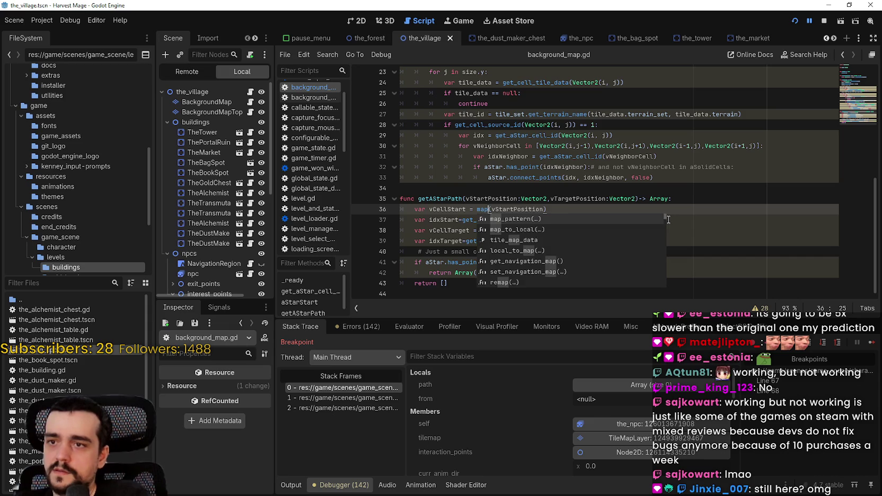
pyautogui.press('Down')
pyautogui.press('Return')
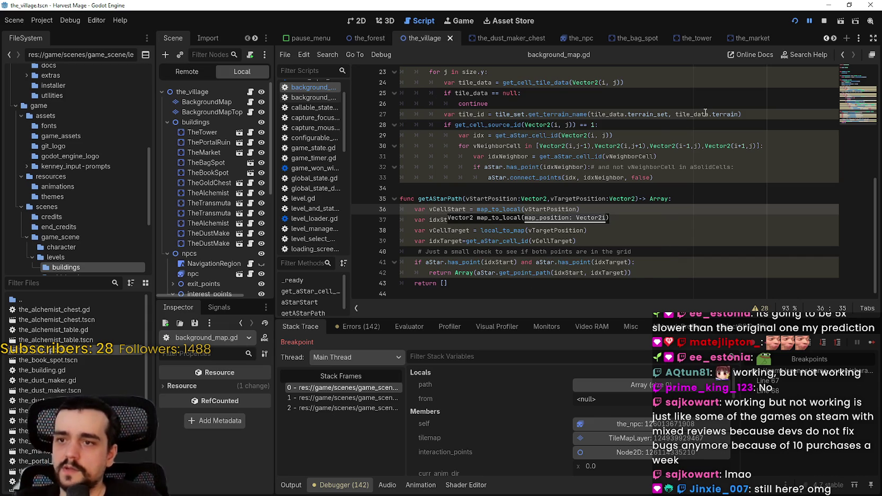
# Step: Change the local_to_map calls on lines 38 and 20 to map_to_local as well
pyautogui.doubleClick(498, 209)
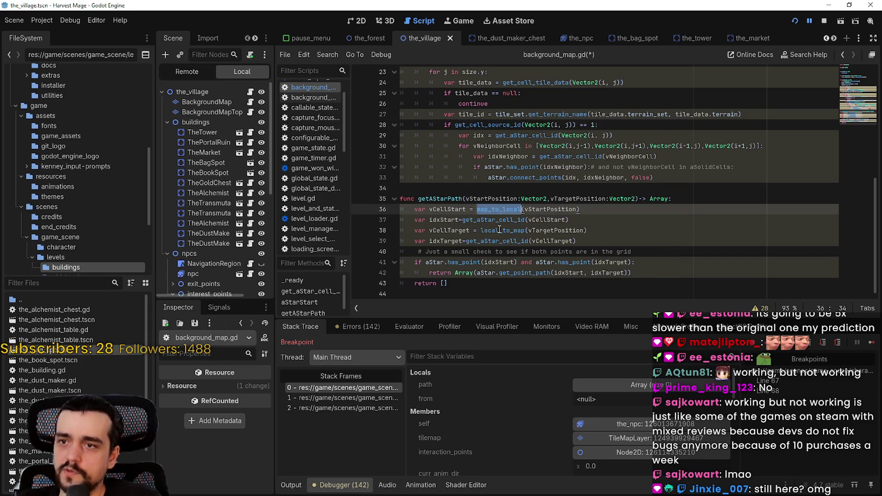
pyautogui.hotkey('ctrl', 'c')
pyautogui.doubleClick(499, 230)
pyautogui.hotkey('ctrl', 'v')
pyautogui.scroll(3, 537, 141)
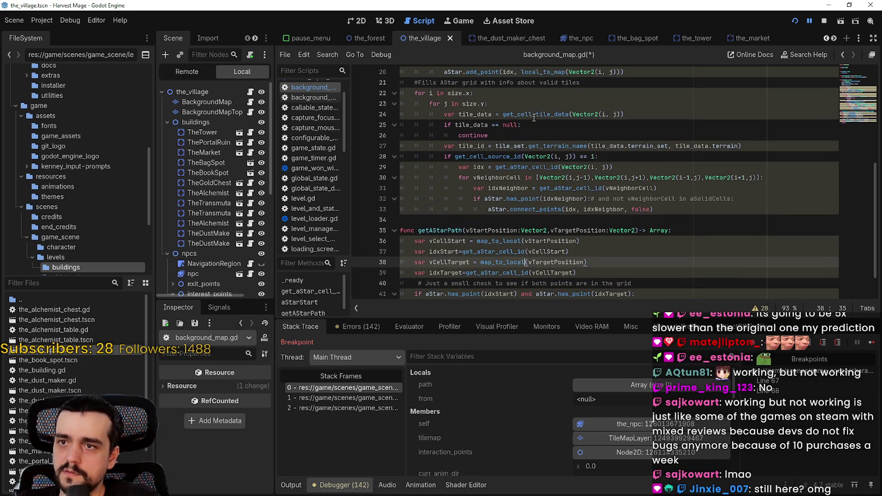
pyautogui.doubleClick(540, 135)
pyautogui.hotkey('ctrl', 'v')
# Step: Save background_map.gd, stop the game, and relaunch it into the saved village
pyautogui.hotkey('ctrl', 's')
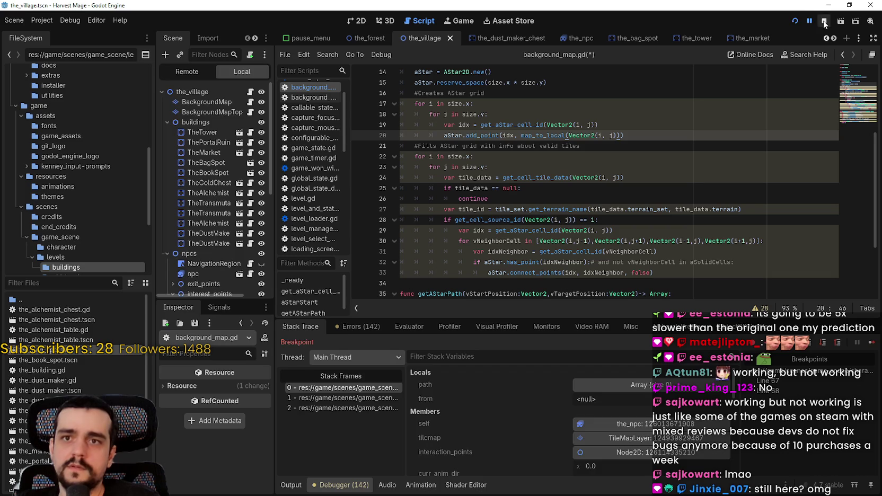
pyautogui.click(823, 21)
pyautogui.press('F5')
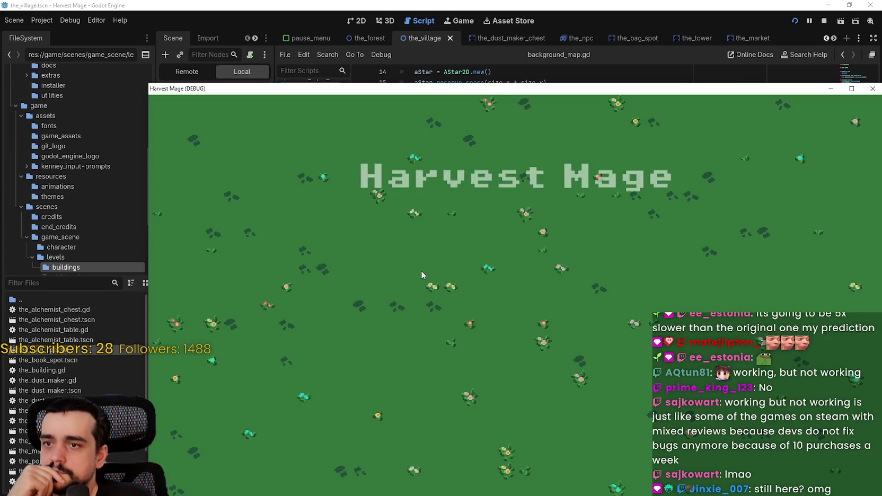
pyautogui.click(267, 298)
# Step: Move the game window aside while the NPC runs into the empty-path breakpoint
pyautogui.moveTo(606, 94); pyautogui.dragTo(544, 42)
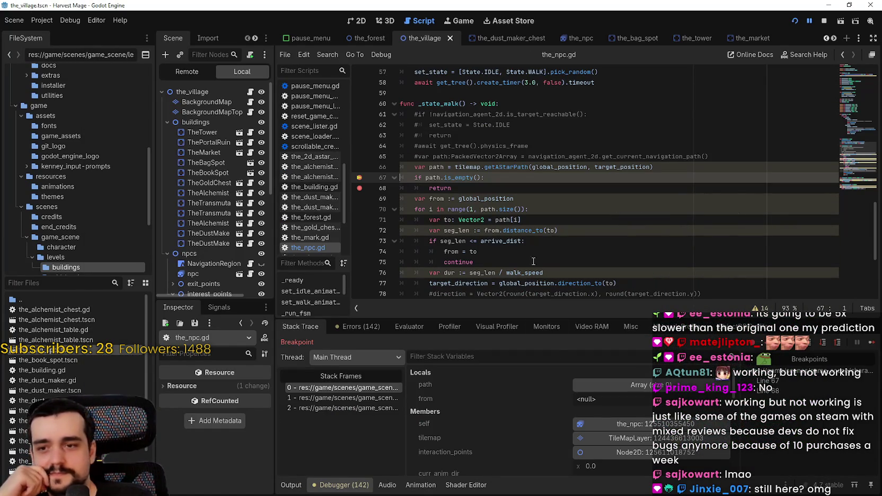
# Step: Check target_position and global_position from line 66 against the debugger's Members list
pyautogui.click(520, 178)
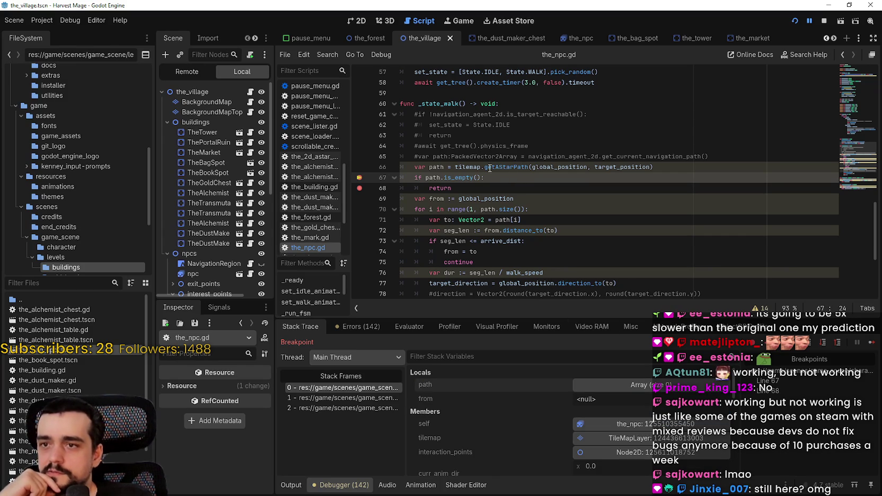
pyautogui.click(489, 168)
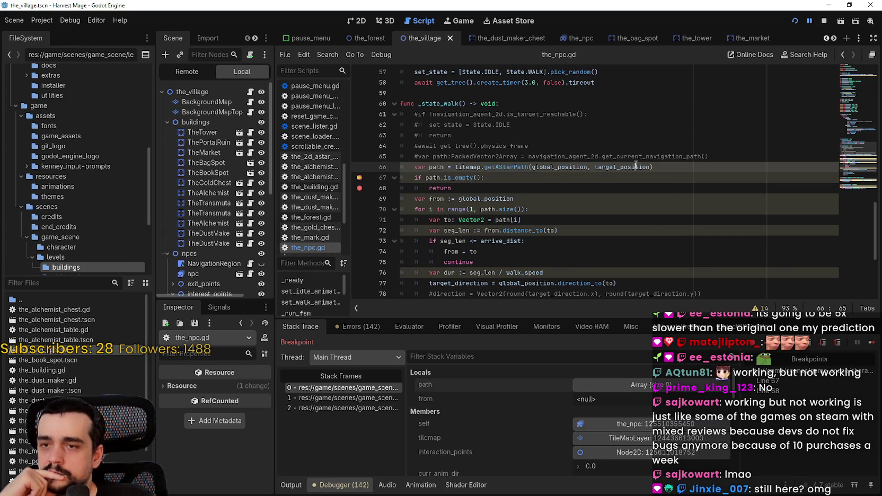
pyautogui.doubleClick(636, 166)
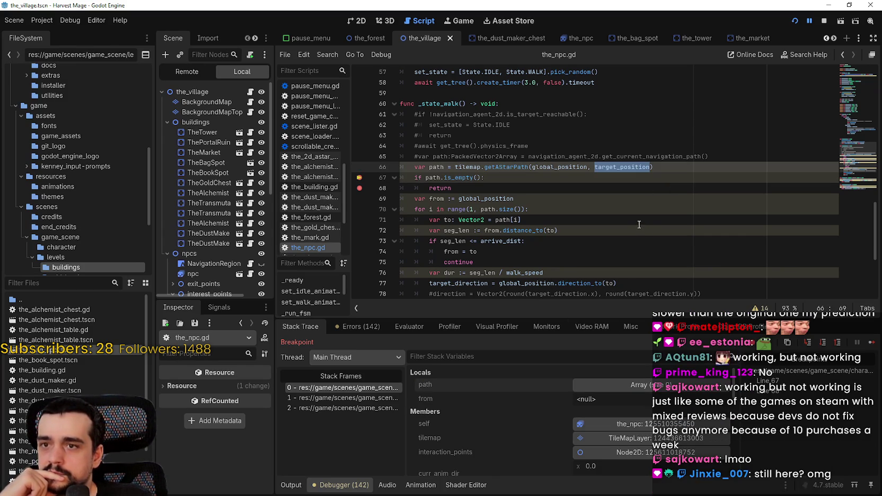
pyautogui.scroll(-3, 517, 428)
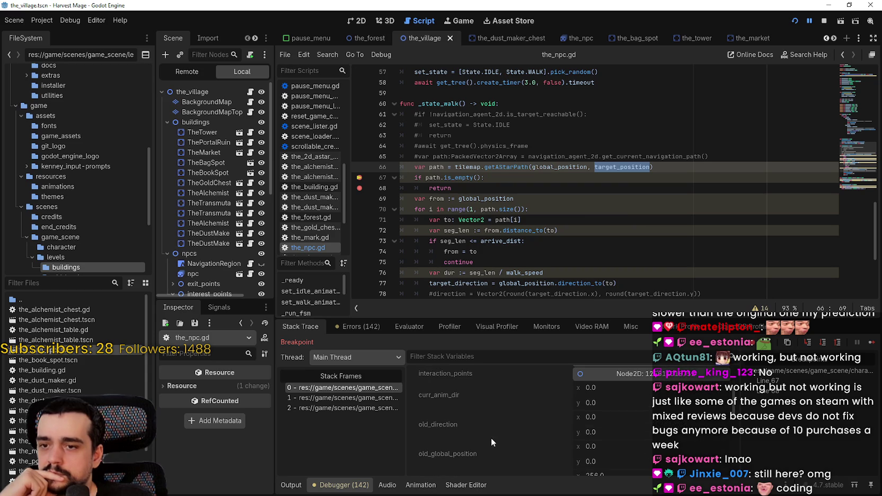
pyautogui.scroll(-1, 551, 438)
pyautogui.scroll(-2, 553, 438)
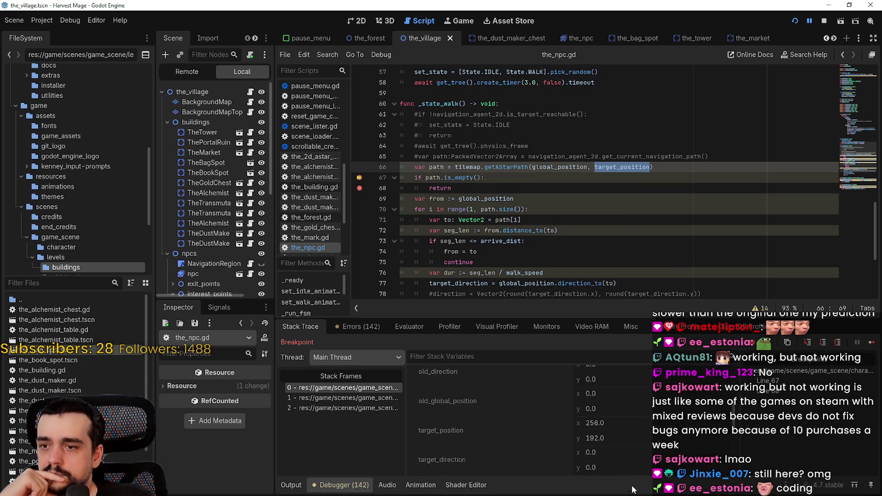
pyautogui.scroll(-1, 612, 454)
pyautogui.scroll(-3, 658, 450)
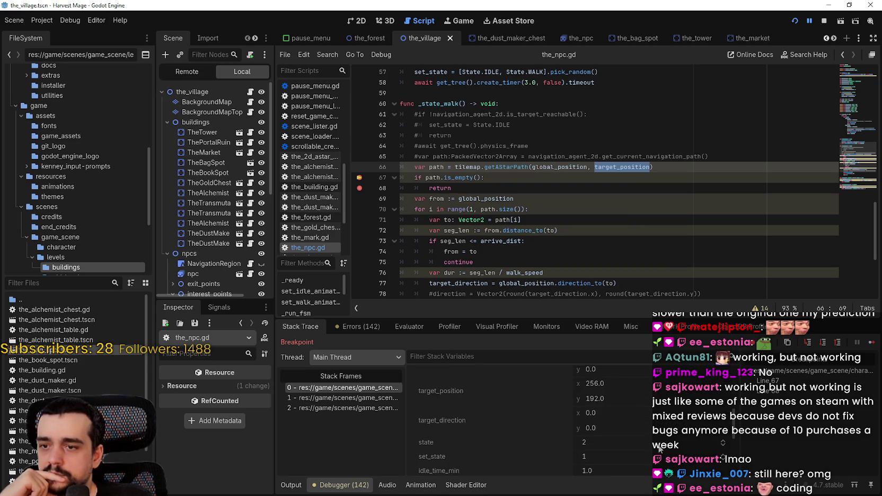
pyautogui.scroll(2, 466, 411)
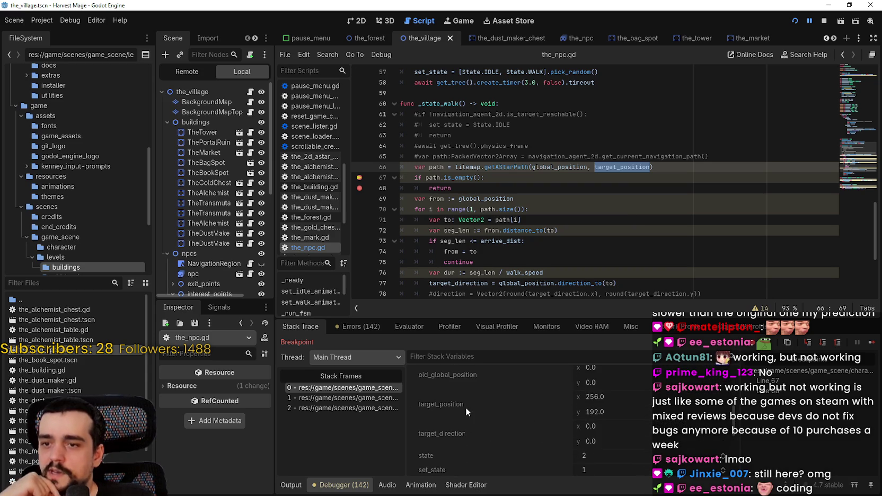
pyautogui.scroll(4, 467, 411)
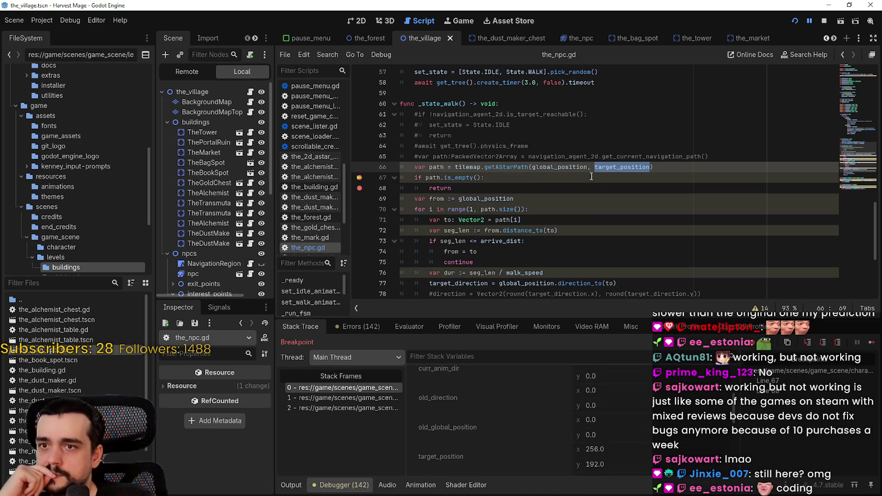
pyautogui.doubleClick(574, 167)
pyautogui.scroll(2, 707, 420)
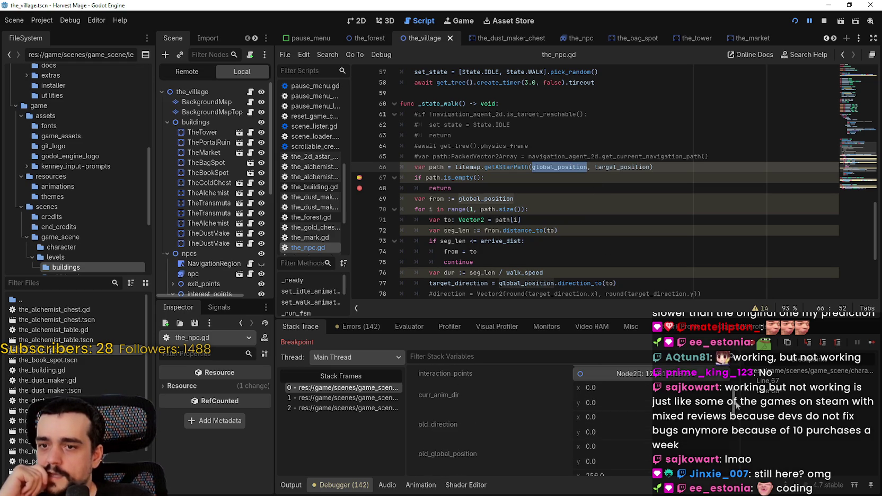
pyautogui.scroll(5, 735, 406)
# Step: Open self as Remote the_npc in the Inspector and scroll to its Transform
pyautogui.click(620, 423)
pyautogui.scroll(-5, 181, 436)
pyautogui.scroll(-10, 180, 436)
pyautogui.scroll(-5, 183, 436)
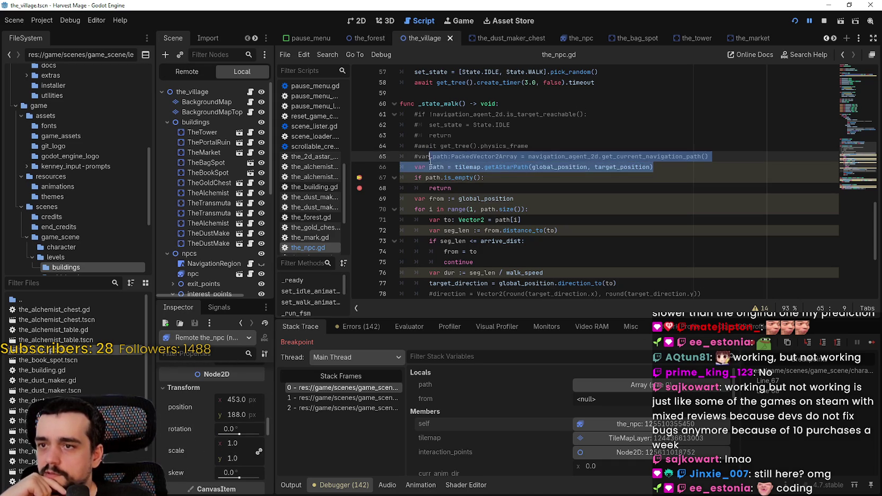
pyautogui.rightClick(514, 168)
pyautogui.click(333, 398)
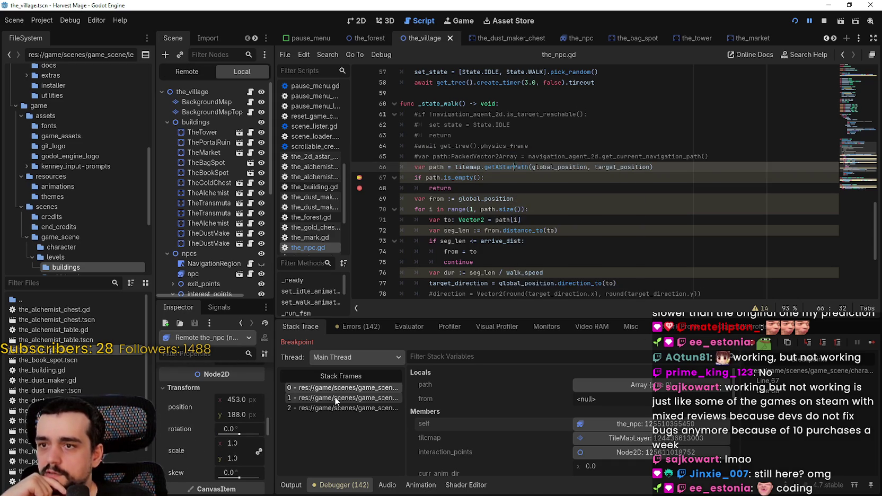
# Step: Step through call stack frames 1 and 2, then back to frame 0 in _state_walk
pyautogui.click(334, 398)
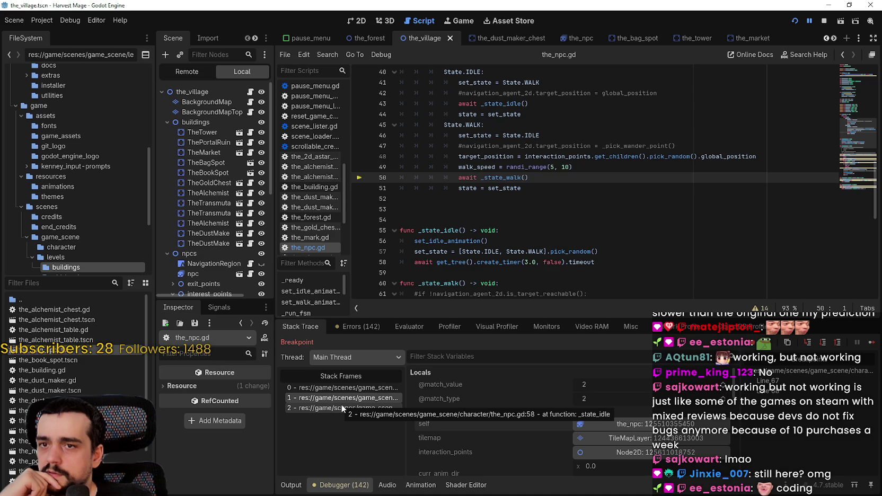
pyautogui.click(341, 404)
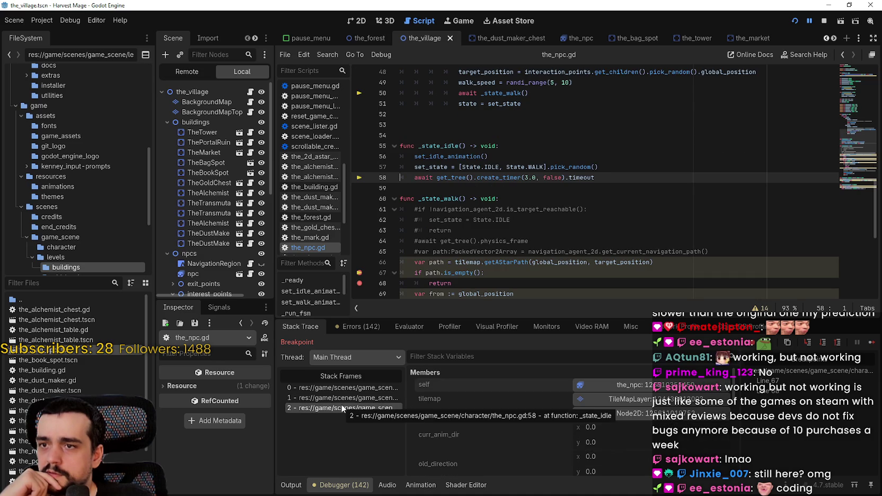
pyautogui.click(331, 387)
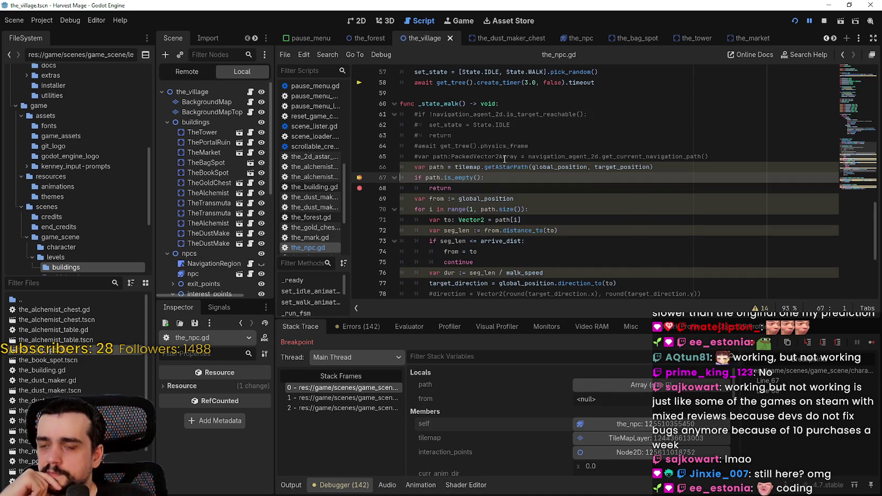
# Step: Toggle a bookmark on line 66 on and off, then jump to getAStarPath's definition
pyautogui.rightClick(502, 158)
pyautogui.rightClick(505, 167)
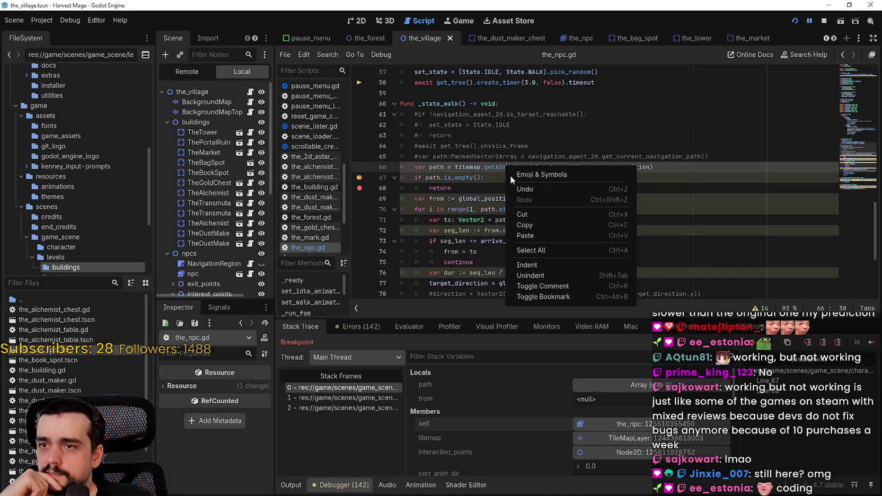
pyautogui.click(539, 298)
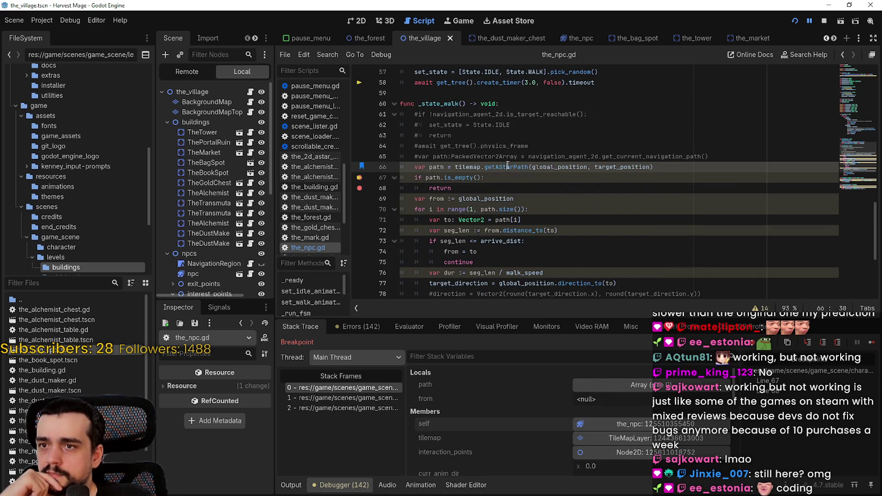
pyautogui.rightClick(507, 167)
pyautogui.click(428, 188)
pyautogui.rightClick(486, 167)
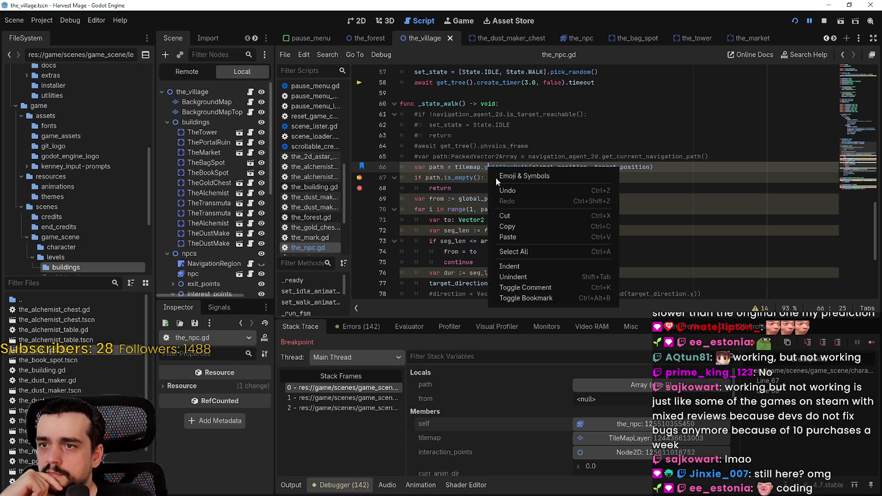
pyautogui.click(539, 298)
pyautogui.keyDown('ctrl'); pyautogui.click(508, 167); pyautogui.keyUp('ctrl')
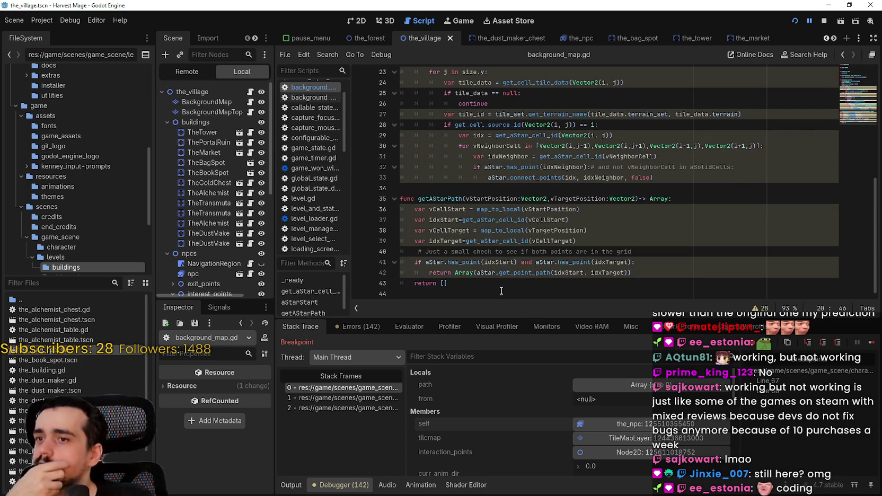
# Step: Review idxStart on line 41 of getAStarPath, then resume the paused game and stop it
pyautogui.click(496, 282)
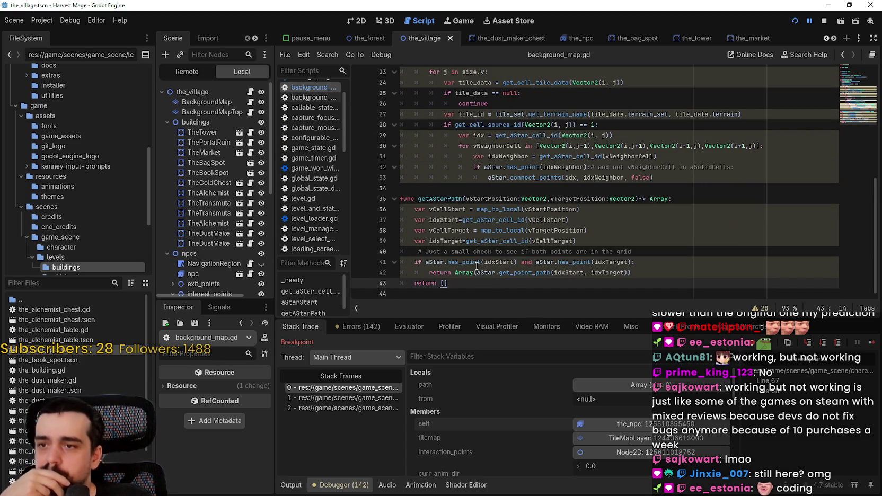
pyautogui.click(503, 259)
pyautogui.doubleClick(503, 261)
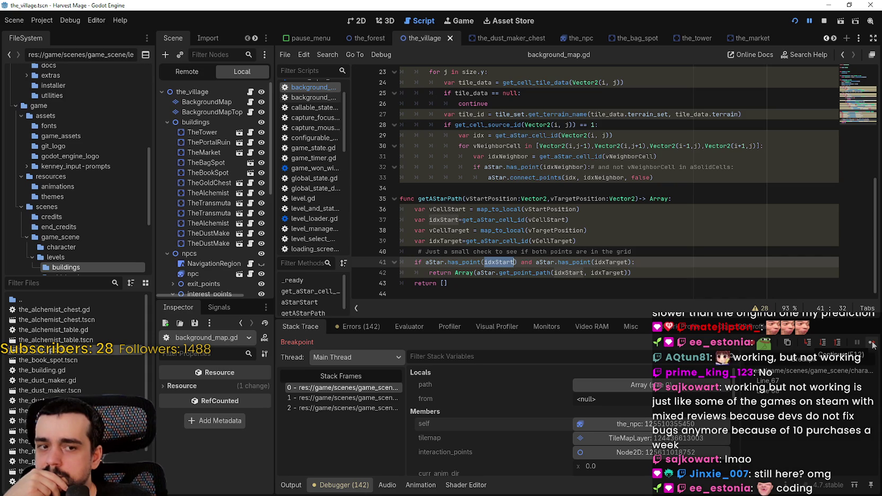
pyautogui.click(872, 343)
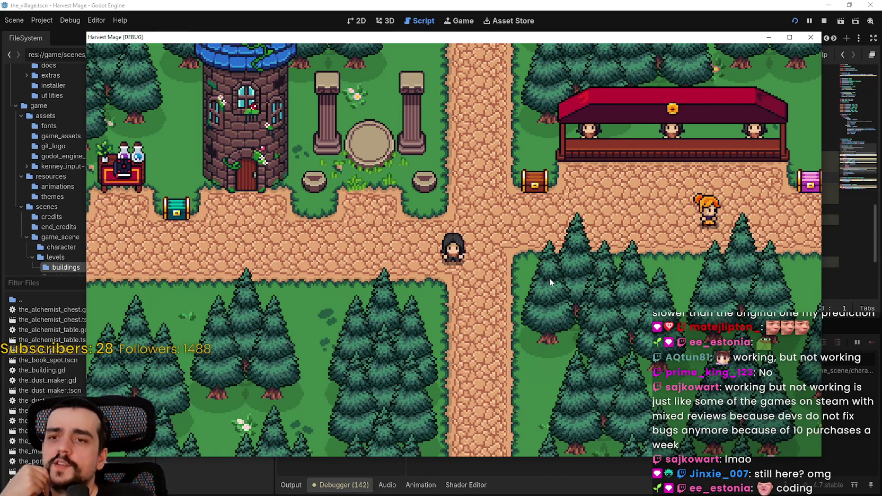
pyautogui.click(823, 21)
# Step: Show the village scene in the 2D view and select the interest_1 marker
pyautogui.click(360, 20)
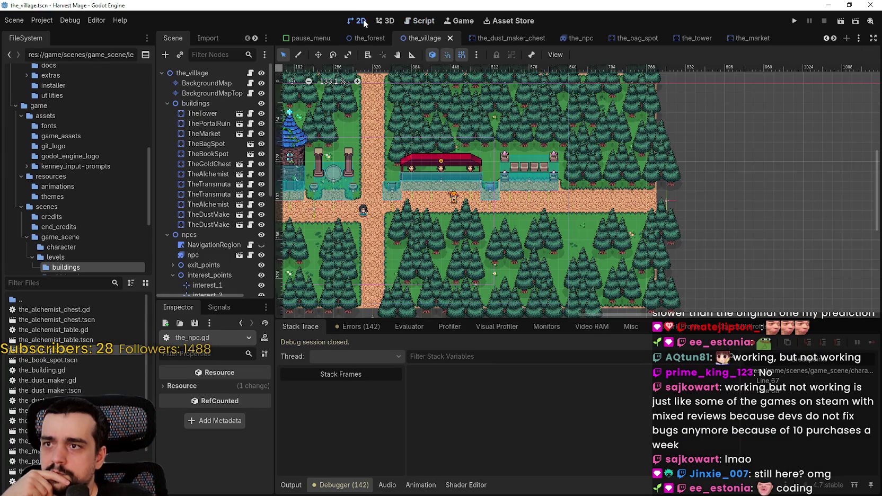
pyautogui.scroll(5, 502, 207)
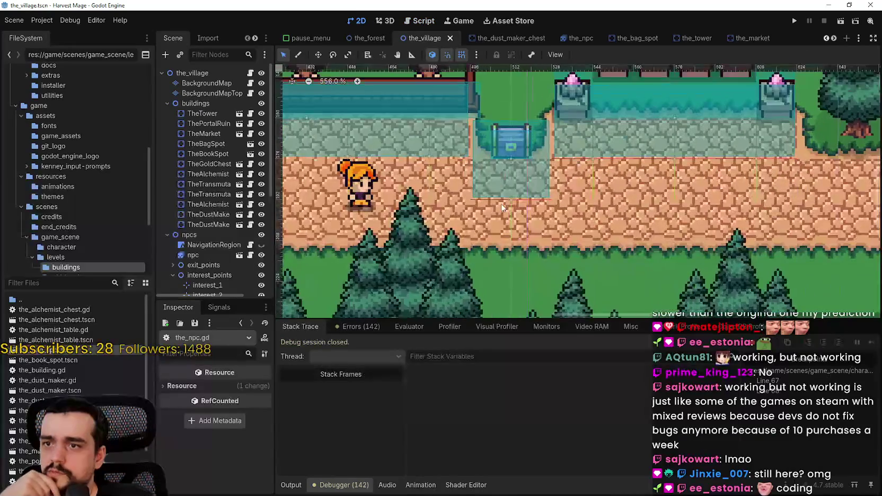
pyautogui.scroll(2, 502, 207)
pyautogui.scroll(-2, 218, 255)
pyautogui.scroll(-2, 218, 255)
pyautogui.click(216, 175)
pyautogui.moveTo(421, 185)
pyautogui.mouseDown()
pyautogui.moveTo(482, 209)
pyautogui.moveTo(539, 208)
pyautogui.moveTo(544, 237)
pyautogui.moveTo(504, 209)
pyautogui.mouseUp()
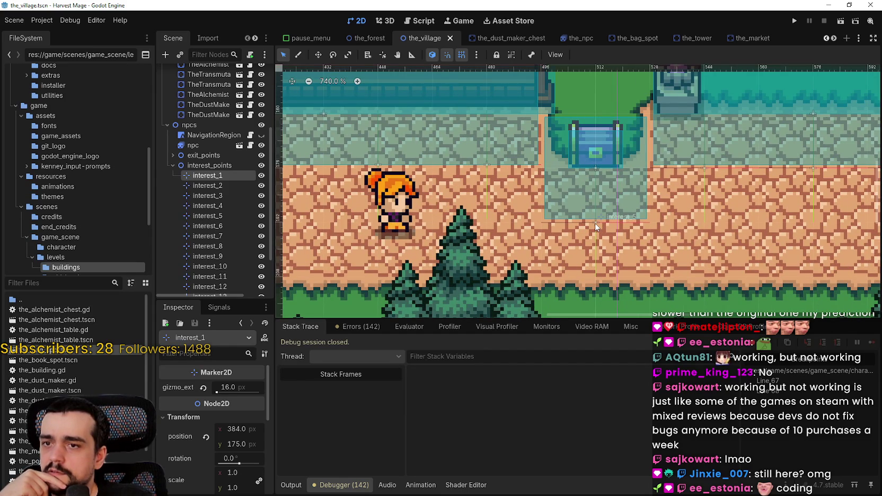
pyautogui.scroll(3, 492, 170)
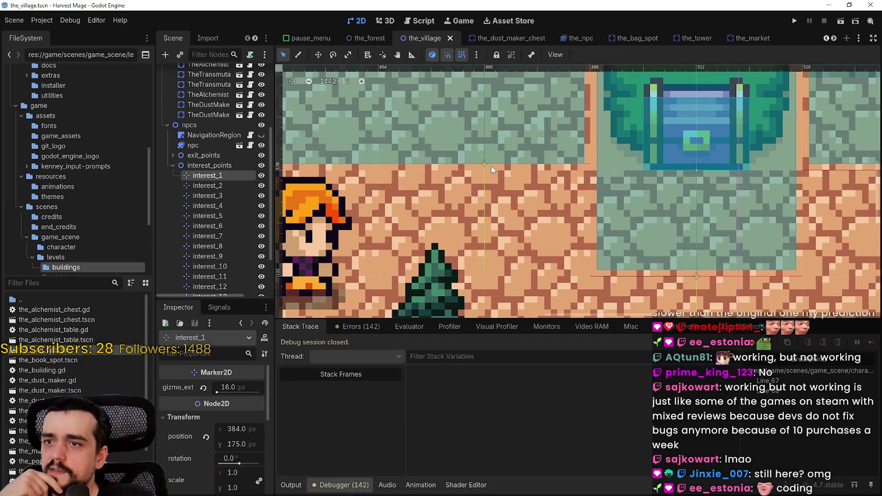
pyautogui.scroll(-3, 488, 166)
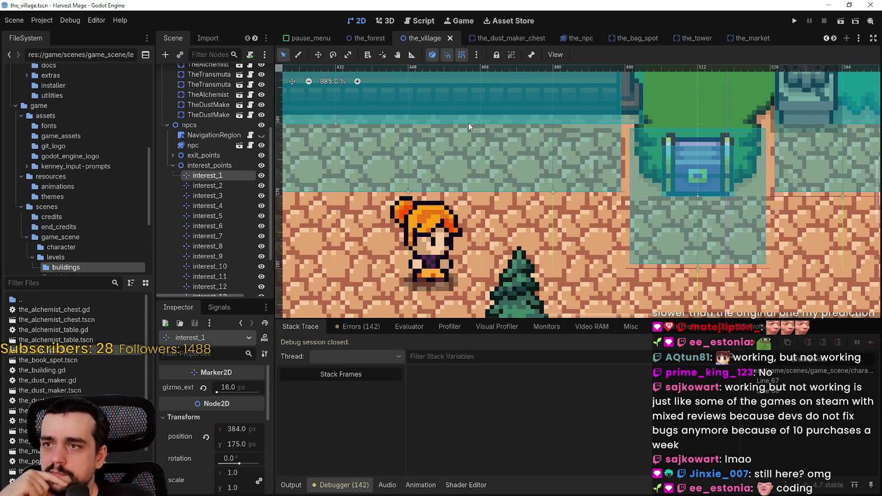
# Step: Select the interest_2 marker, switching between move and select modes
pyautogui.click(318, 54)
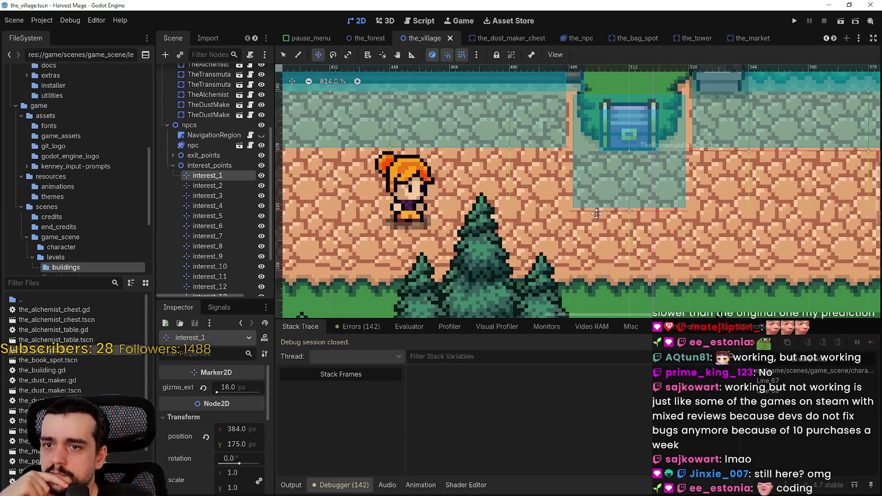
pyautogui.scroll(-1, 509, 154)
pyautogui.scroll(4, 509, 155)
pyautogui.click(216, 185)
pyautogui.click(283, 55)
pyautogui.scroll(2, 518, 153)
pyautogui.scroll(3, 537, 171)
# Step: Move the interest_4 marker about 12 px lower, zoom out, and bring back the A* devlog
pyautogui.click(536, 173)
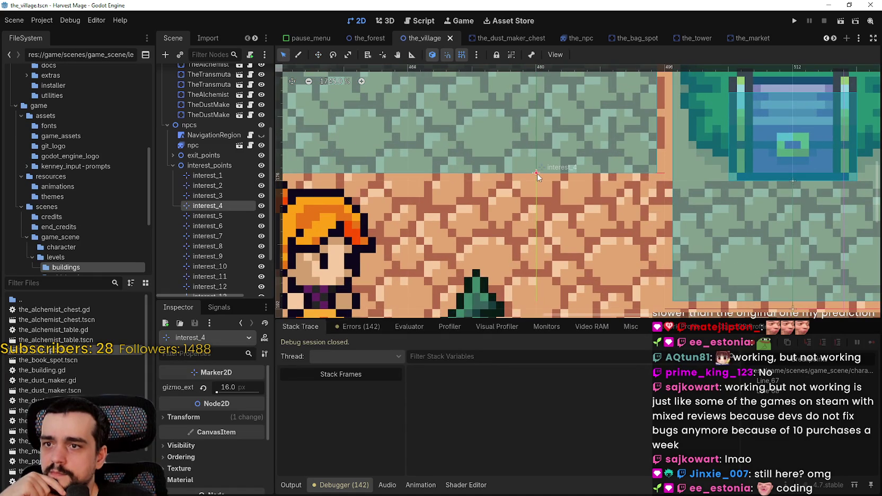
pyautogui.click(318, 55)
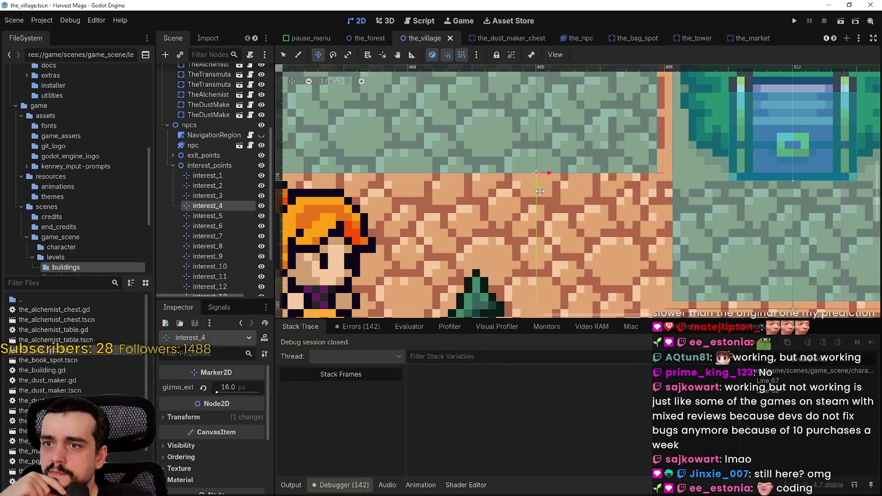
pyautogui.scroll(-3, 545, 194)
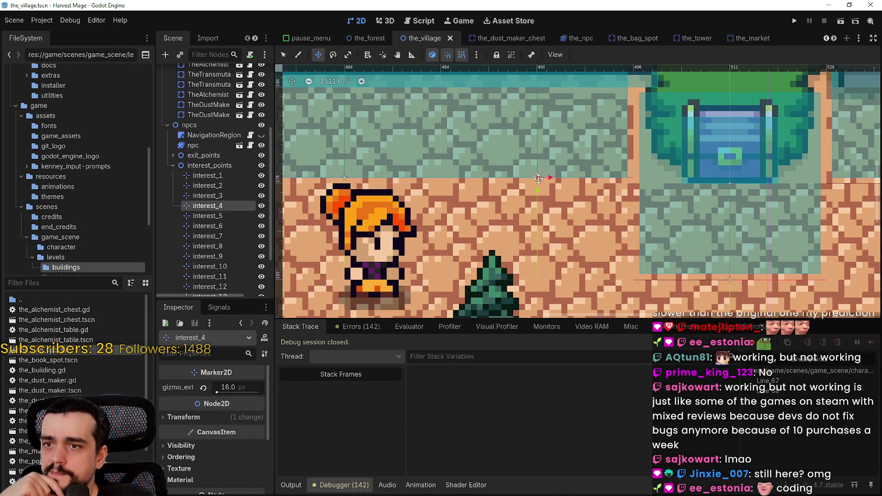
pyautogui.moveTo(536, 179)
pyautogui.mouseDown()
pyautogui.moveTo(562, 207)
pyautogui.moveTo(610, 217)
pyautogui.moveTo(595, 220)
pyautogui.moveTo(535, 181)
pyautogui.mouseUp()
pyautogui.scroll(-3, 536, 177)
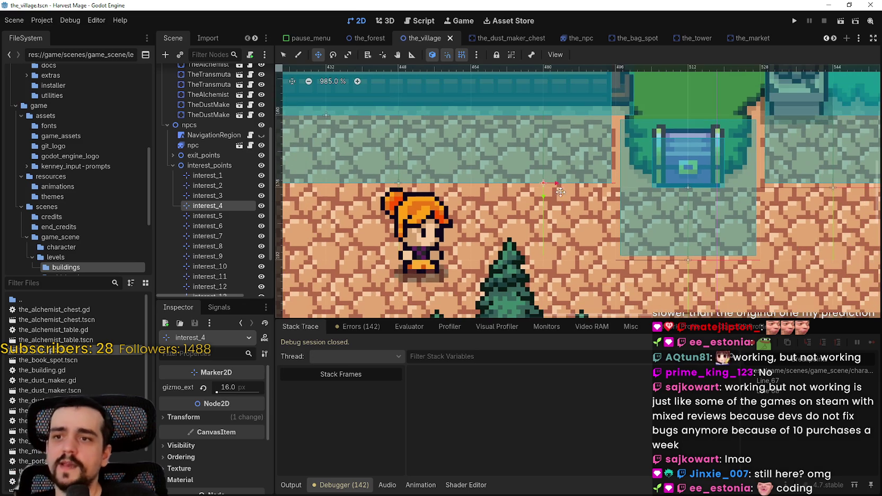
pyautogui.moveTo(543, 185)
pyautogui.mouseDown()
pyautogui.moveTo(583, 215)
pyautogui.moveTo(542, 210)
pyautogui.moveTo(567, 240)
pyautogui.moveTo(549, 260)
pyautogui.moveTo(538, 185)
pyautogui.mouseUp()
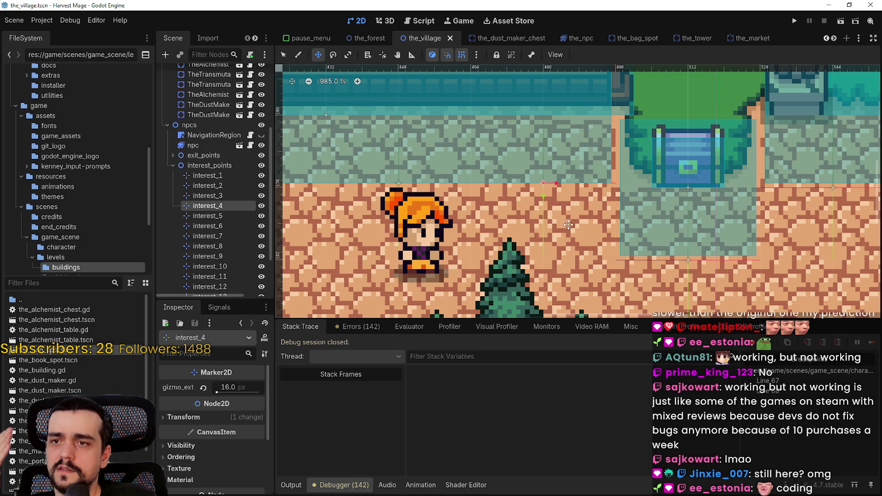
pyautogui.scroll(-4, 563, 223)
pyautogui.scroll(-3, 562, 223)
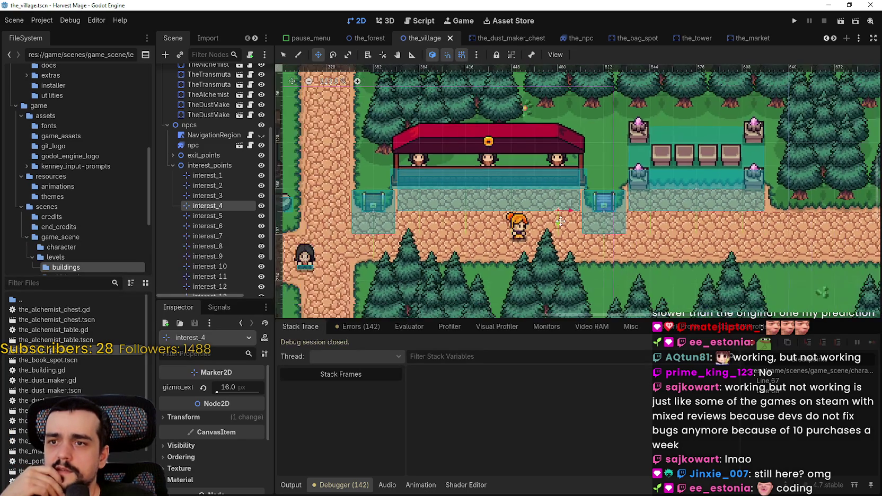
pyautogui.scroll(4, 540, 211)
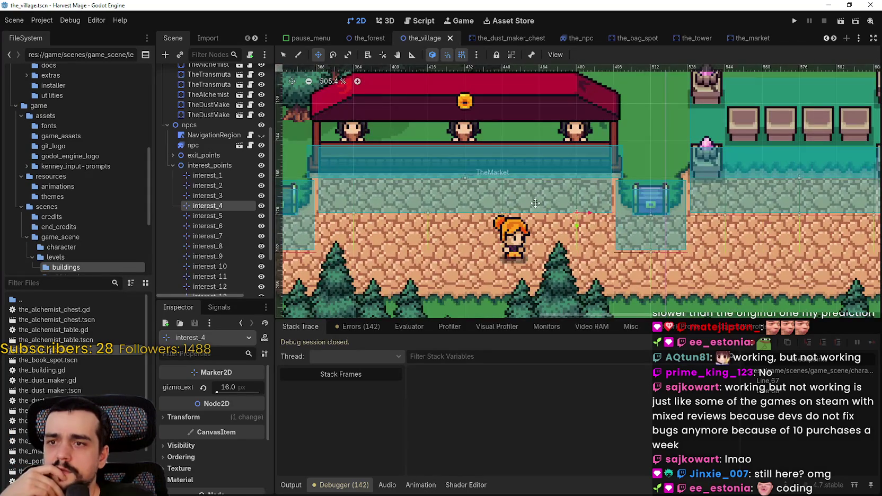
pyautogui.scroll(2, 532, 199)
pyautogui.scroll(-1, 583, 207)
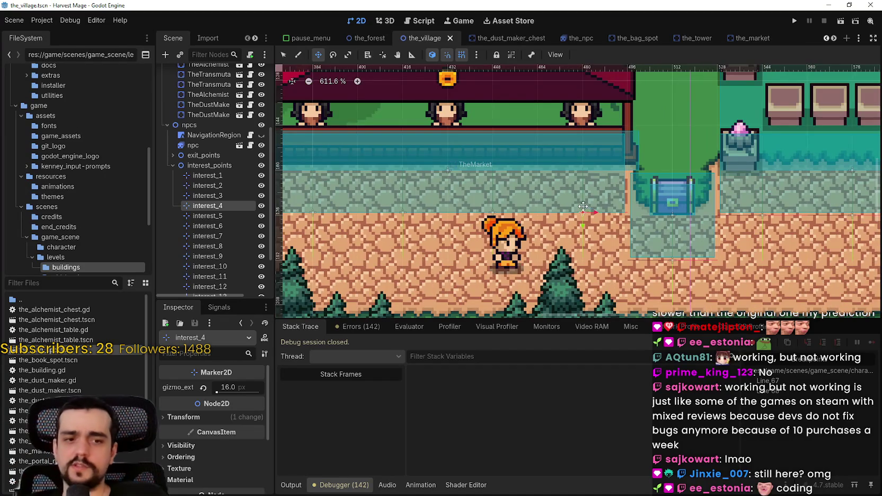
pyautogui.scroll(-3, 584, 207)
pyautogui.scroll(-3, 583, 207)
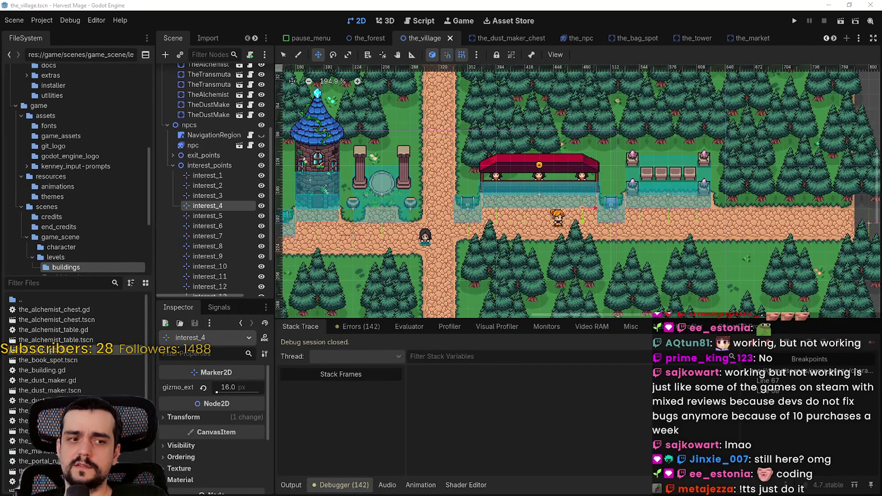
pyautogui.moveTo(881, 80); pyautogui.dragTo(565, 43)
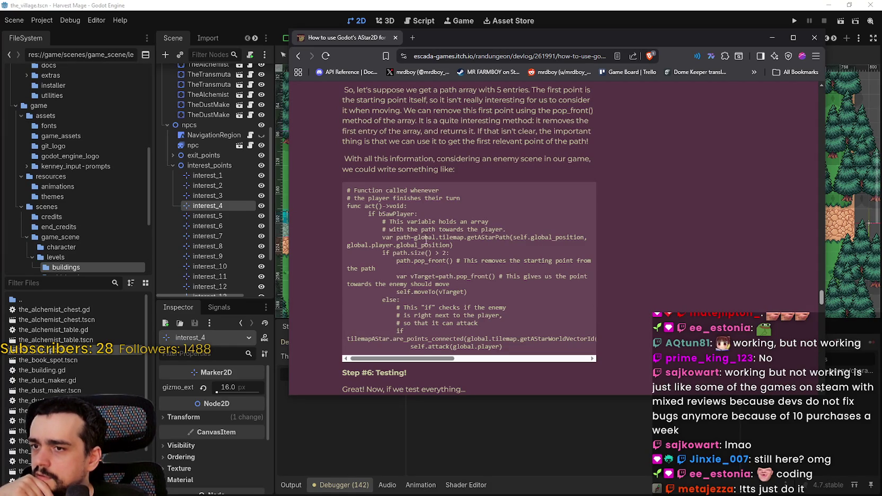
pyautogui.moveTo(525, 262); pyautogui.dragTo(588, 265)
pyautogui.moveTo(512, 360)
pyautogui.mouseDown()
pyautogui.moveTo(427, 365)
pyautogui.moveTo(489, 374)
pyautogui.moveTo(418, 369)
pyautogui.mouseUp()
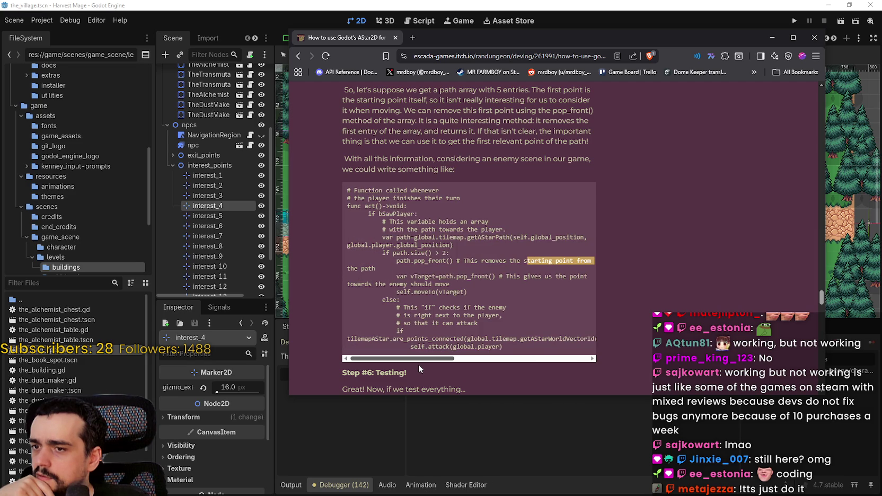
pyautogui.moveTo(451, 363)
pyautogui.mouseDown()
pyautogui.moveTo(550, 364)
pyautogui.moveTo(347, 359)
pyautogui.mouseUp()
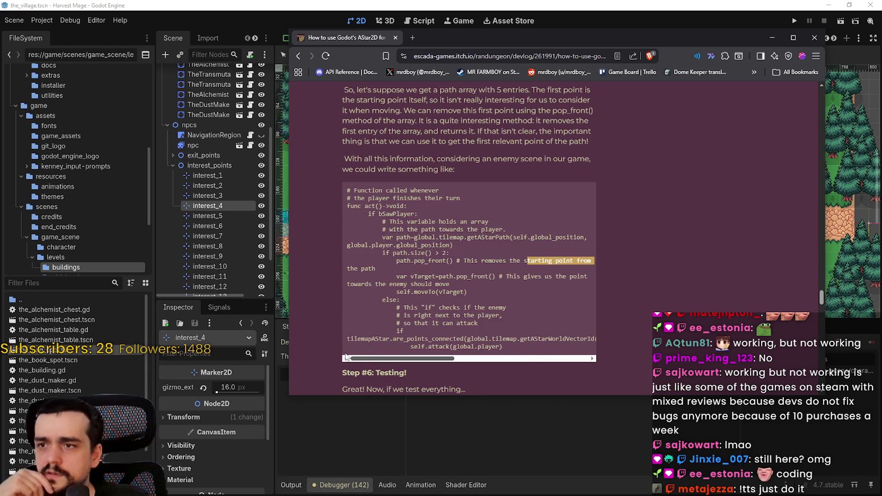
pyautogui.scroll(-1, 376, 335)
pyautogui.scroll(-2, 376, 335)
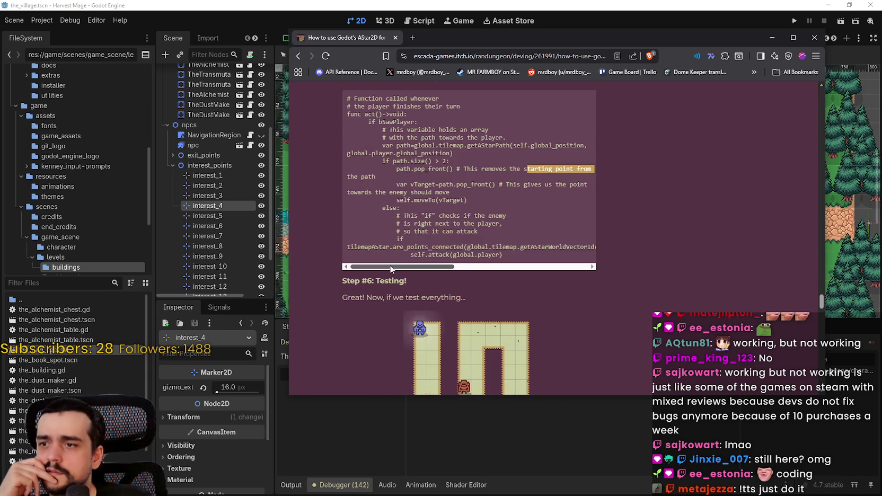
pyautogui.doubleClick(426, 247)
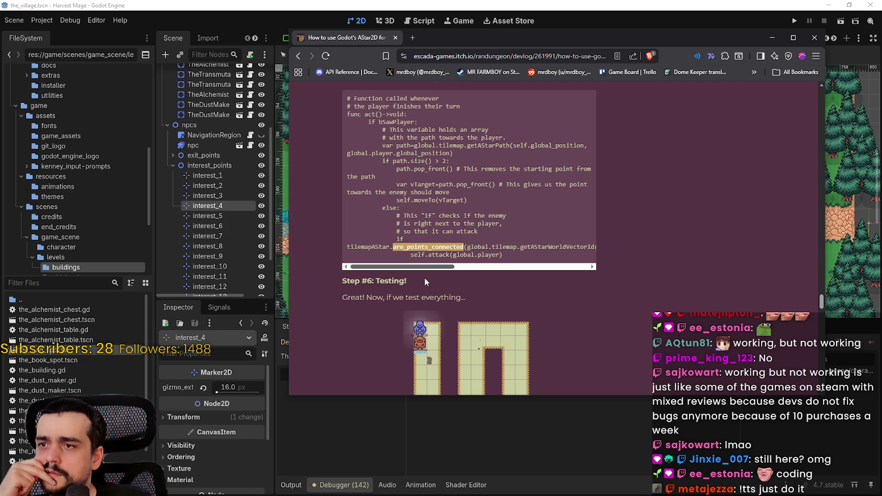
pyautogui.moveTo(422, 277)
pyautogui.mouseDown()
pyautogui.moveTo(572, 277)
pyautogui.moveTo(276, 248)
pyautogui.mouseUp()
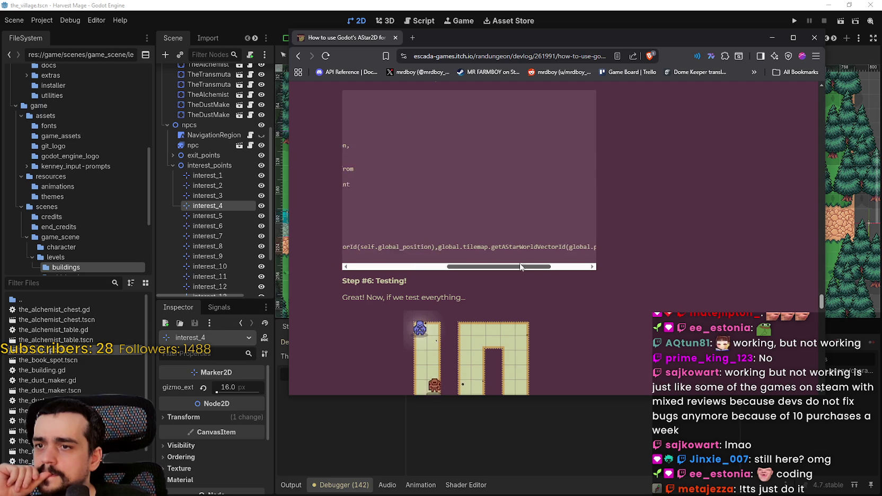
pyautogui.moveTo(382, 161); pyautogui.dragTo(499, 164)
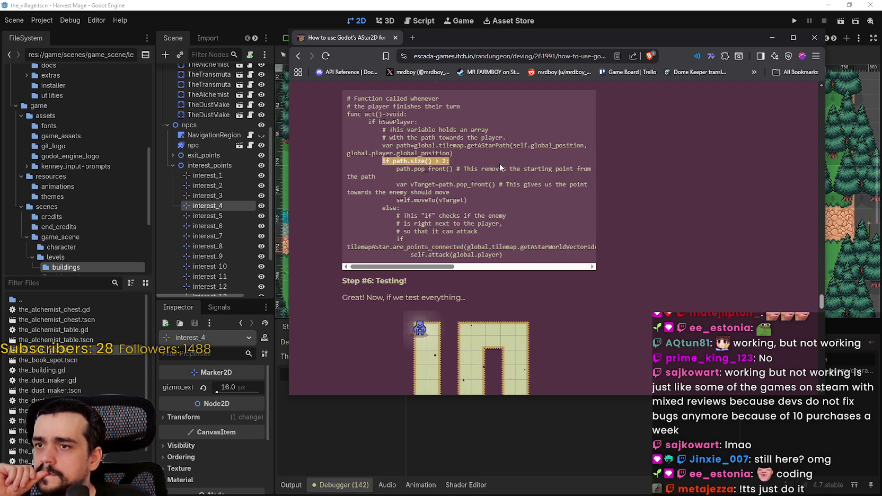
pyautogui.moveTo(382, 161)
pyautogui.mouseDown()
pyautogui.moveTo(460, 154)
pyautogui.moveTo(487, 201)
pyautogui.mouseUp()
pyautogui.scroll(-1, 463, 290)
pyautogui.scroll(-2, 462, 289)
pyautogui.scroll(3, 452, 318)
pyautogui.scroll(-3, 424, 317)
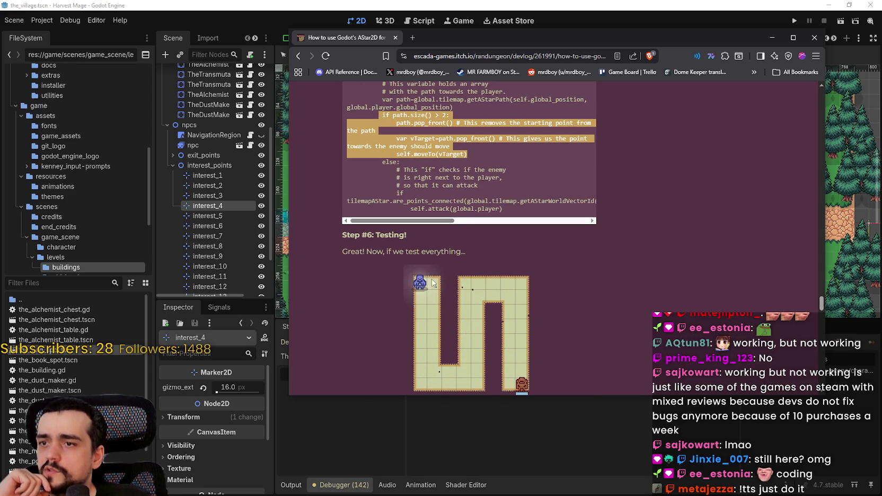
pyautogui.scroll(3, 450, 247)
pyautogui.click(466, 247)
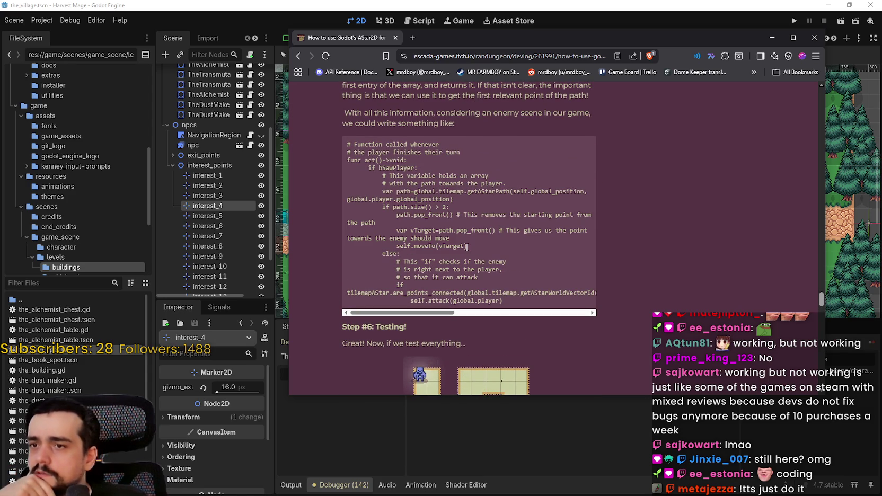
pyautogui.moveTo(415, 313)
pyautogui.mouseDown()
pyautogui.moveTo(435, 317)
pyautogui.moveTo(403, 314)
pyautogui.mouseUp()
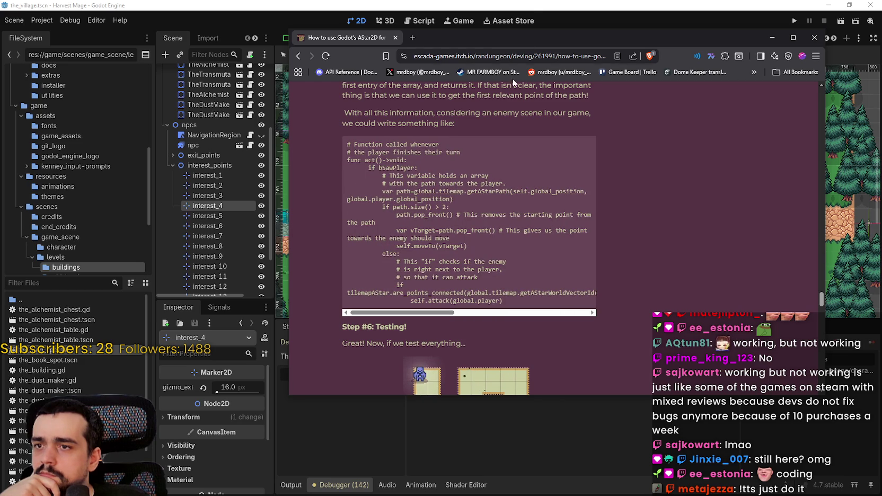
pyautogui.click(532, 20)
pyautogui.scroll(3, 241, 168)
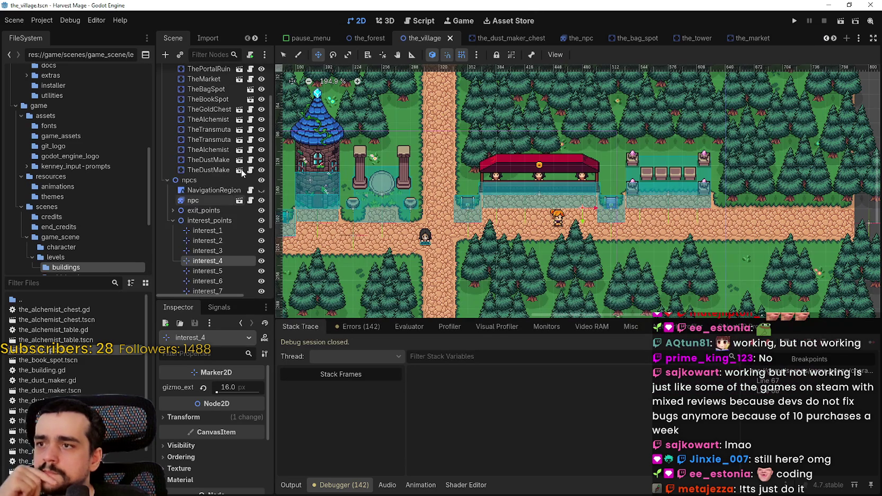
# Step: Add 'await get_tree().physics_frame' below the getAStarPath call in the_npc.gd and save
pyautogui.click(251, 201)
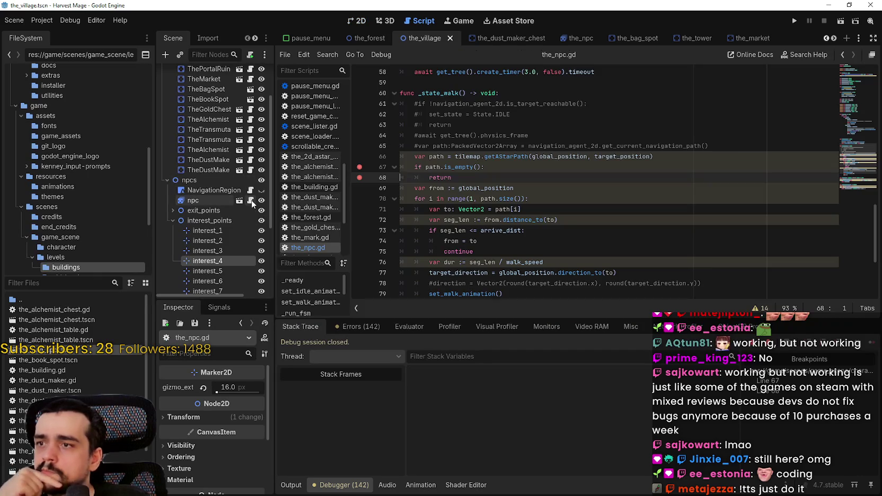
pyautogui.click(569, 217)
pyautogui.click(691, 153)
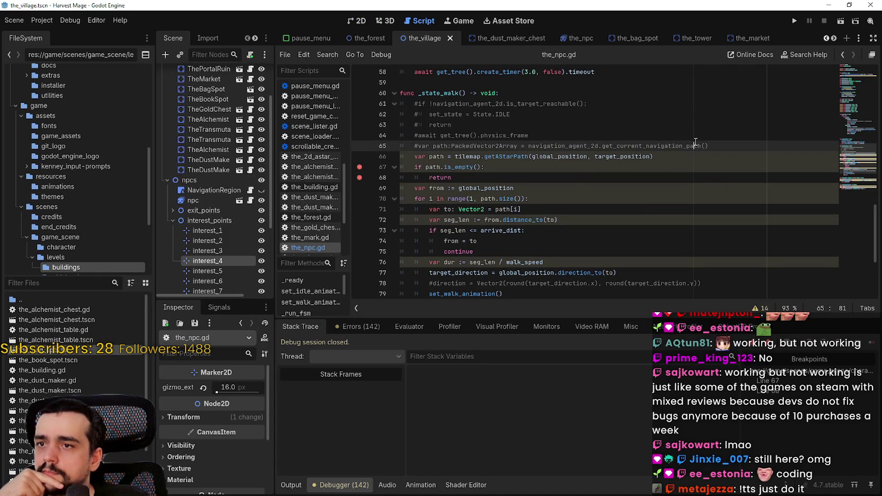
pyautogui.press('Return')
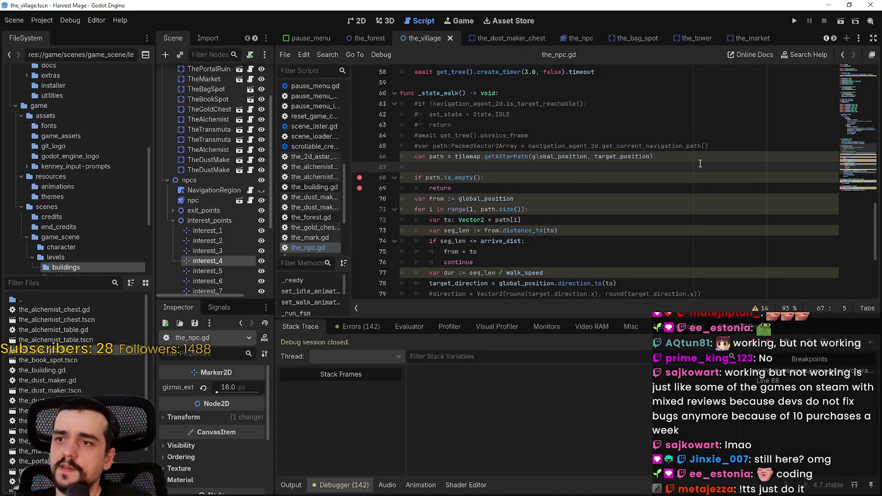
pyautogui.write('va')
pyautogui.press('BackSpace')
pyautogui.press('BackSpace')
pyautogui.write('get(t')
pyautogui.press('BackSpace')
pyautogui.press('BackSpace')
pyautogui.press('BackSpace')
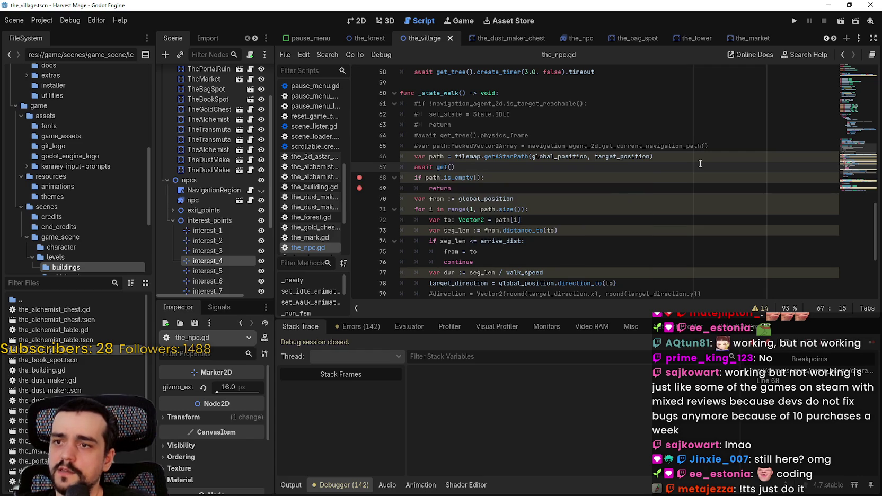
pyautogui.write('ree().physics_frame')
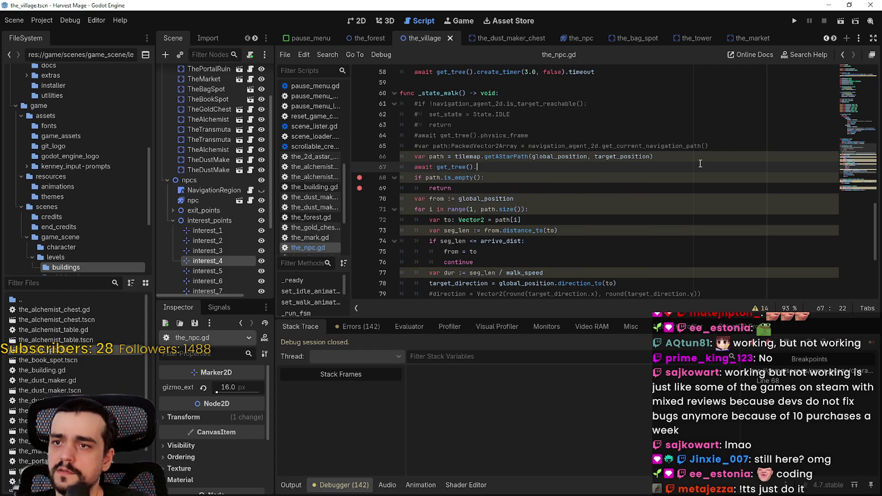
pyautogui.hotkey('ctrl', 's')
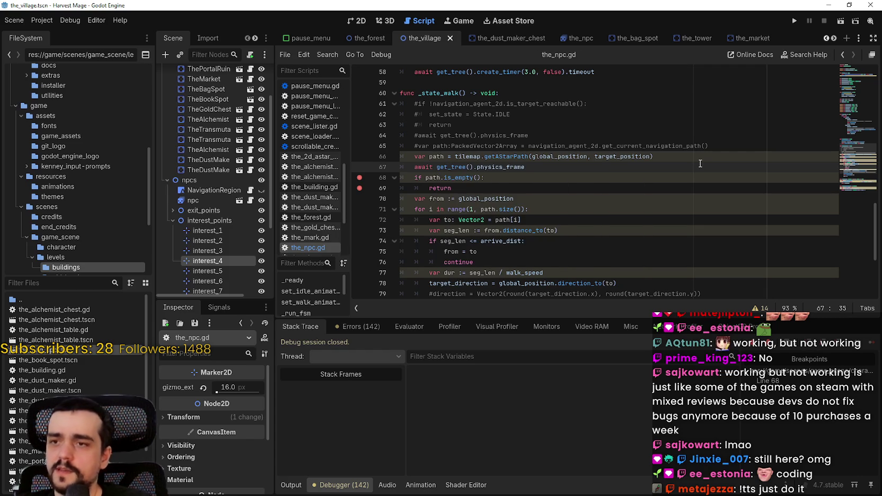
# Step: Re-save the_npc.gd and launch the game to test the NPC
pyautogui.moveTo(653, 156); pyautogui.dragTo(414, 156)
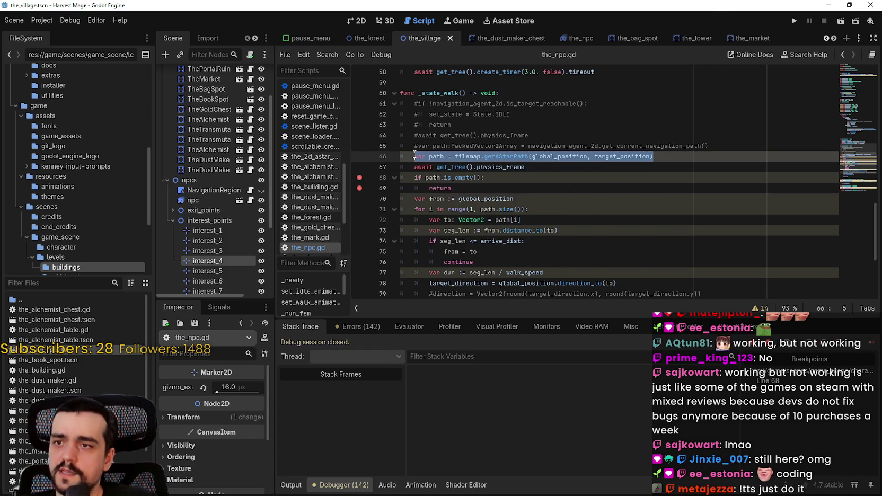
pyautogui.click(598, 168)
pyautogui.hotkey('ctrl', 's')
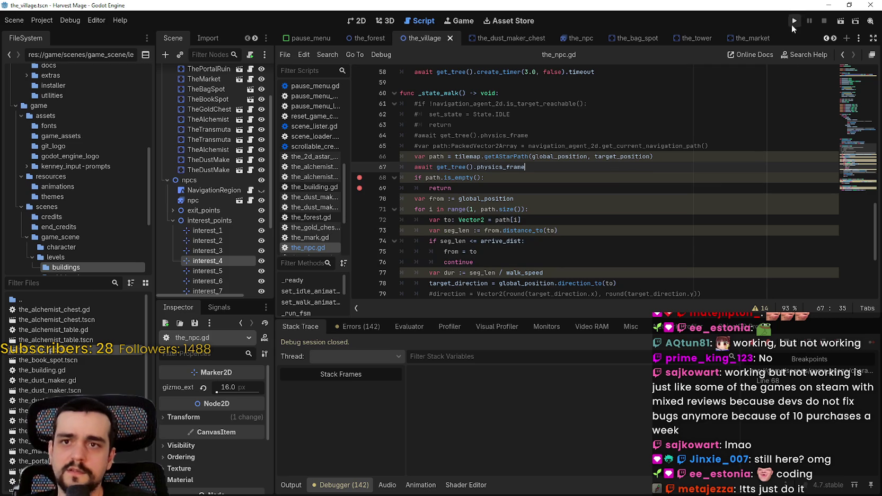
pyautogui.click(792, 22)
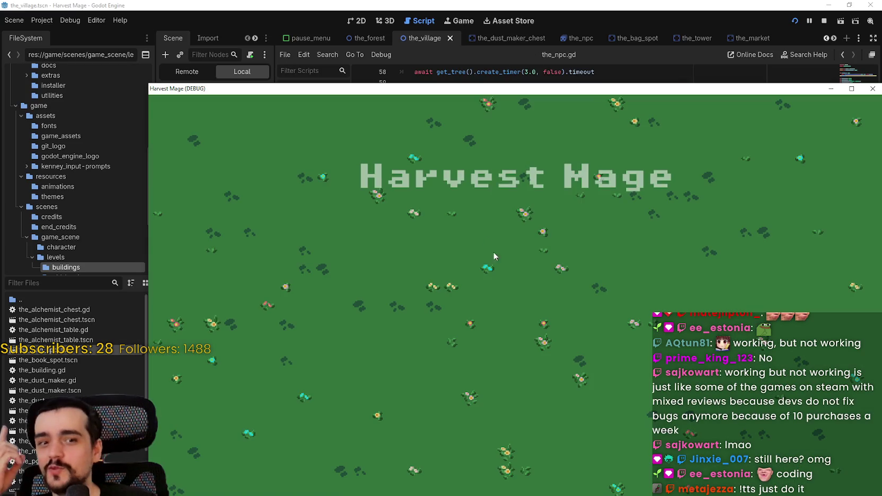
# Step: Continue the saved game, move its window aside, and inspect variables at the line 68 breakpoint
pyautogui.click(283, 301)
pyautogui.moveTo(455, 91); pyautogui.dragTo(399, 15)
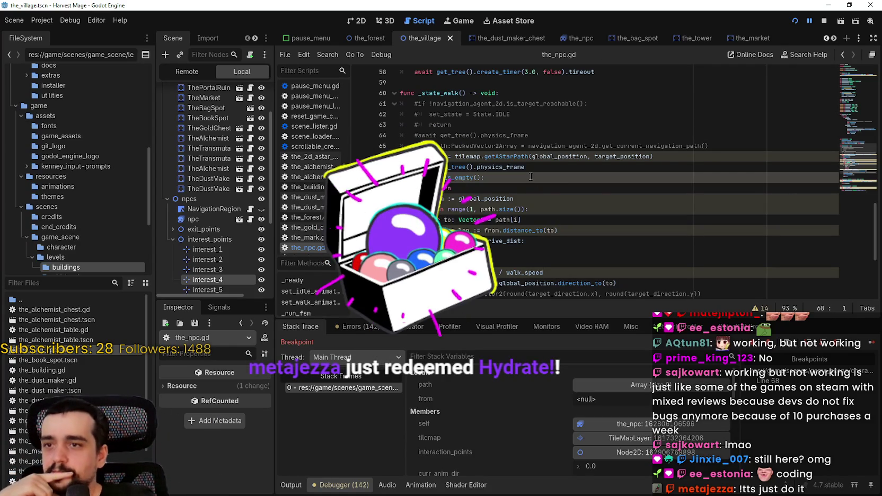
pyautogui.press('End')
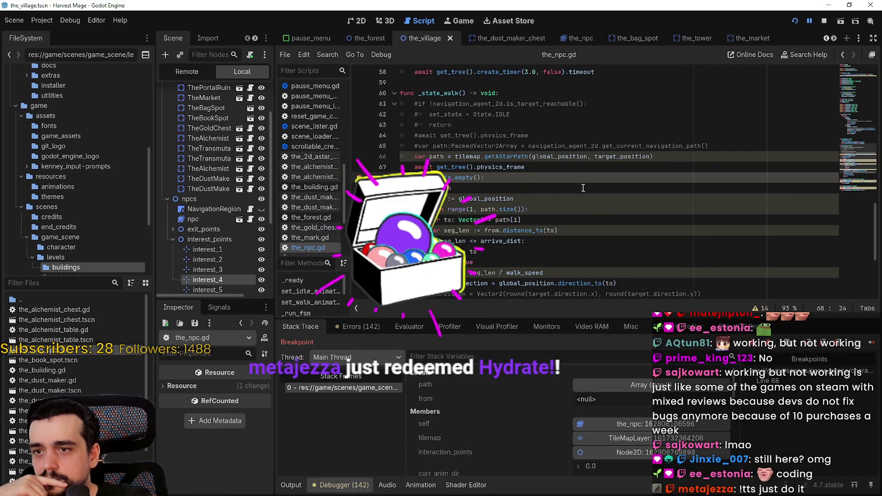
pyautogui.moveTo(618, 155)
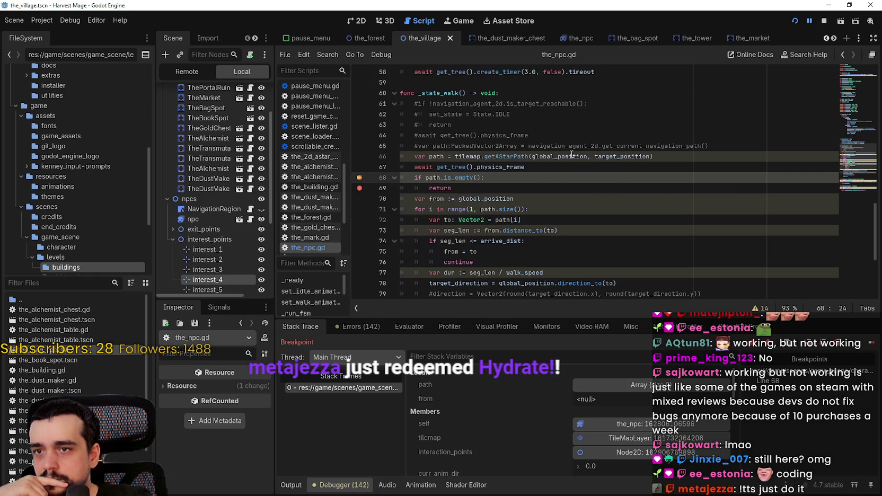
pyautogui.moveTo(571, 154)
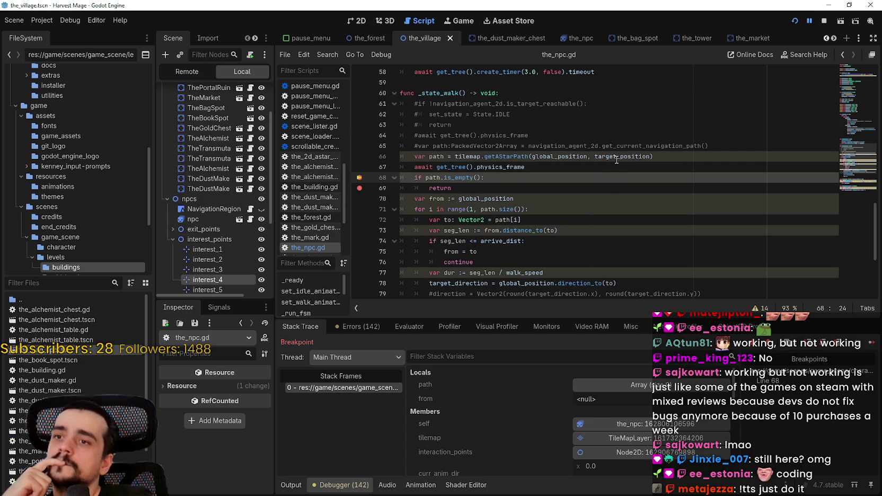
pyautogui.rightClick(513, 157)
# Step: Add breakpoints to getAStarPath's lines 36–43 in background_map.gd
pyautogui.scroll(5, 254, 127)
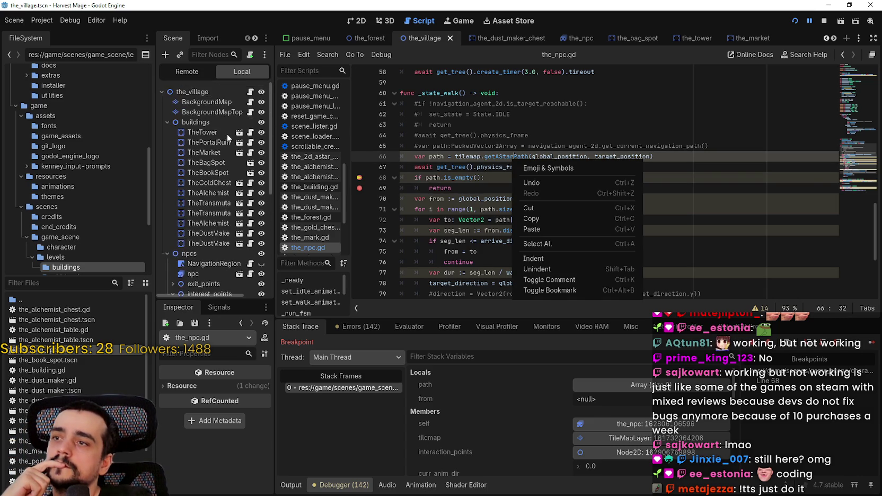
pyautogui.click(253, 105)
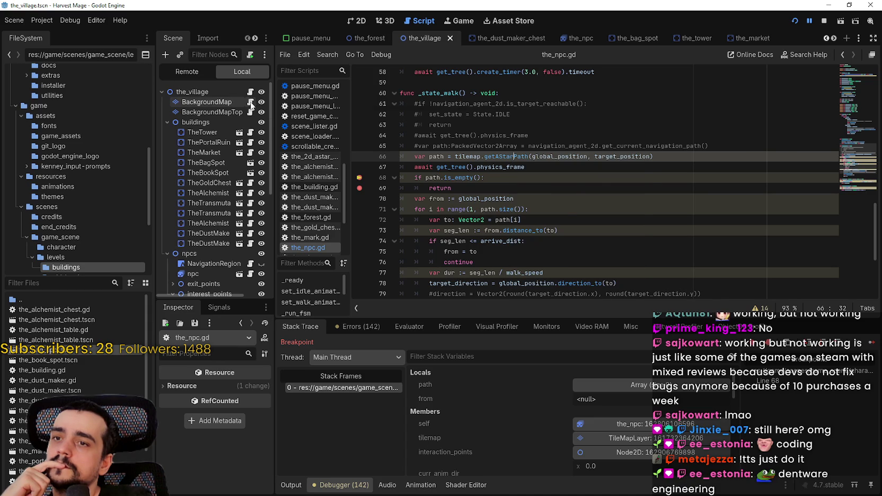
pyautogui.click(251, 104)
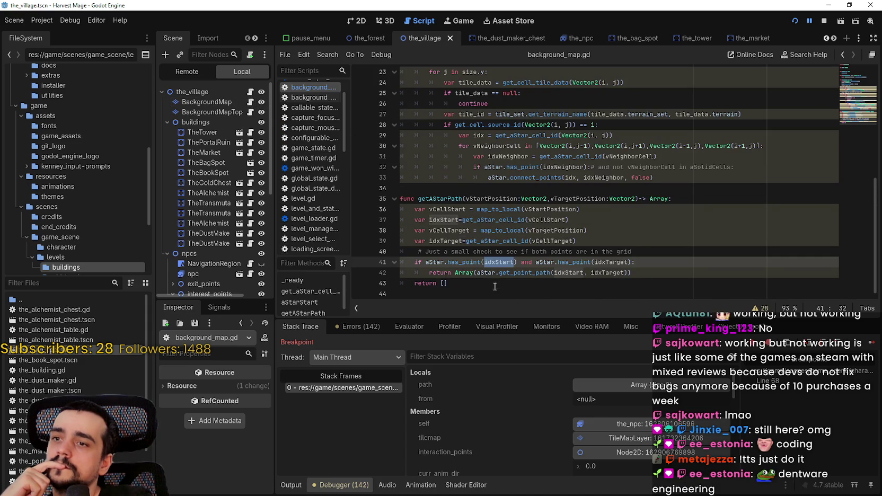
pyautogui.click(495, 286)
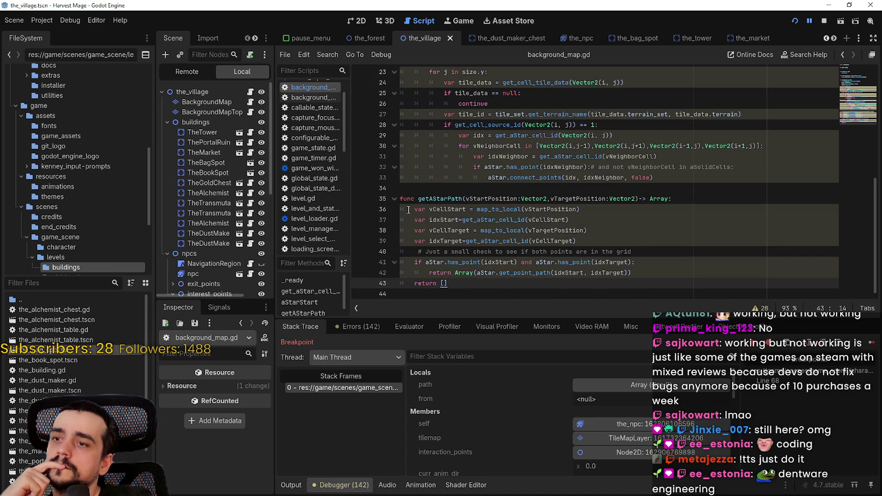
pyautogui.click(359, 210)
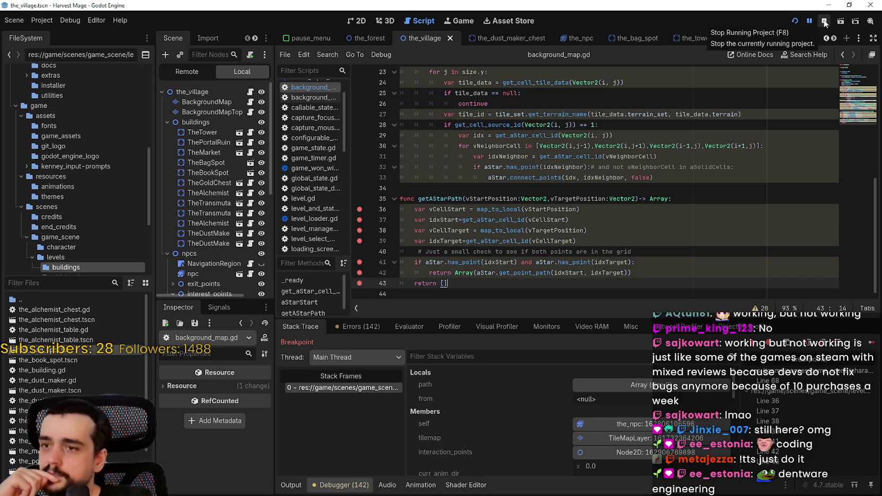
# Step: Stop the running game and launch Harvest Mage again
pyautogui.click(824, 22)
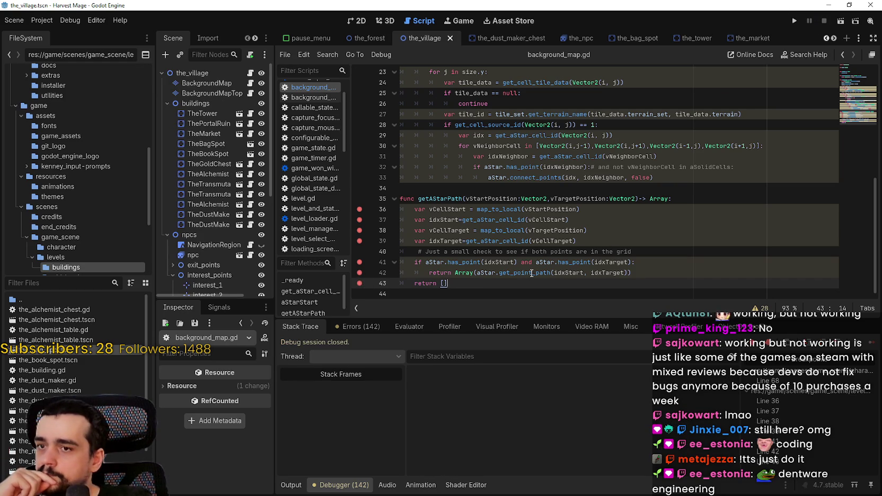
pyautogui.moveTo(532, 273)
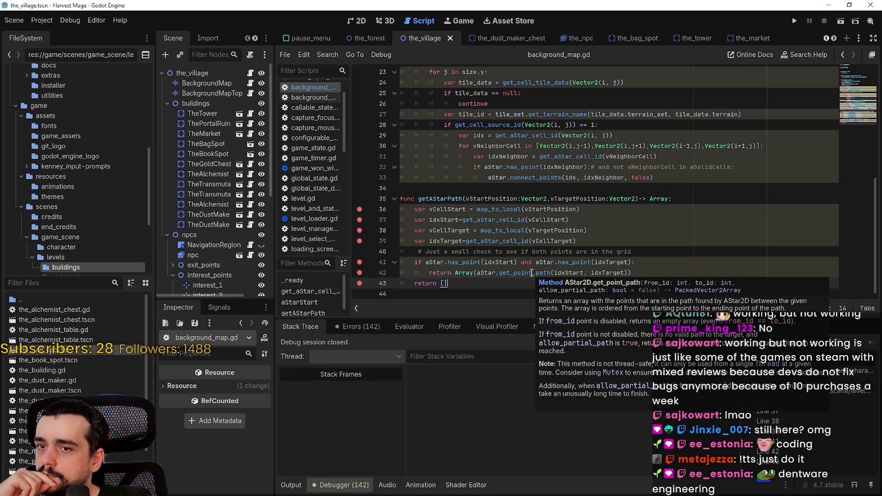
pyautogui.click(795, 22)
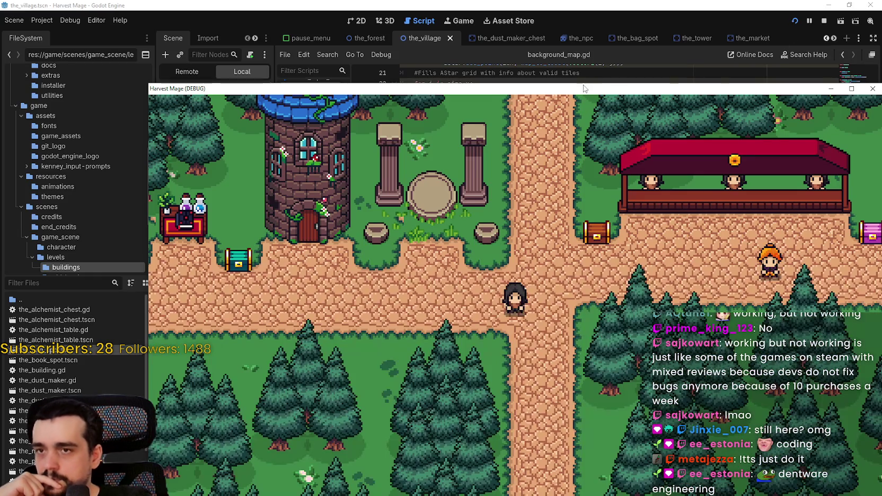
# Step: Move the game window aside, resume to the breakpoint, and step over to line 38
pyautogui.moveTo(583, 88)
pyautogui.mouseDown()
pyautogui.moveTo(552, 35)
pyautogui.moveTo(519, 24)
pyautogui.mouseUp()
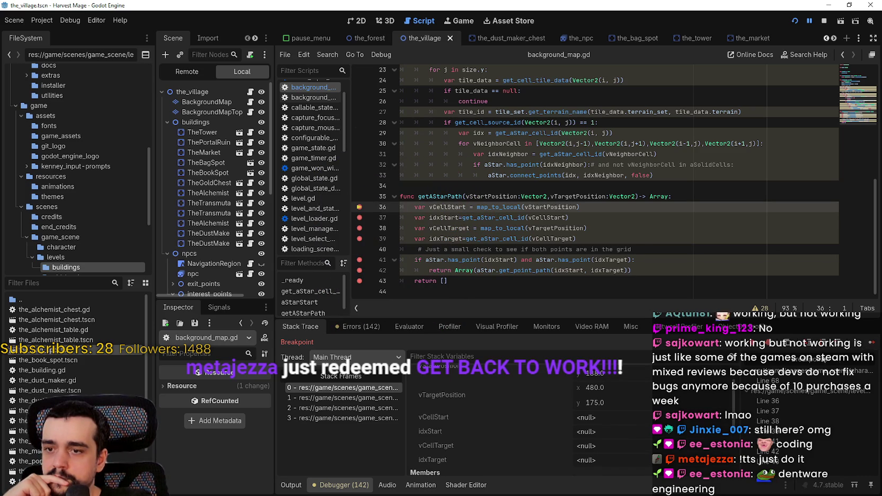
pyautogui.click(874, 346)
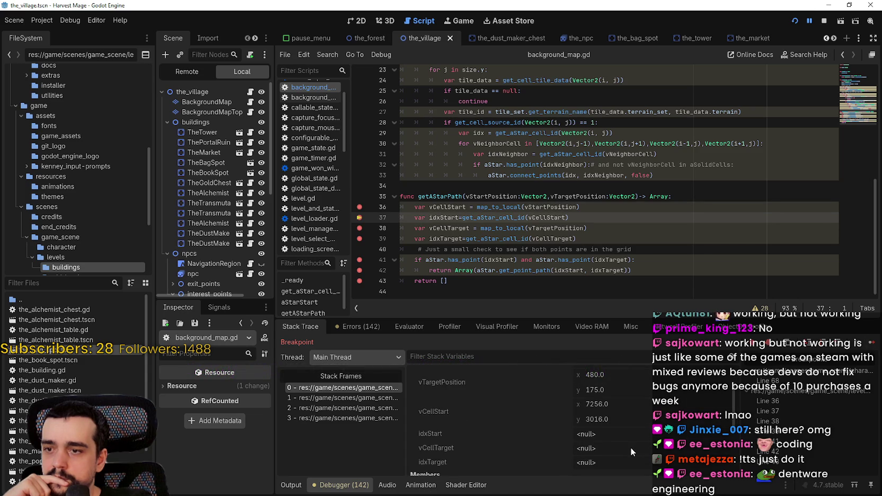
pyautogui.scroll(1, 631, 446)
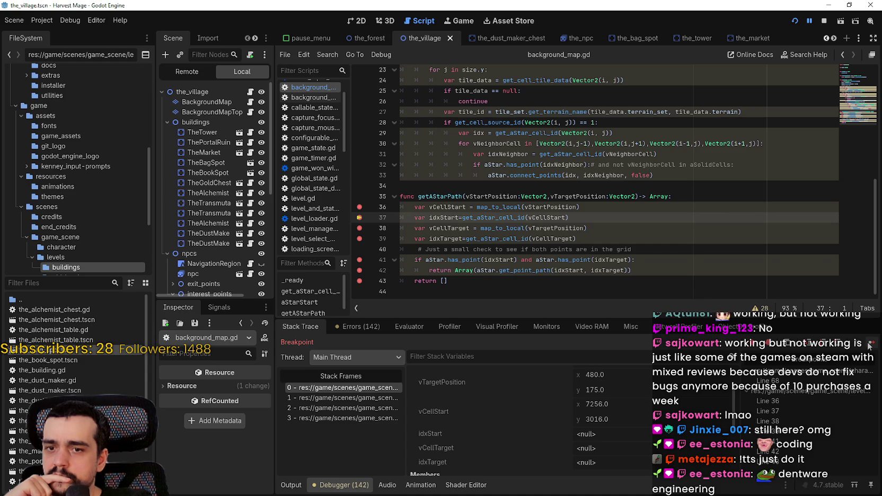
pyautogui.press('F10')
pyautogui.scroll(-2, 697, 402)
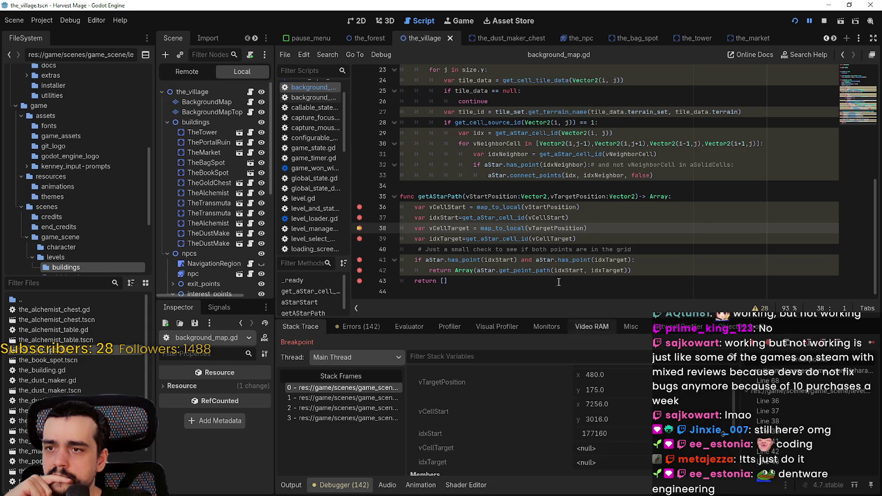
# Step: Check vCellStart (7256, 3016) and the map_to_local docs, then return to the AStar2D devlog
pyautogui.moveTo(495, 217)
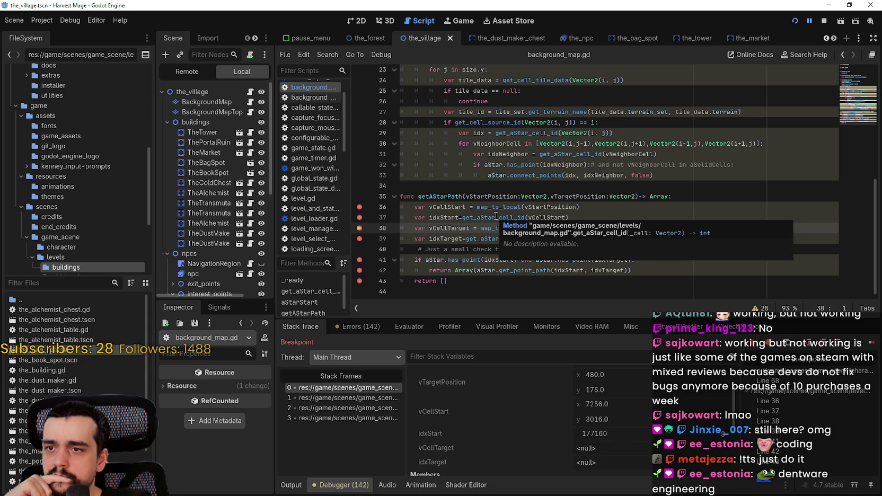
pyautogui.doubleClick(552, 218)
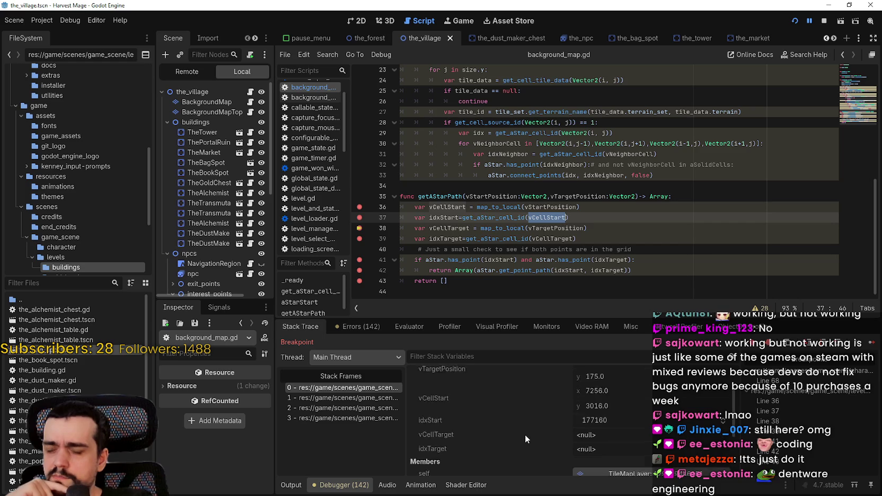
pyautogui.scroll(-2, 522, 432)
pyautogui.scroll(-1, 516, 424)
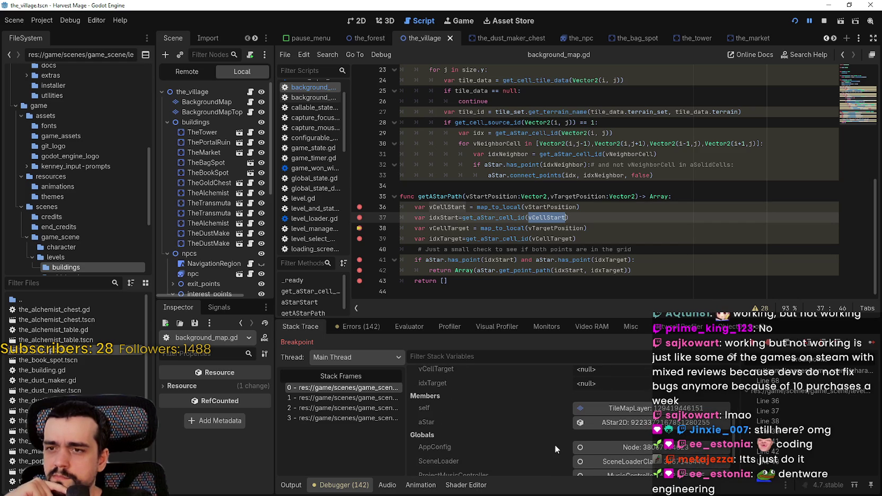
pyautogui.scroll(3, 553, 444)
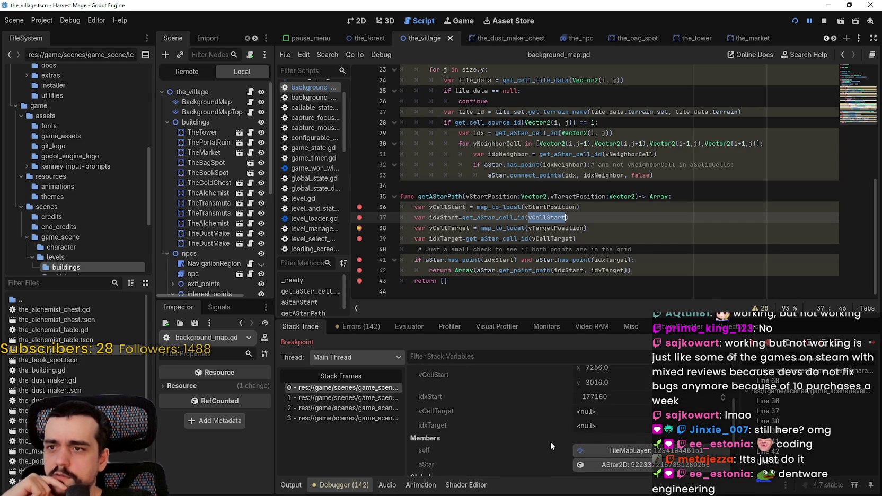
pyautogui.scroll(2, 550, 441)
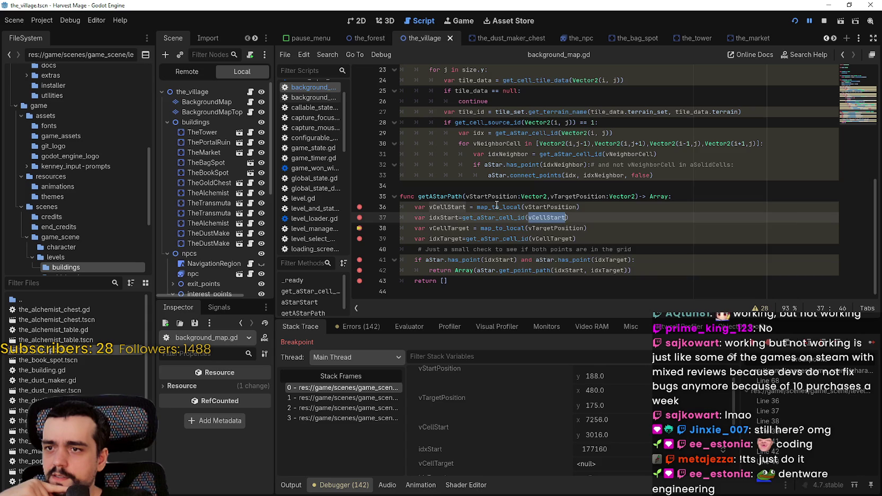
pyautogui.moveTo(496, 204)
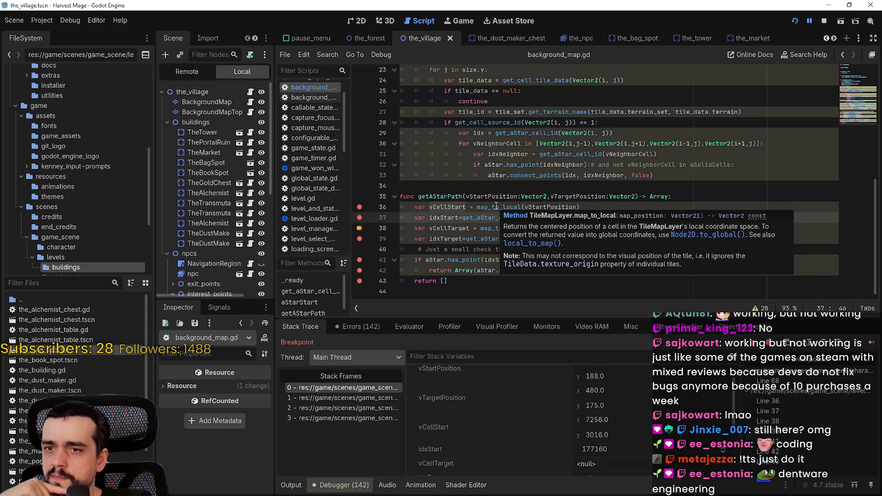
pyautogui.click(496, 206)
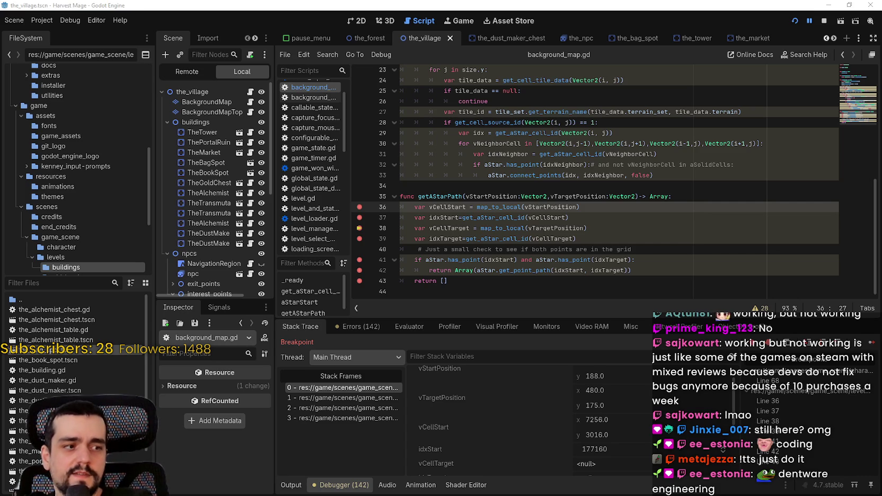
pyautogui.hotkey('alt', 'Tab')
pyautogui.scroll(10, 439, 202)
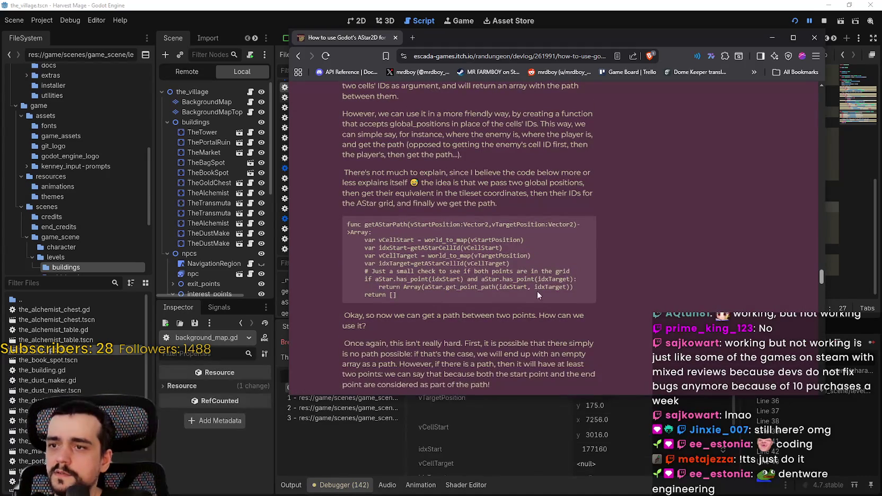
# Step: Find 'world_to_map' in the devlog and cycle to match 3/4 in the getAStarPath example
pyautogui.doubleClick(442, 254)
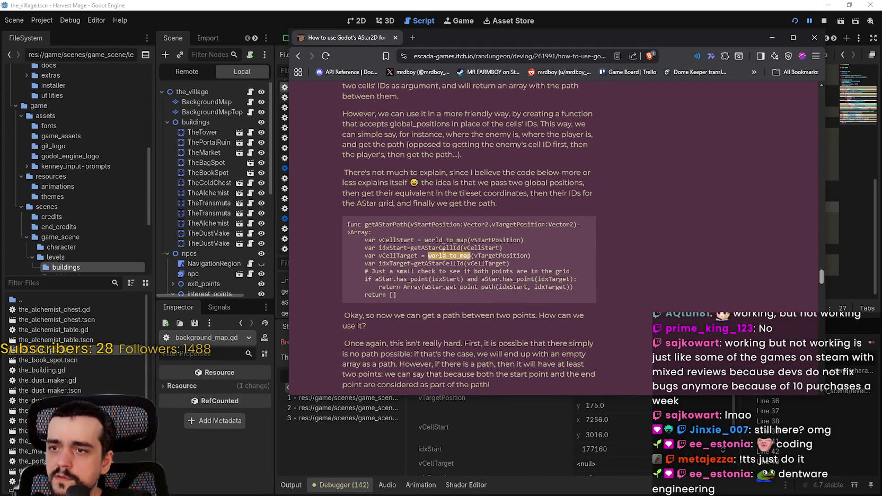
pyautogui.hotkey('ctrl', 'f')
pyautogui.press('Return')
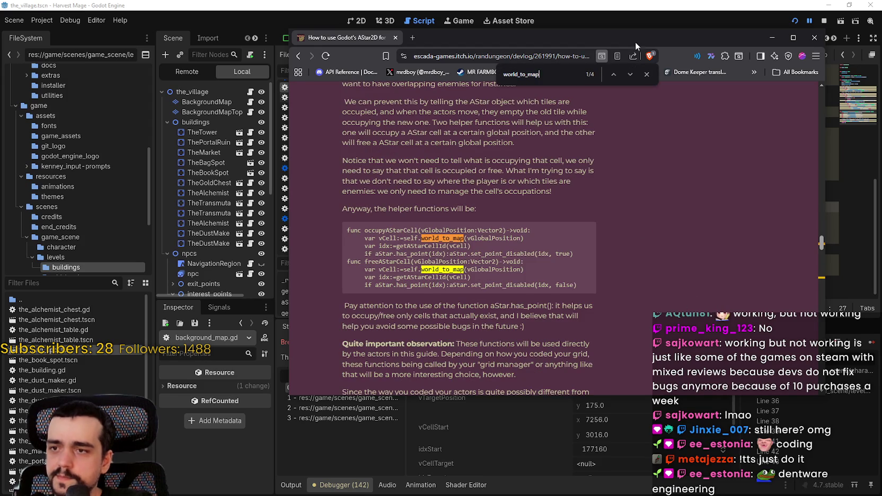
pyautogui.click(630, 74)
pyautogui.click(629, 74)
pyautogui.click(630, 75)
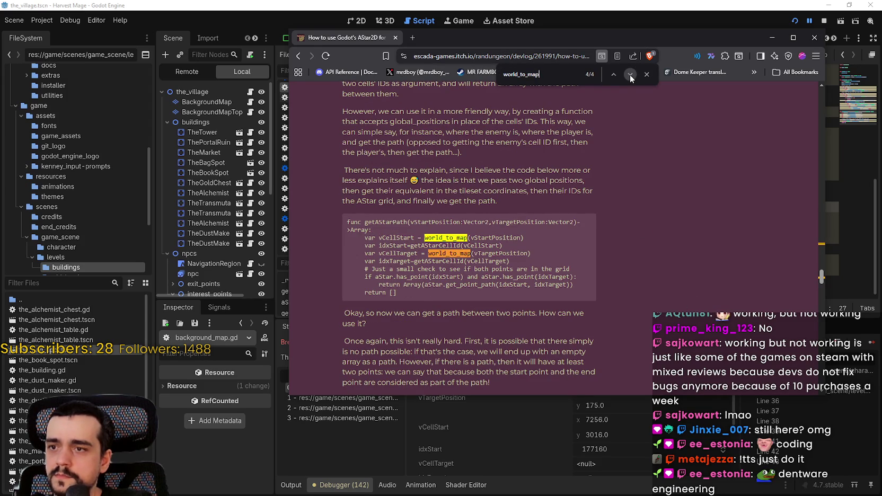
pyautogui.click(630, 75)
pyautogui.click(629, 75)
pyautogui.click(629, 74)
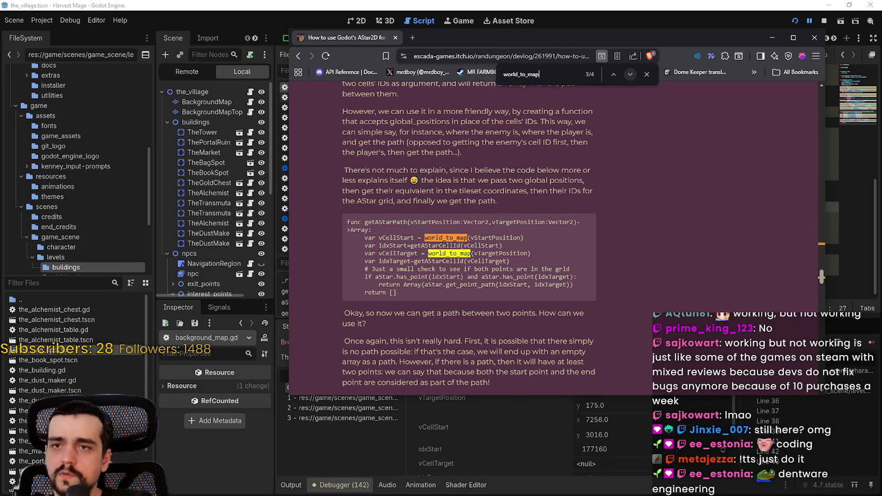
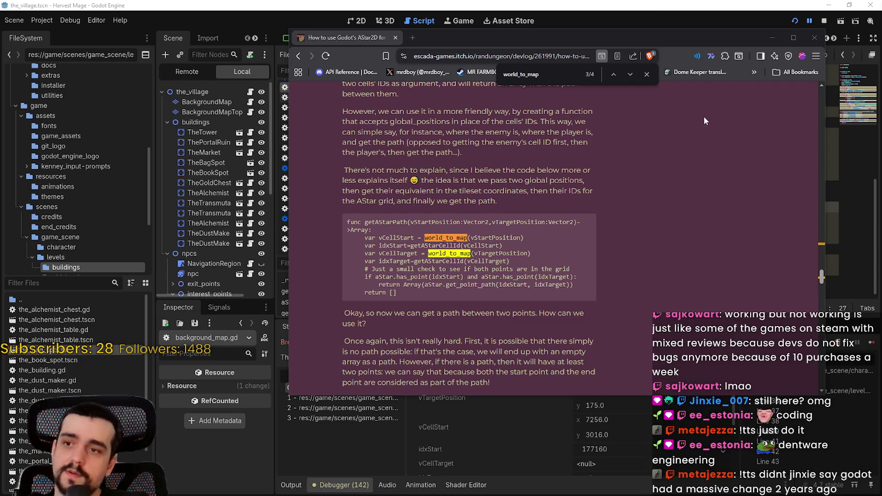
# Step: Replace map_to_local with local_to_map on lines 36 and 38 of background_map.gd
pyautogui.click(659, 4)
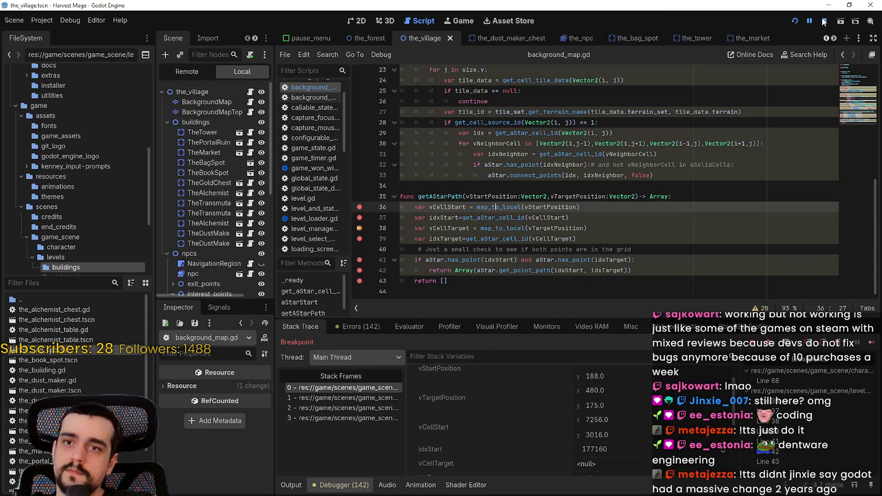
pyautogui.doubleClick(497, 207)
pyautogui.write('local_to_map')
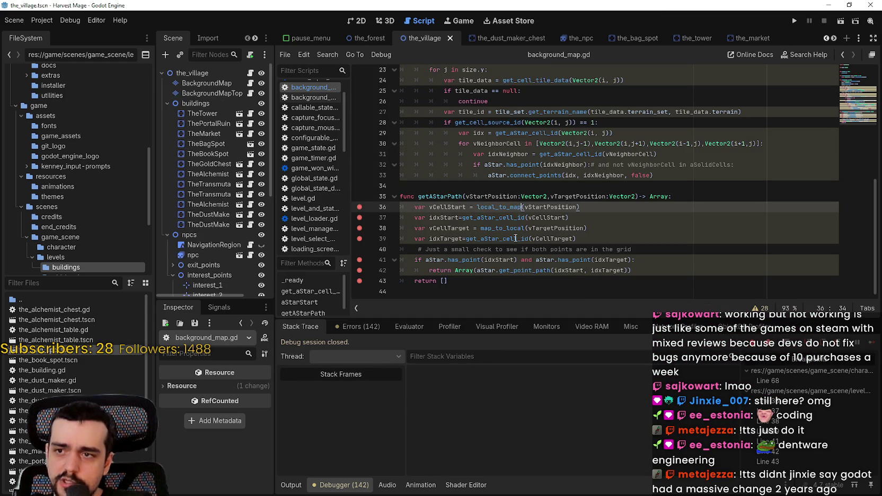
pyautogui.click(504, 229)
pyautogui.doubleClick(504, 228)
pyautogui.write('local_to_map')
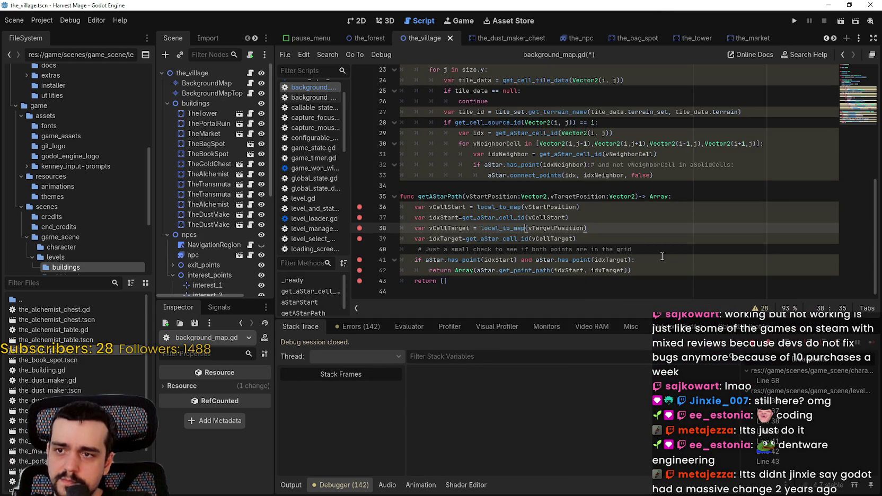
pyautogui.scroll(1, 662, 255)
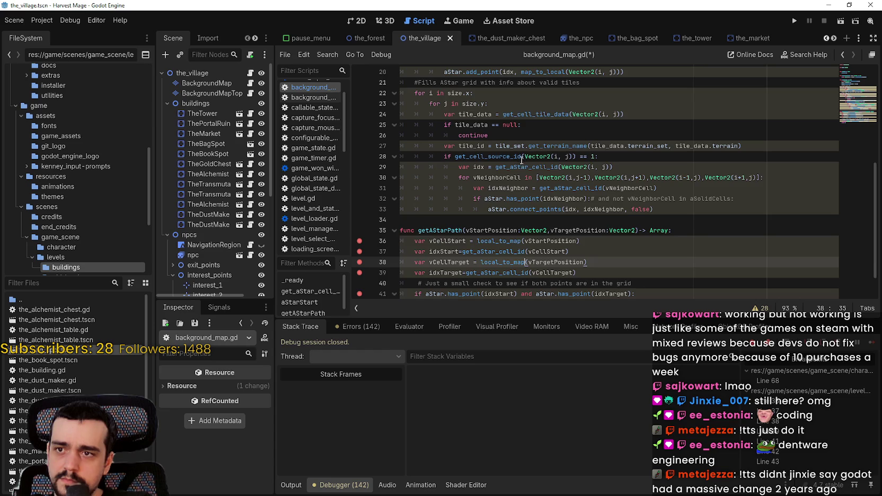
pyautogui.scroll(1, 523, 160)
# Step: Check the get_aStar_cell_id calls, then change line 20's map_to_local to local_to_map
pyautogui.doubleClick(497, 94)
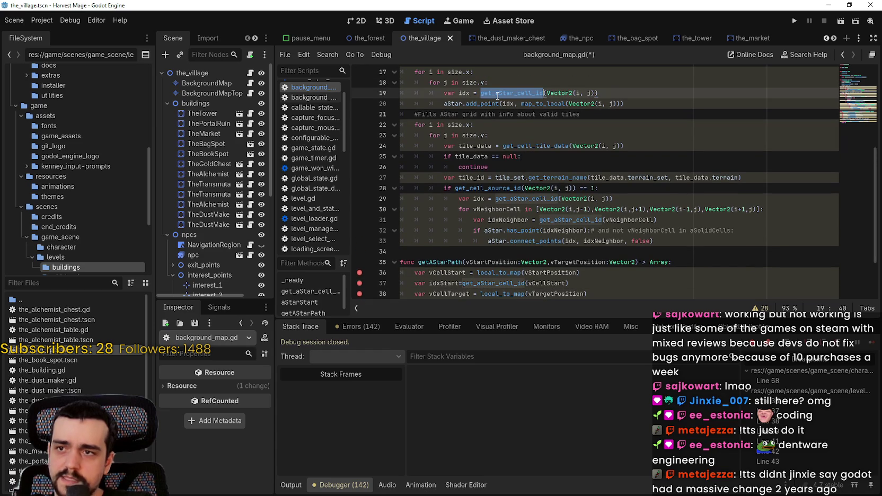
pyautogui.doubleClick(539, 198)
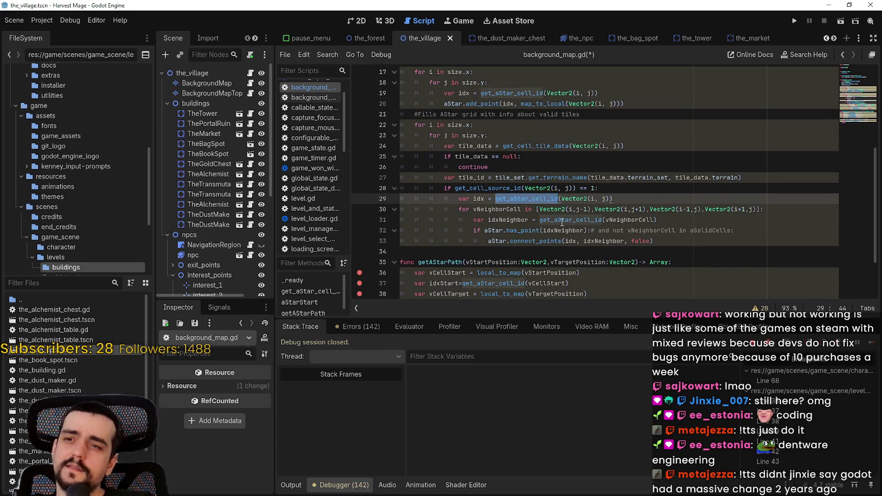
pyautogui.scroll(3, 561, 219)
pyautogui.click(515, 125)
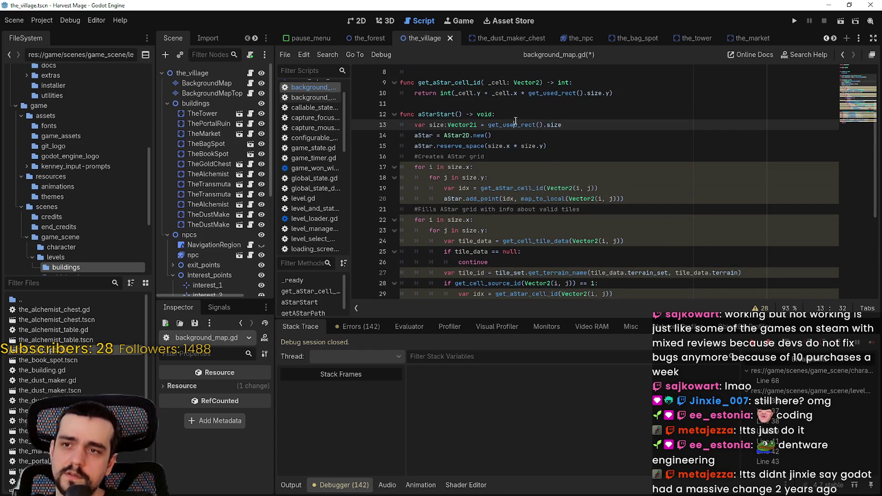
pyautogui.scroll(2, 520, 128)
pyautogui.scroll(-3, 540, 178)
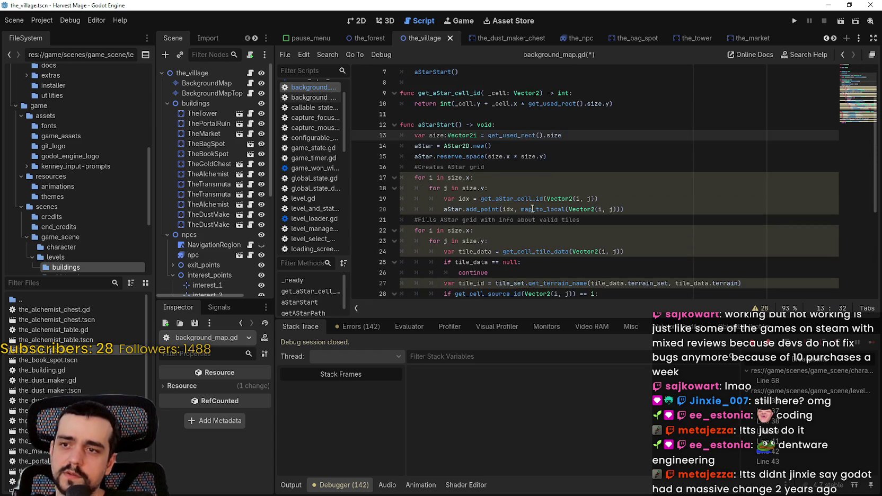
pyautogui.doubleClick(539, 177)
pyautogui.write('local_to_map')
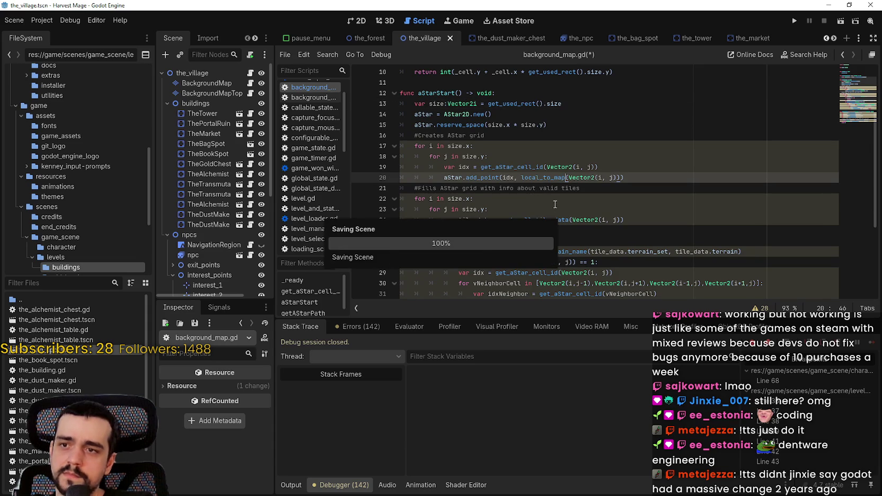
# Step: Save background_map.gd and launch the game to test the fix
pyautogui.hotkey('ctrl', 's')
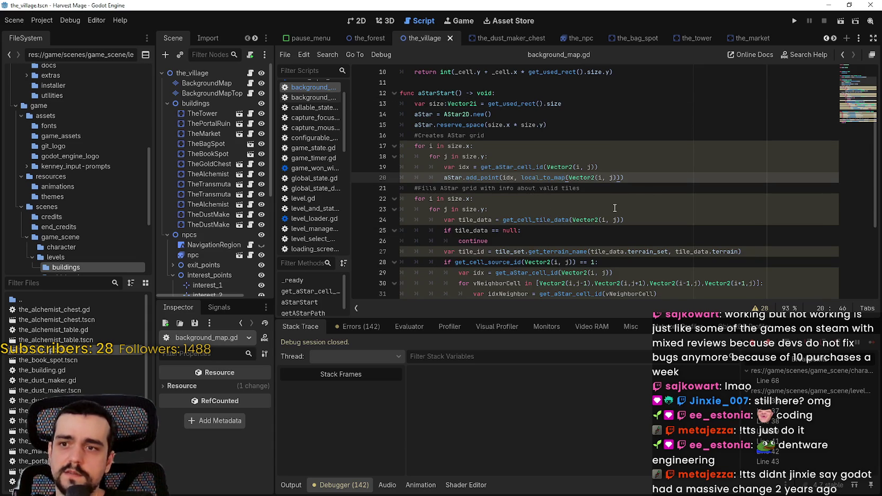
pyautogui.click(616, 207)
pyautogui.scroll(-1, 615, 207)
pyautogui.click(795, 22)
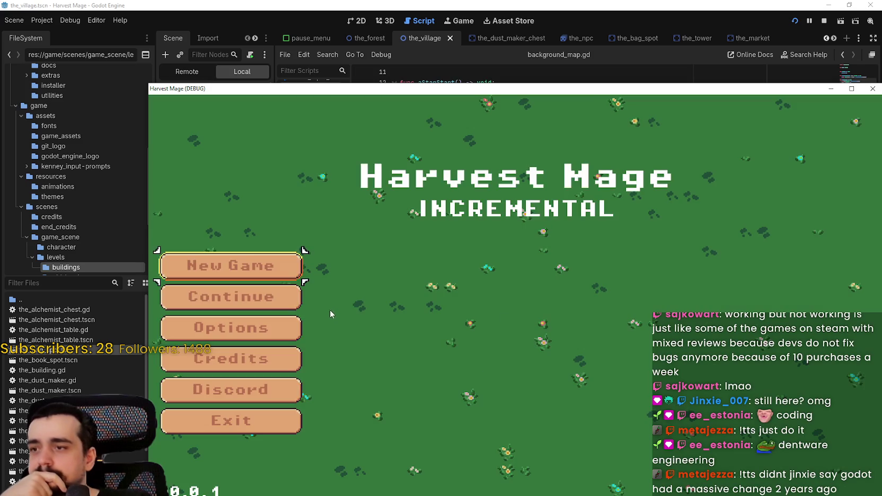
# Step: Continue into the village, move the game window aside, and step to line 38
pyautogui.click(268, 300)
pyautogui.moveTo(546, 88); pyautogui.dragTo(500, 22)
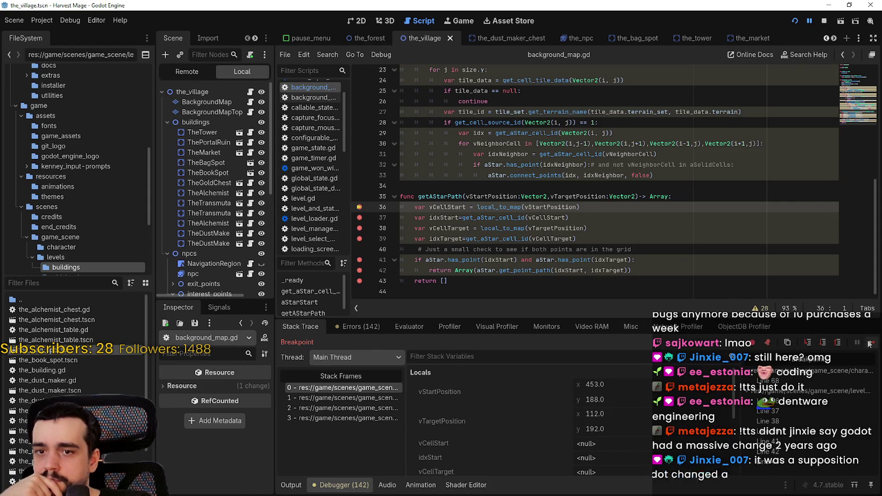
pyautogui.scroll(-2, 622, 412)
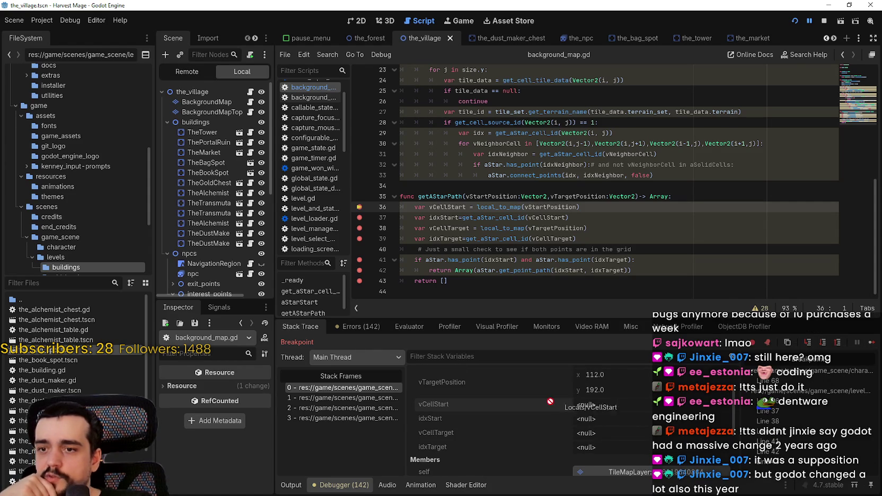
pyautogui.press('F10')
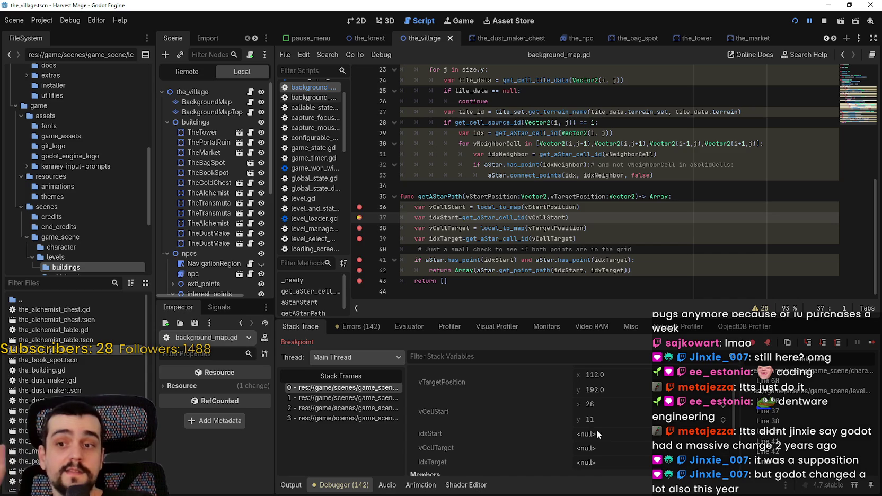
pyautogui.scroll(1, 601, 424)
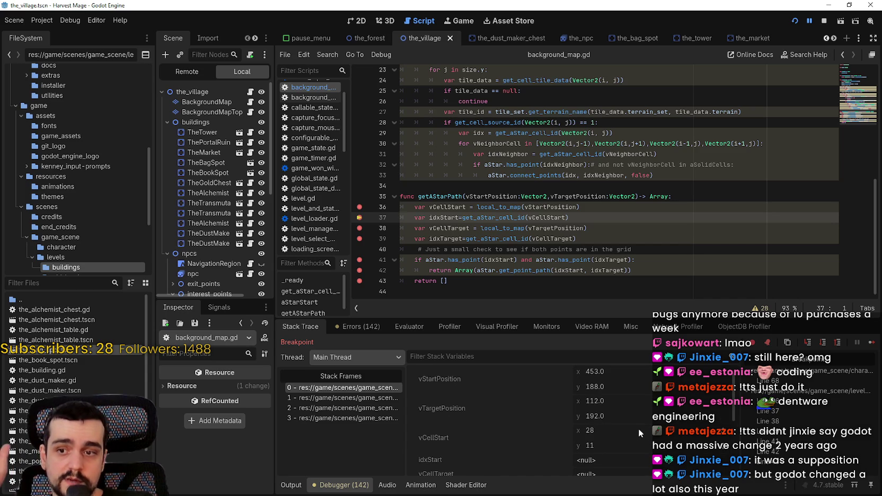
pyautogui.scroll(-1, 638, 430)
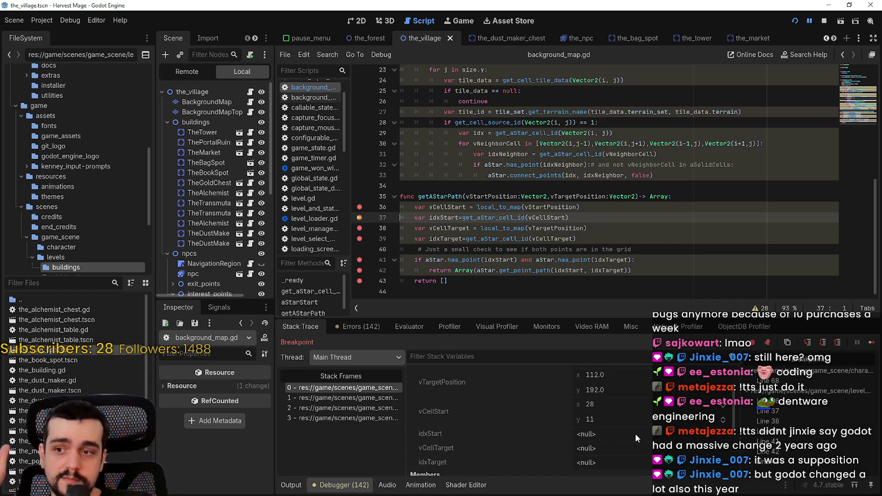
pyautogui.click(871, 344)
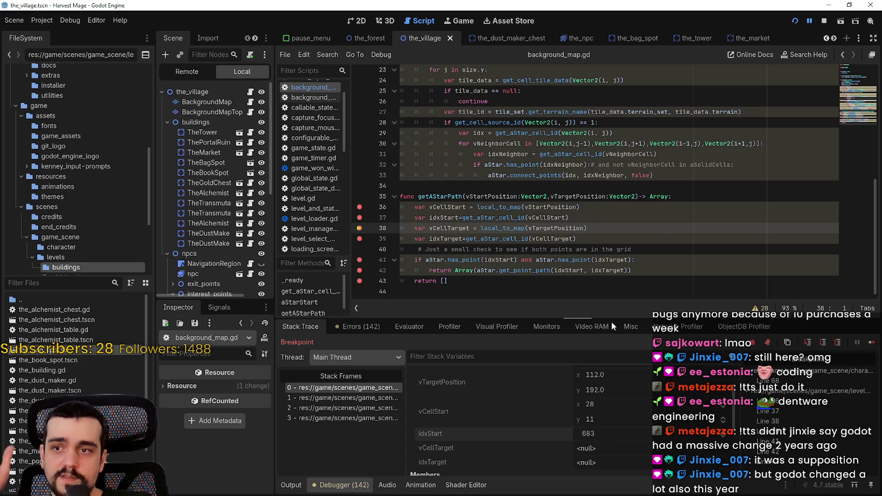
# Step: Continue to line 39's breakpoint, inspect idxStart and idxTarget, and step to line 41
pyautogui.click(871, 346)
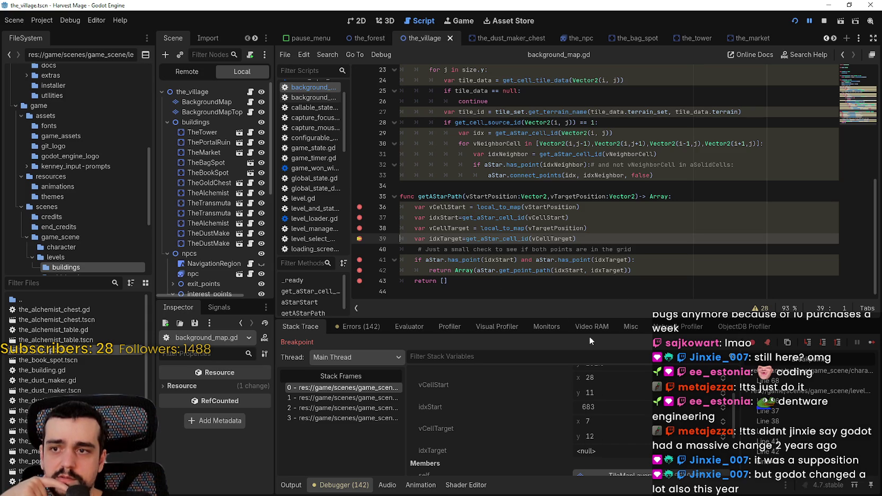
pyautogui.click(506, 261)
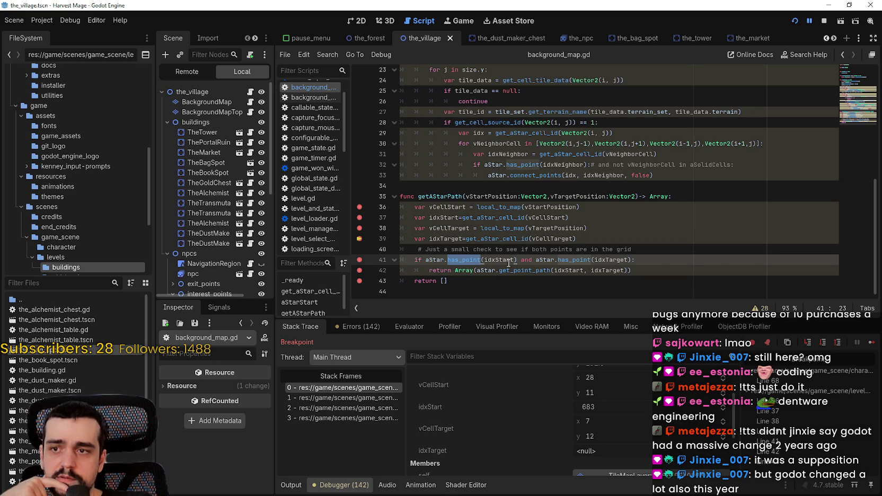
pyautogui.doubleClick(506, 260)
pyautogui.doubleClick(607, 259)
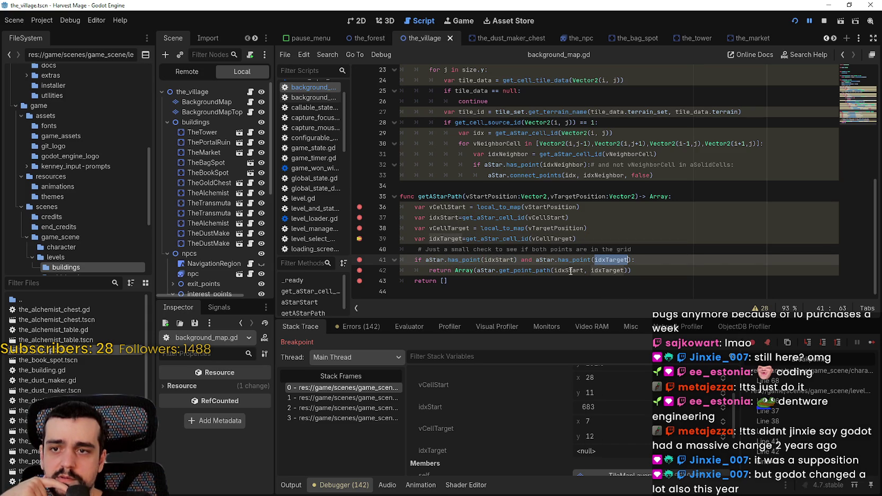
pyautogui.moveTo(551, 224)
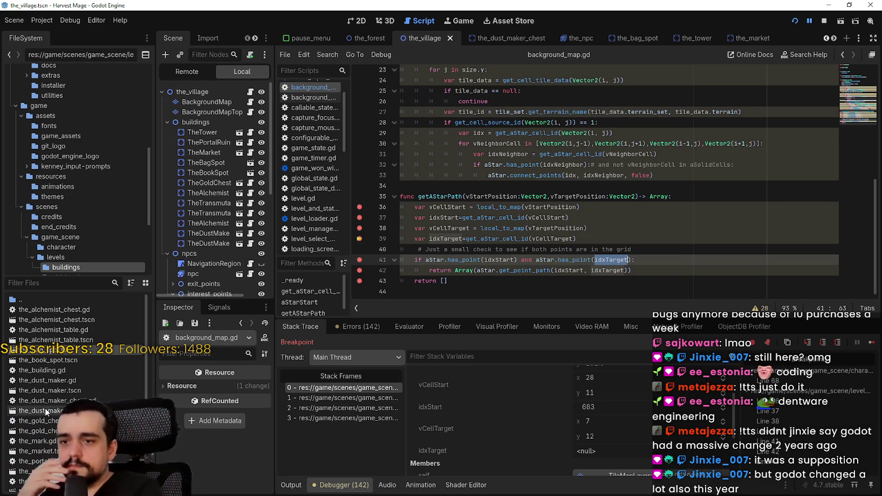
pyautogui.scroll(1, 626, 425)
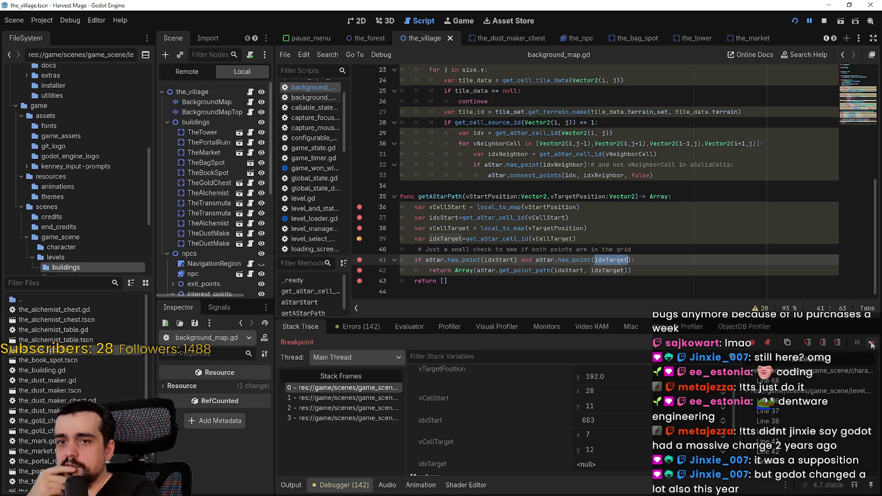
pyautogui.press('F10')
# Step: Confirm idxStart 683 and idxTarget 180, then step past line 42 into the_npc.gd
pyautogui.scroll(-5, 673, 440)
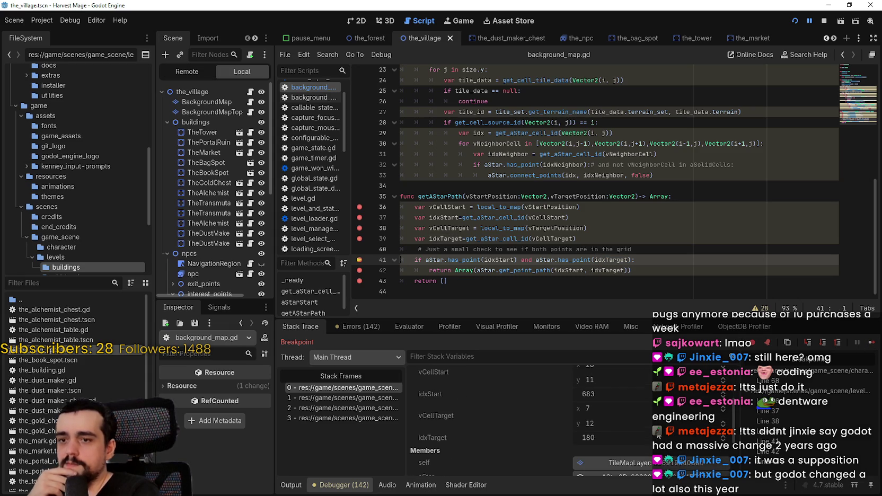
pyautogui.doubleClick(504, 262)
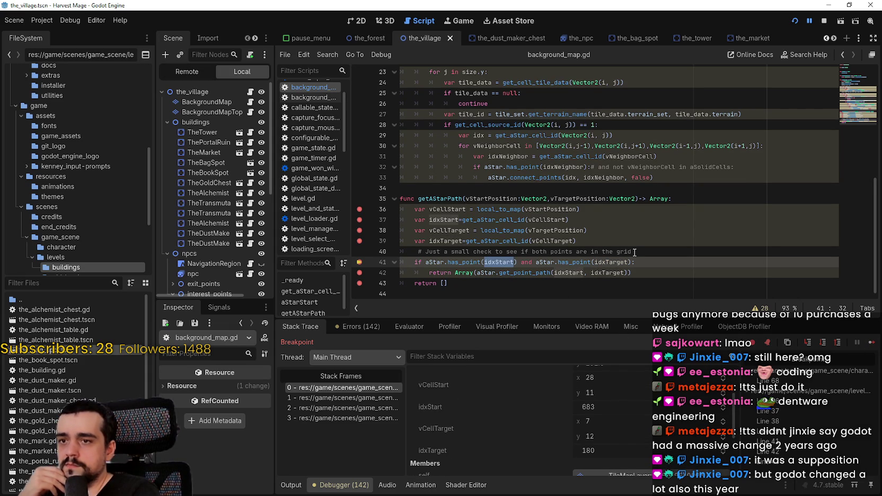
pyautogui.doubleClick(616, 261)
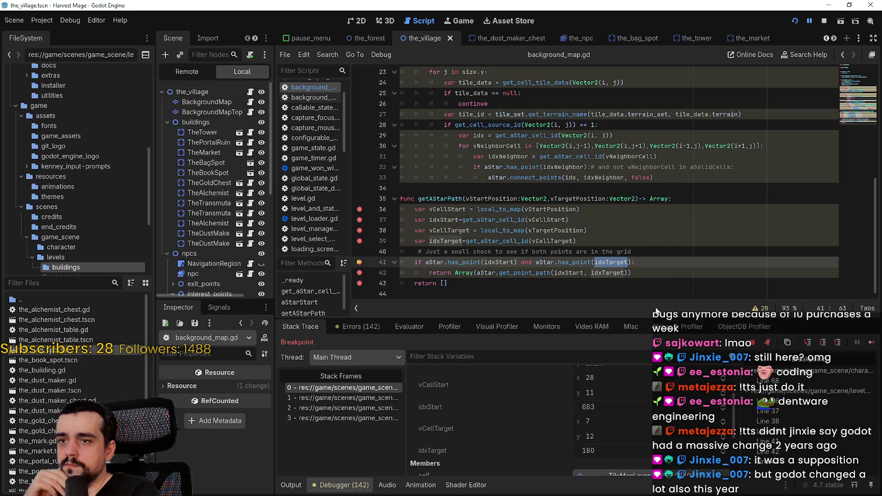
pyautogui.scroll(-1, 672, 439)
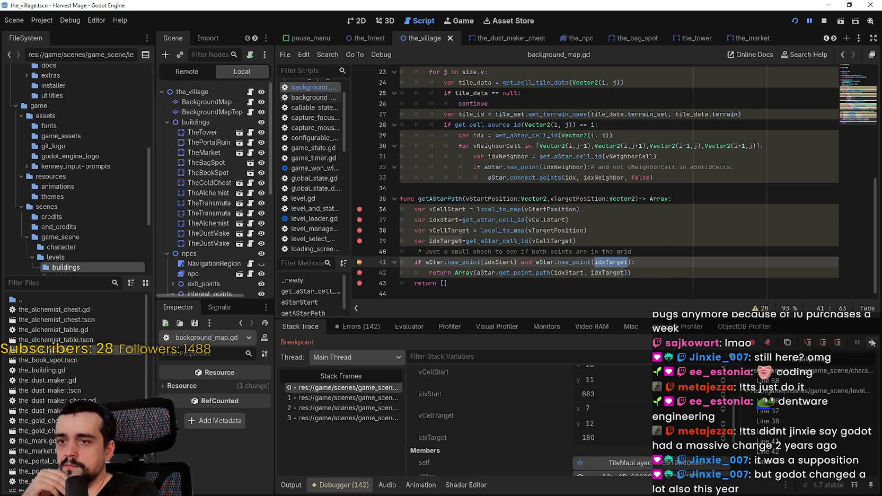
pyautogui.click(871, 343)
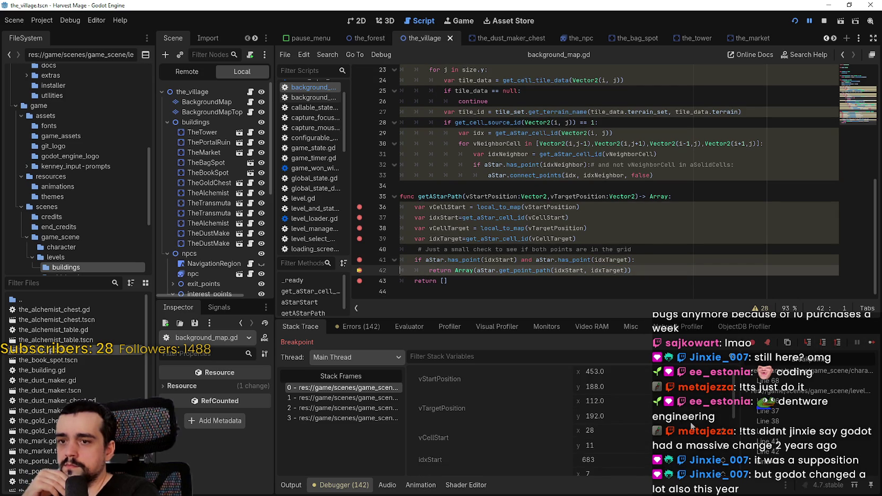
pyautogui.scroll(-5, 702, 406)
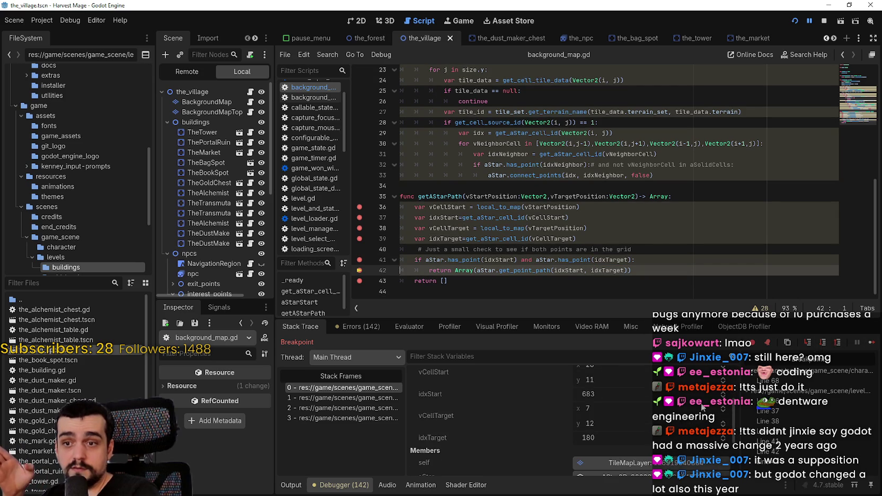
pyautogui.click(872, 343)
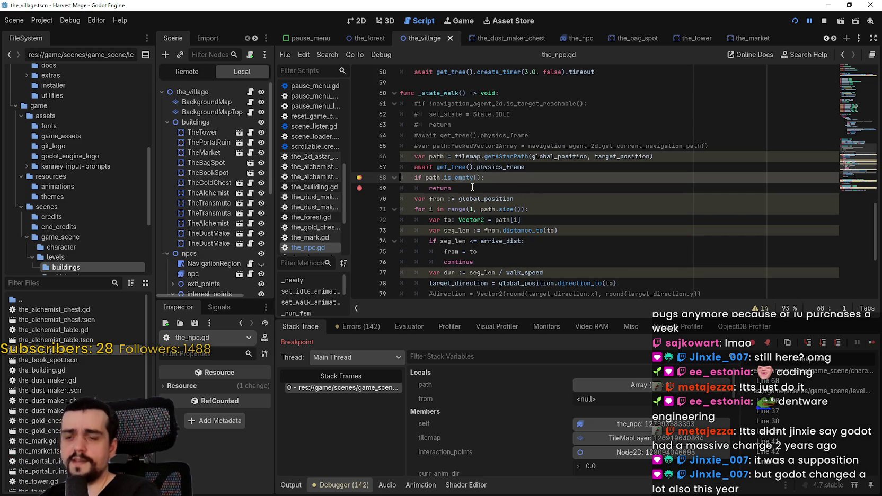
# Step: Inspect the path variable and its is_empty check on lines 66 and 68 of the_npc.gd
pyautogui.tripleClick(430, 177)
pyautogui.doubleClick(433, 178)
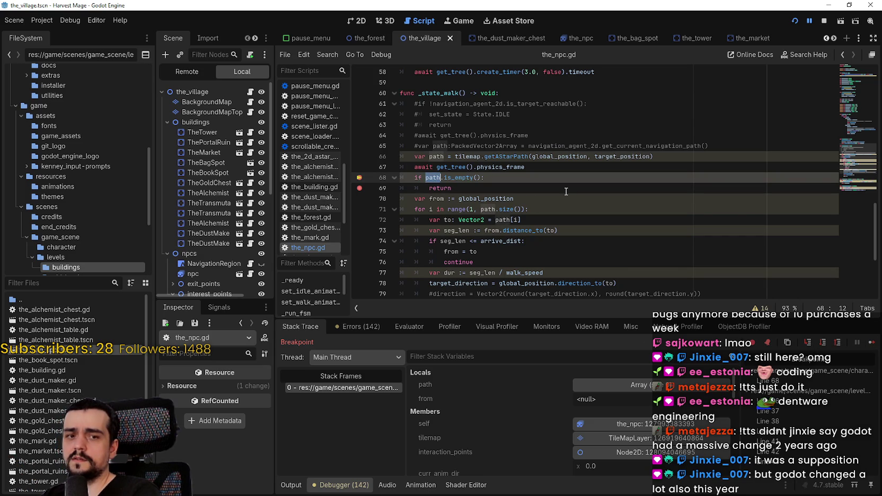
pyautogui.doubleClick(433, 156)
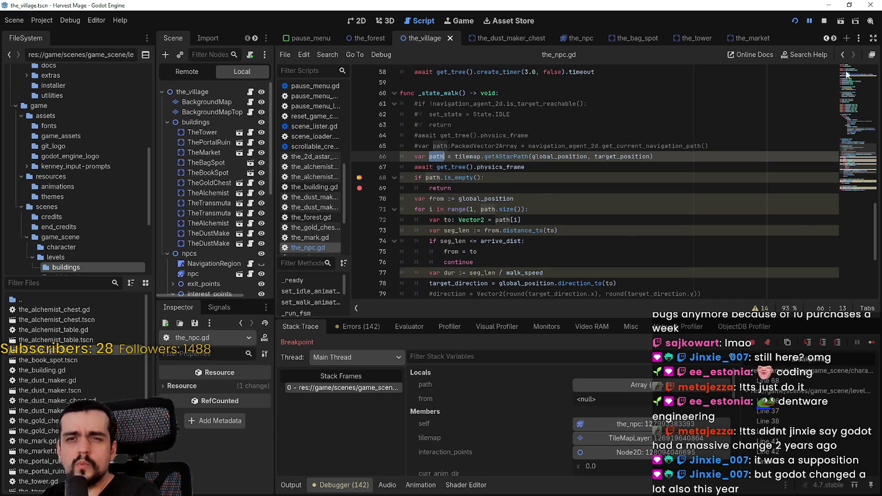
# Step: Open background_map.gd and examine line 42's return statement and idxTarget
pyautogui.click(249, 102)
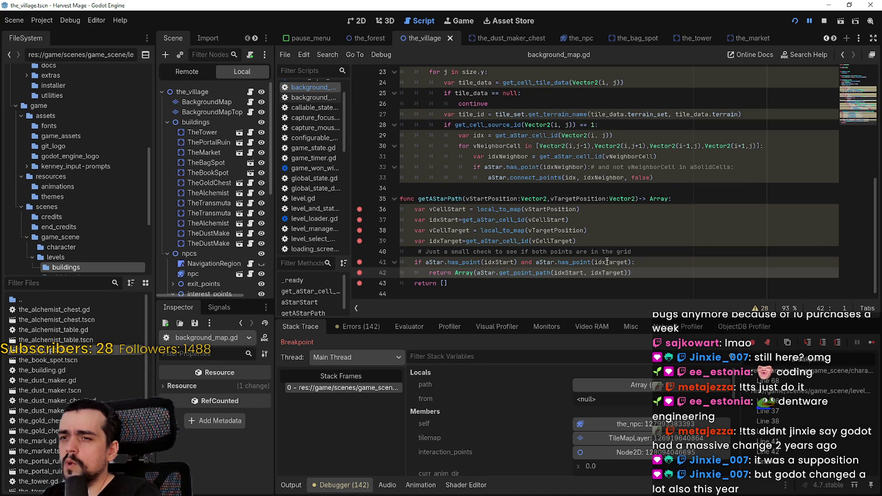
pyautogui.moveTo(631, 272); pyautogui.dragTo(419, 274)
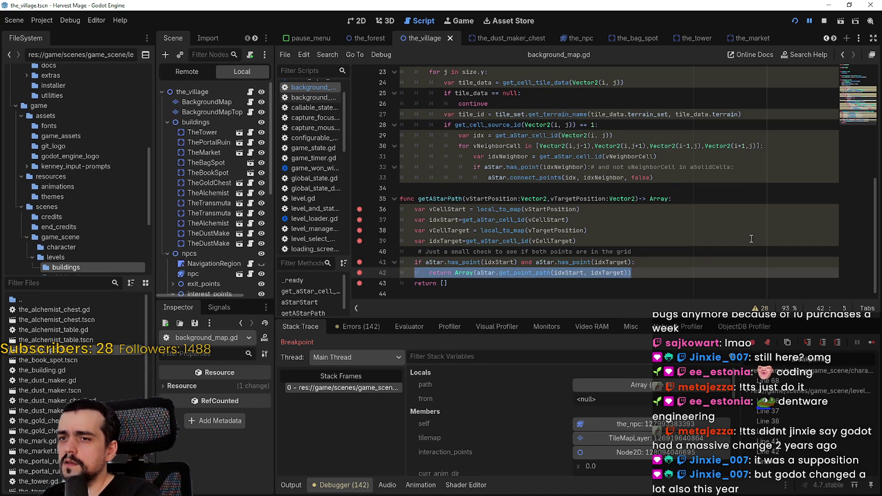
pyautogui.doubleClick(608, 273)
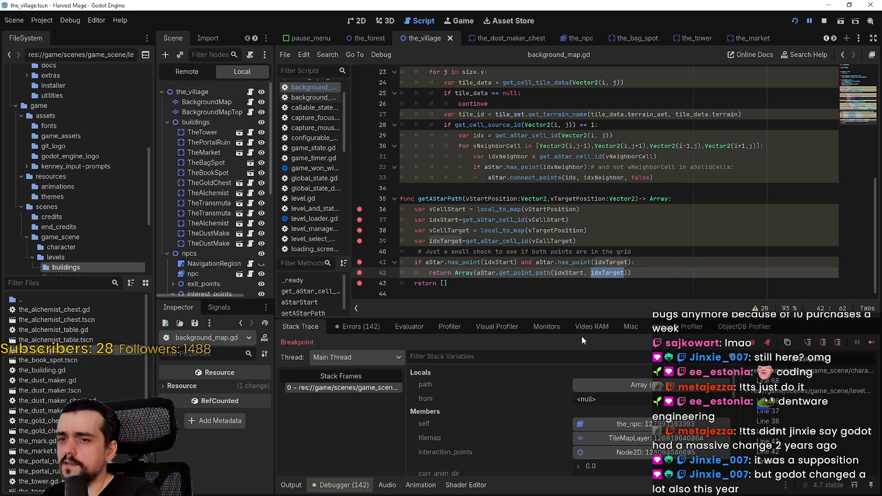
pyautogui.moveTo(522, 273)
# Step: Stop the game and type path as PackedVector2Array on line 66 of the_npc.gd
pyautogui.click(824, 20)
pyautogui.scroll(-2, 239, 234)
pyautogui.click(250, 203)
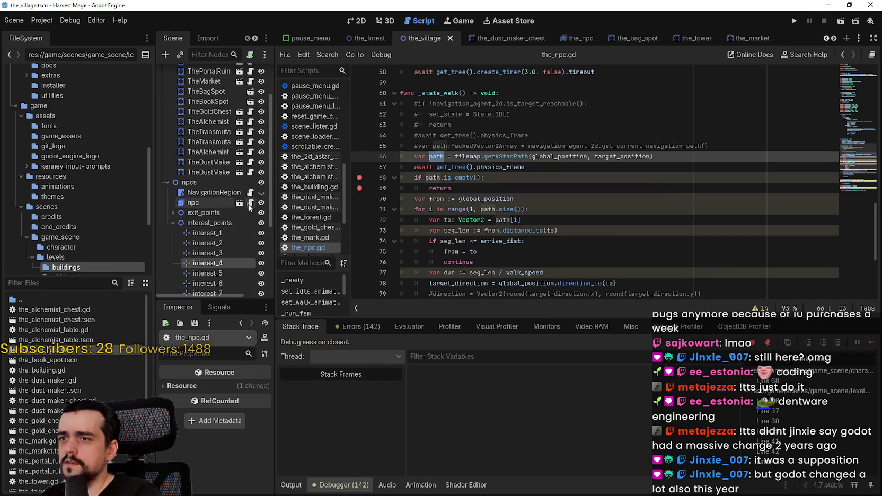
pyautogui.click(445, 156)
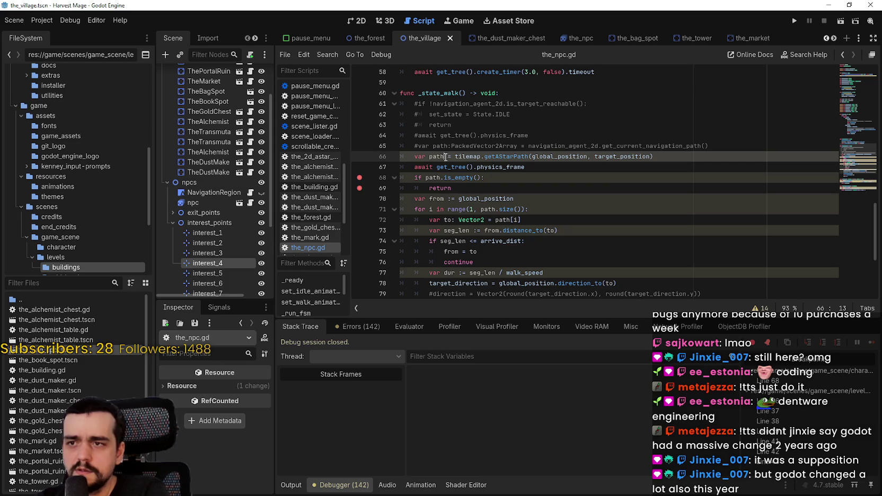
pyautogui.write(': PackedVector')
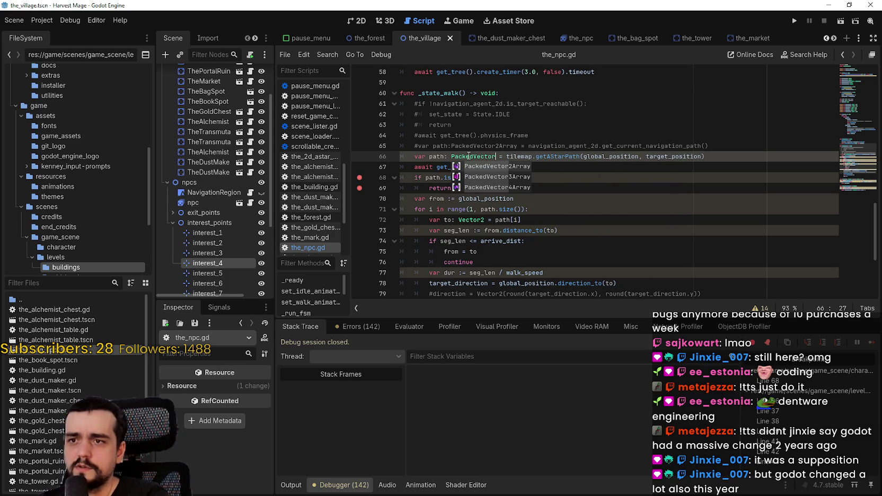
pyautogui.write('2')
pyautogui.press('Return')
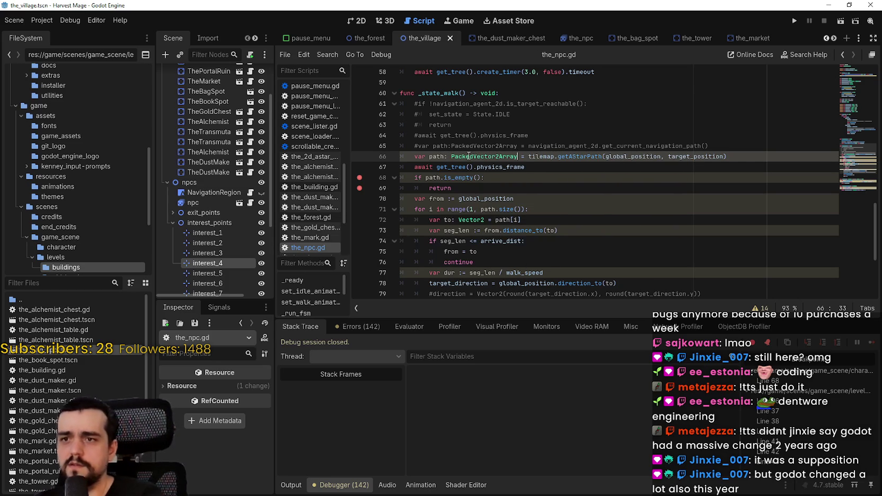
# Step: Duplicate the await physics_frame line above var path, save, and rerun the project
pyautogui.click(556, 168)
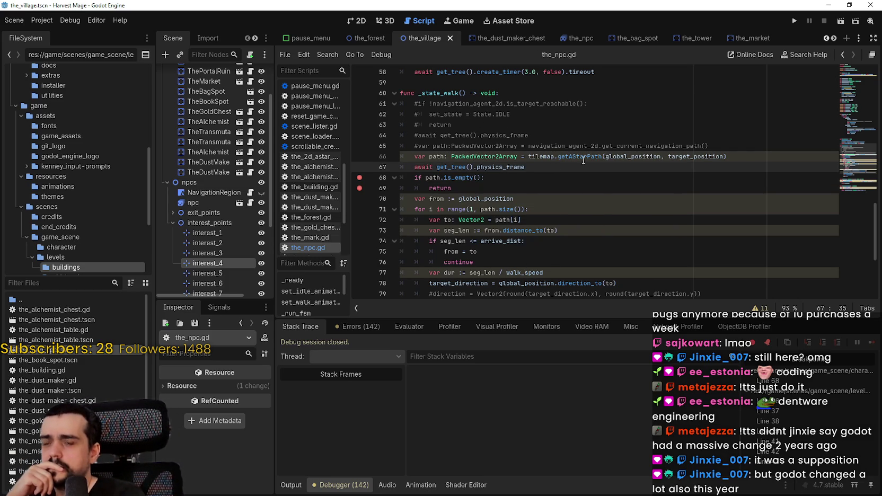
pyautogui.moveTo(420, 168)
pyautogui.mouseDown()
pyautogui.moveTo(540, 158)
pyautogui.moveTo(530, 168)
pyautogui.mouseUp()
pyautogui.hotkey('ctrl', 'c')
pyautogui.press('Up')
pyautogui.press('Home')
pyautogui.press('Return')
pyautogui.press('Up')
pyautogui.hotkey('ctrl', 'v')
pyautogui.hotkey('ctrl', 's')
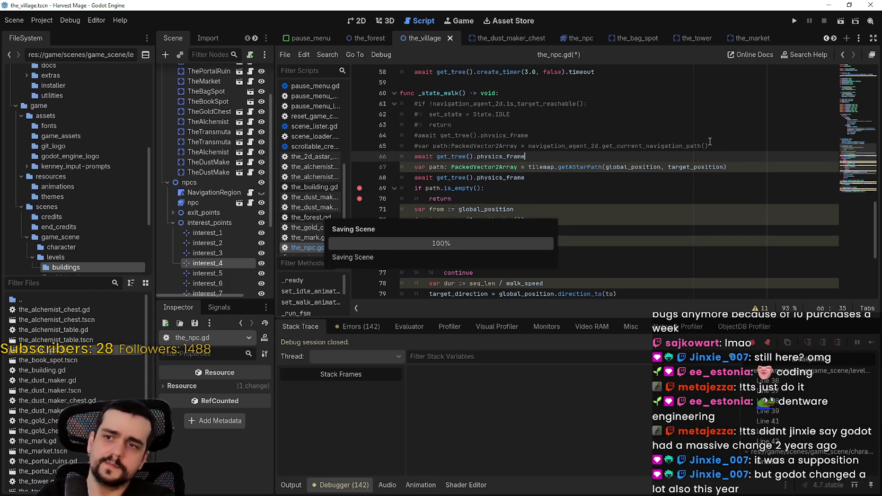
pyautogui.press('Down')
pyautogui.press('Down')
pyautogui.press('Down')
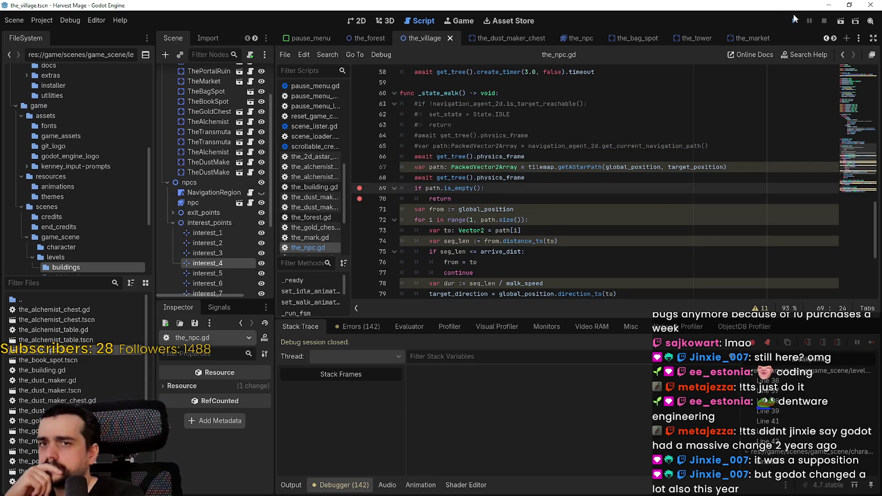
pyautogui.click(794, 20)
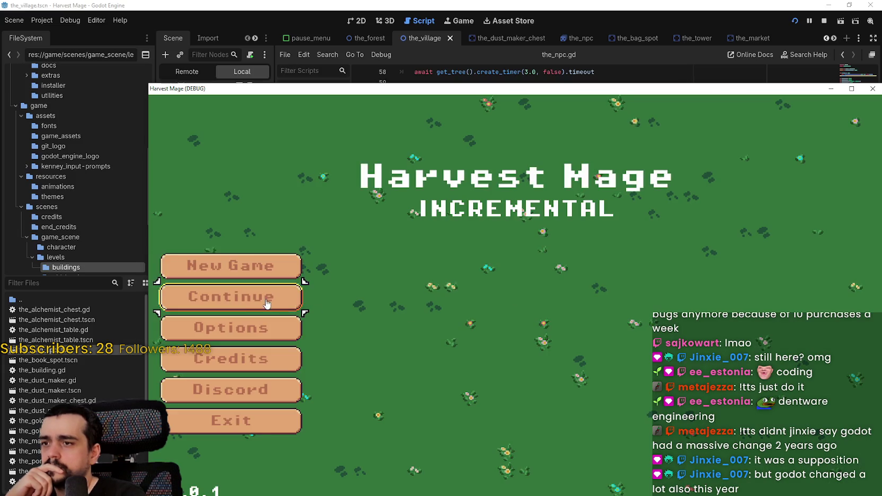
# Step: Continue into the village and step through getAStarPath to its get_point_path return
pyautogui.press('Return')
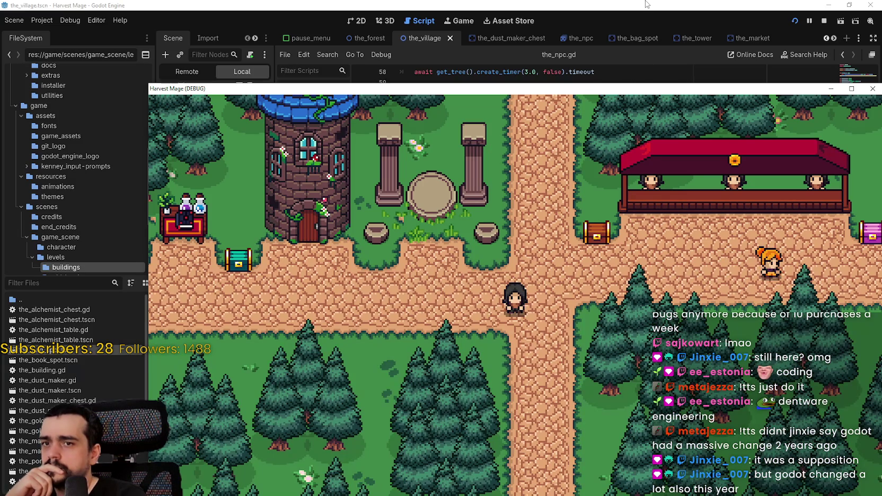
pyautogui.moveTo(634, 94); pyautogui.dragTo(555, 58)
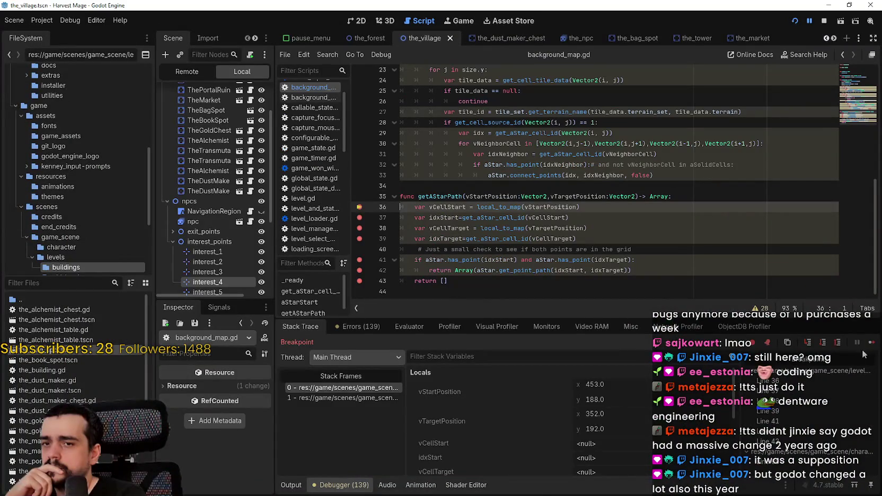
pyautogui.click(872, 343)
pyautogui.click(871, 343)
pyautogui.click(871, 343)
pyautogui.click(872, 343)
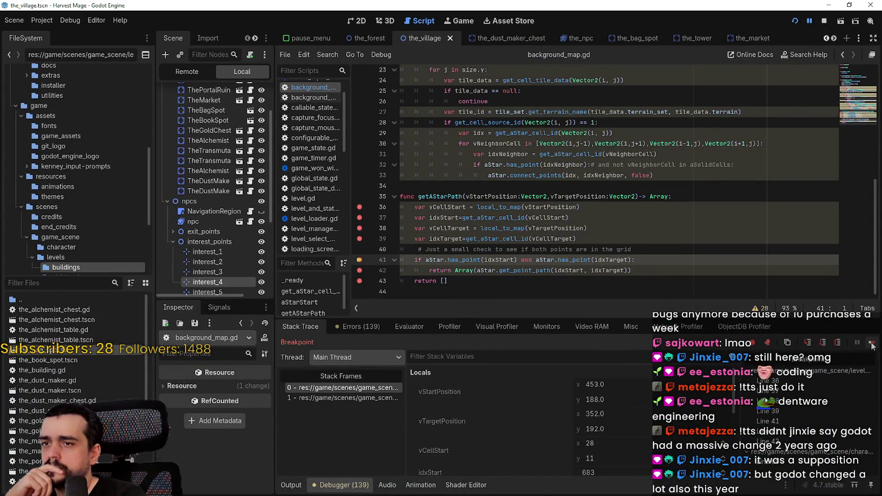
pyautogui.click(871, 342)
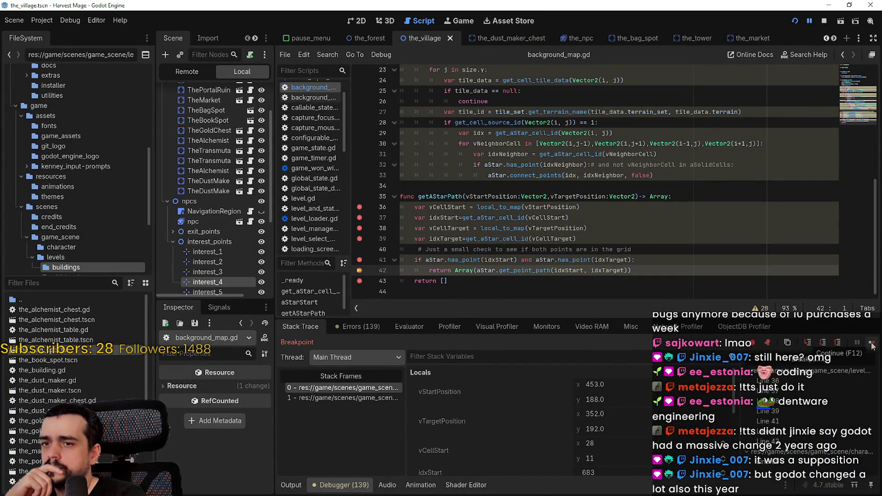
pyautogui.moveTo(730, 407)
pyautogui.mouseDown()
pyautogui.moveTo(740, 452)
pyautogui.moveTo(740, 414)
pyautogui.mouseUp()
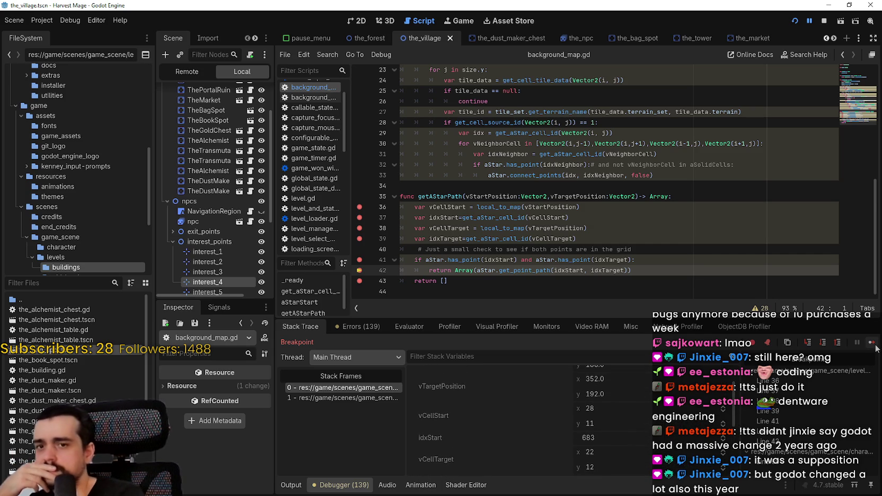
# Step: Resume to the_npc.gd breakpoint, expand path to see size 0, then resume and return to the editor
pyautogui.click(870, 343)
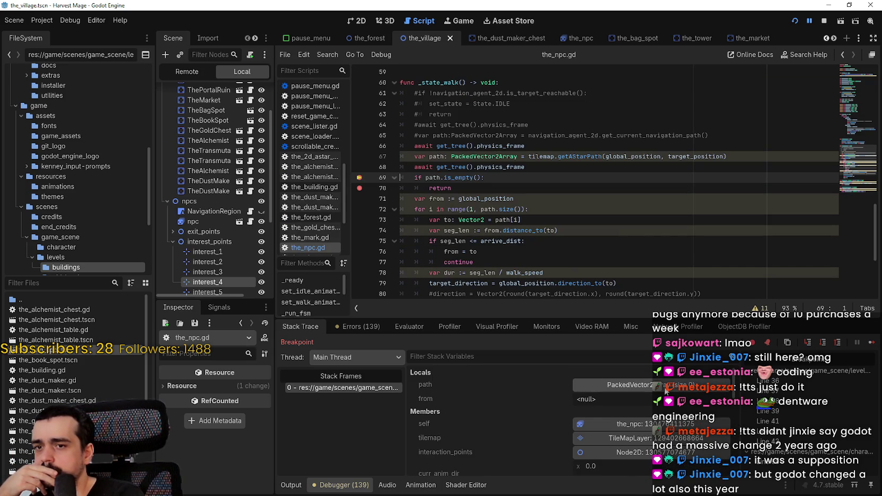
pyautogui.click(666, 389)
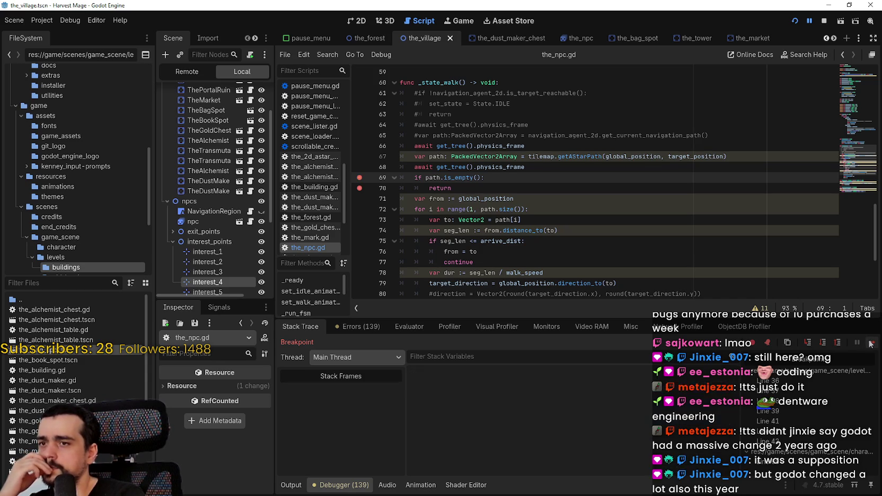
pyautogui.click(870, 344)
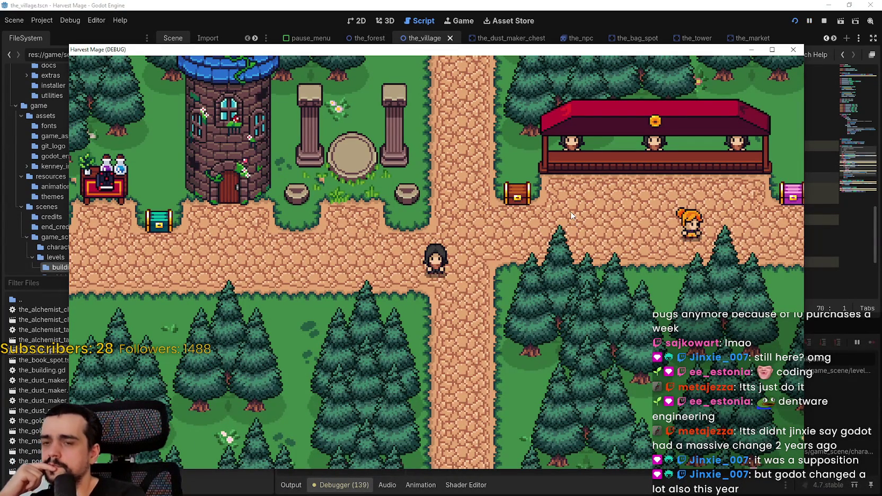
pyautogui.click(566, 5)
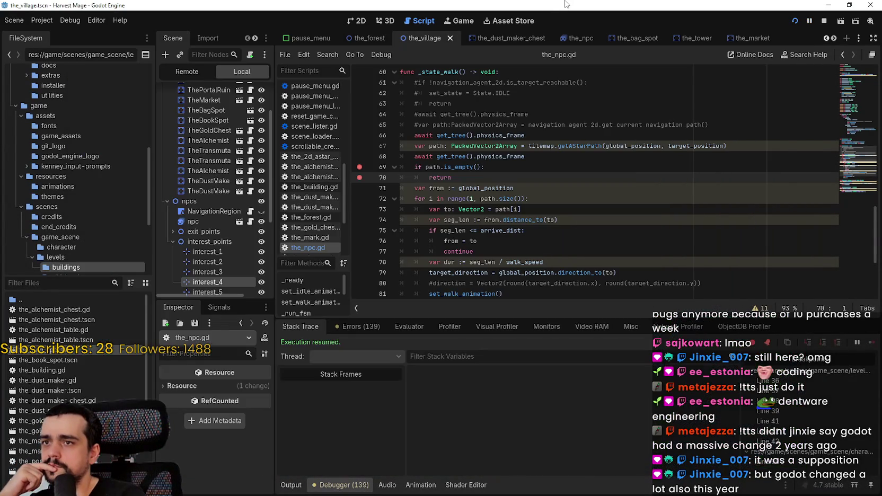
# Step: Inspect the Array return expression on line 42 and '-> Array' on line 35, then stop the game
pyautogui.scroll(3, 224, 117)
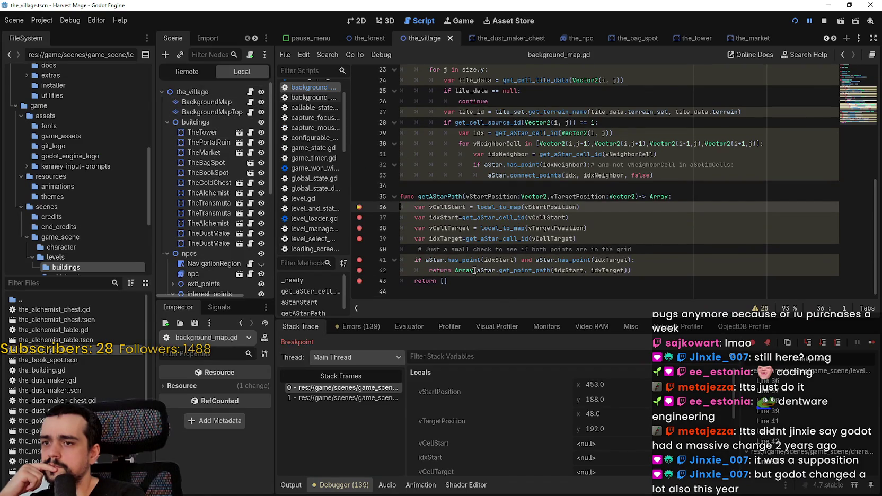
pyautogui.moveTo(469, 272)
pyautogui.moveTo(455, 270); pyautogui.dragTo(641, 268)
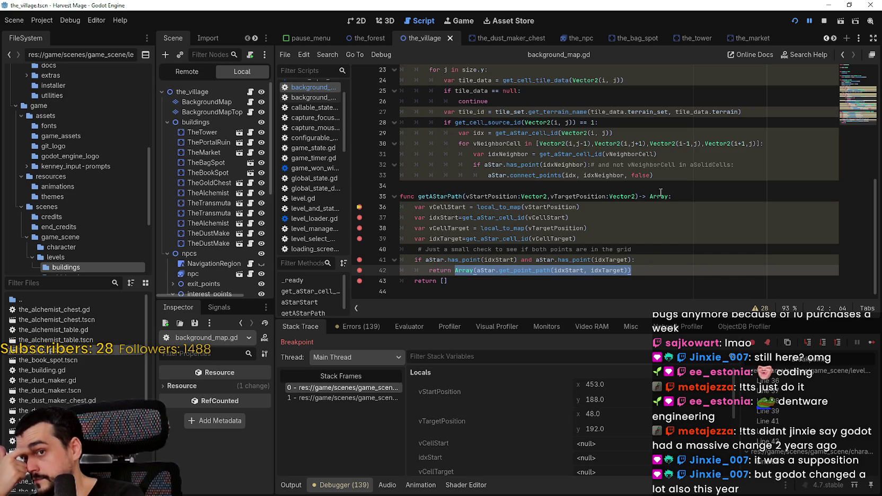
pyautogui.moveTo(438, 196)
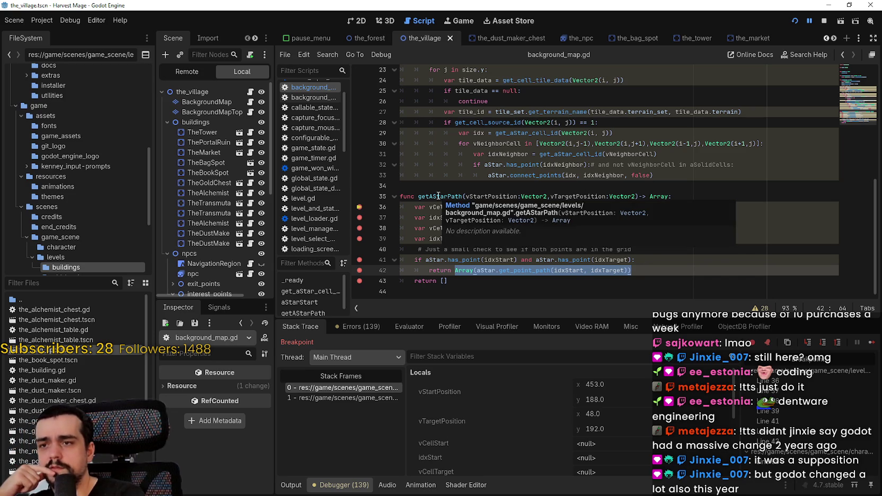
pyautogui.click(653, 196)
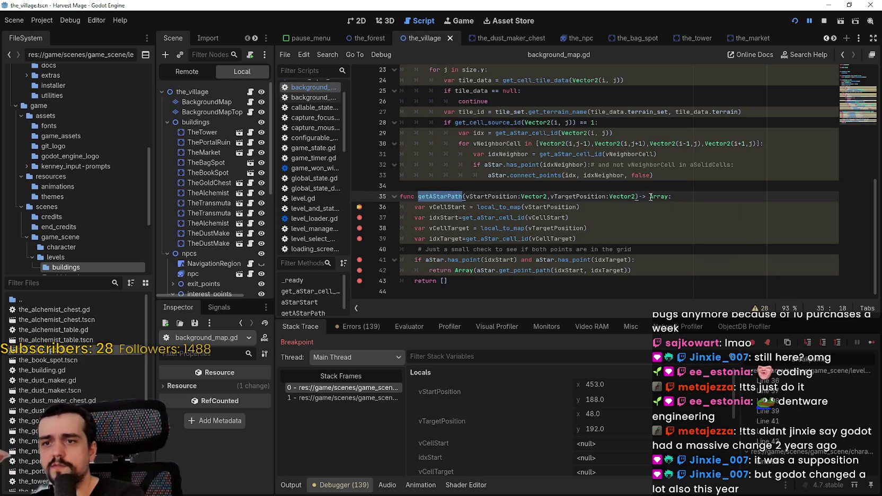
pyautogui.doubleClick(652, 196)
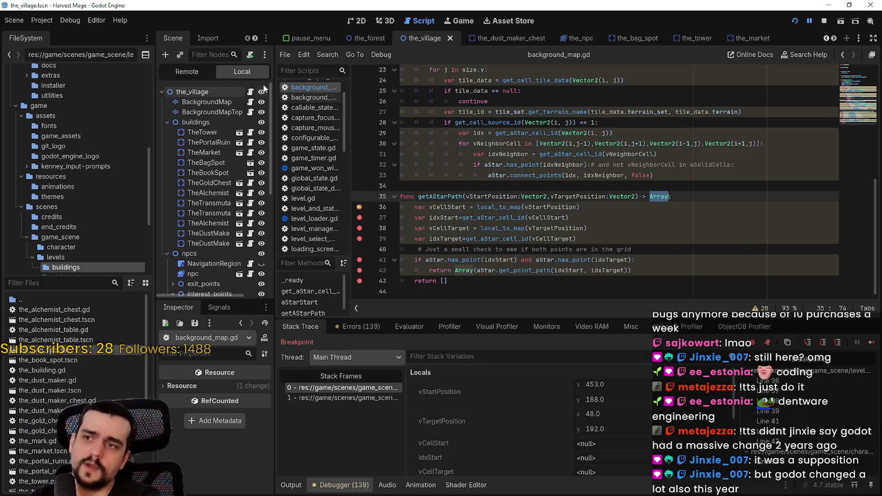
pyautogui.click(824, 24)
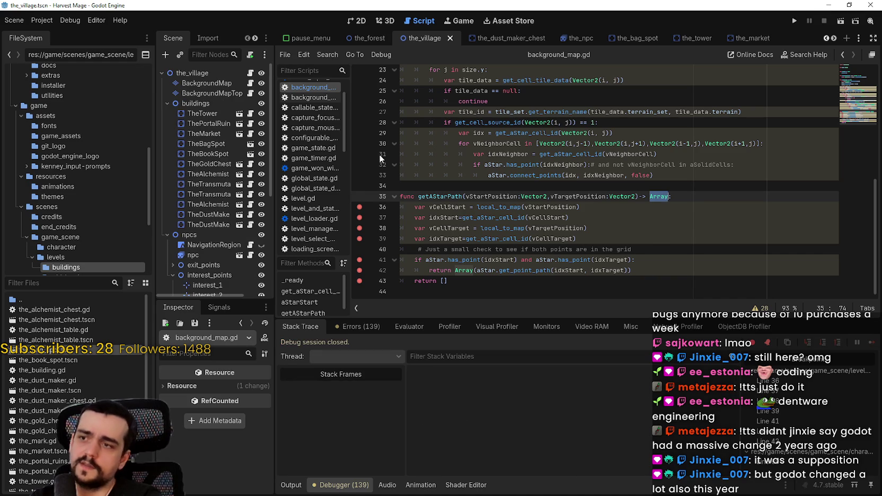
pyautogui.scroll(-3, 183, 191)
# Step: Change path's type from PackedVector2Array to Array on line 67 of the_npc.gd and save
pyautogui.click(250, 173)
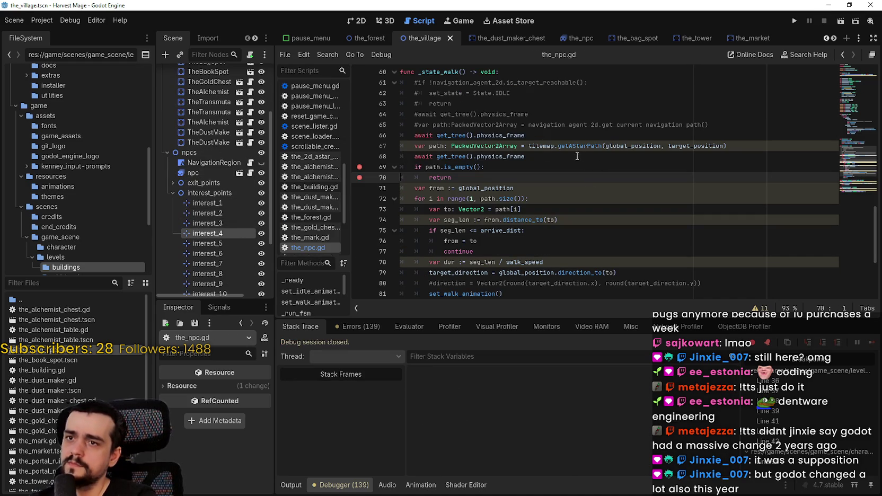
pyautogui.doubleClick(507, 144)
pyautogui.hotkey('ctrl', 'v')
pyautogui.hotkey('ctrl', 's')
# Step: Relaunch the game and continue the saved game to load the village
pyautogui.click(530, 159)
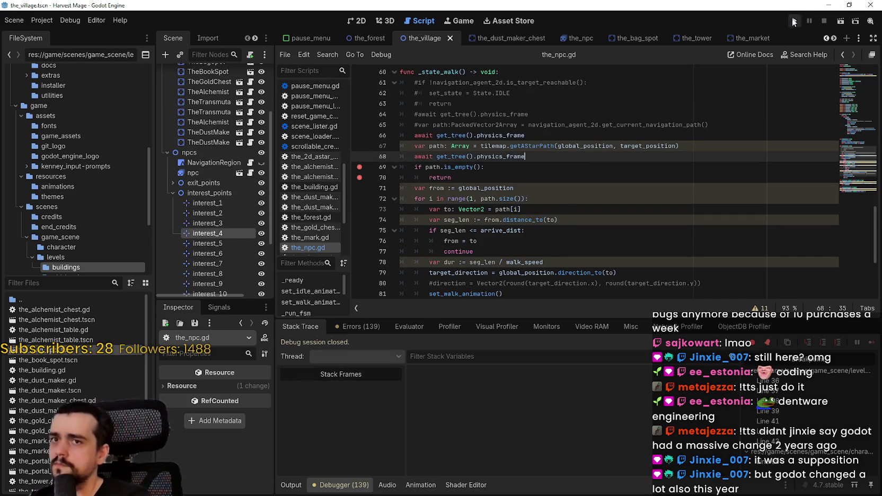
pyautogui.click(794, 21)
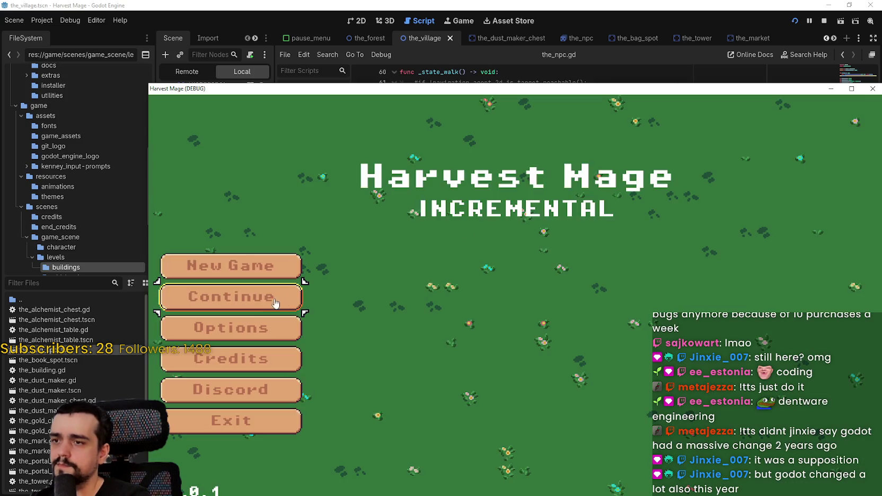
pyautogui.click(287, 297)
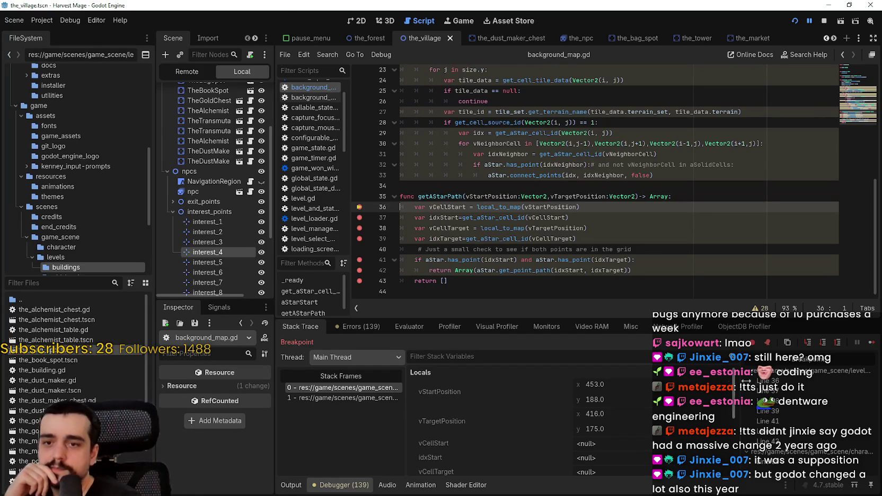
# Step: Step over each line of getAStarPath to the empty-array return and back into the NPC walk code
pyautogui.click(871, 343)
pyautogui.click(871, 343)
pyautogui.click(871, 344)
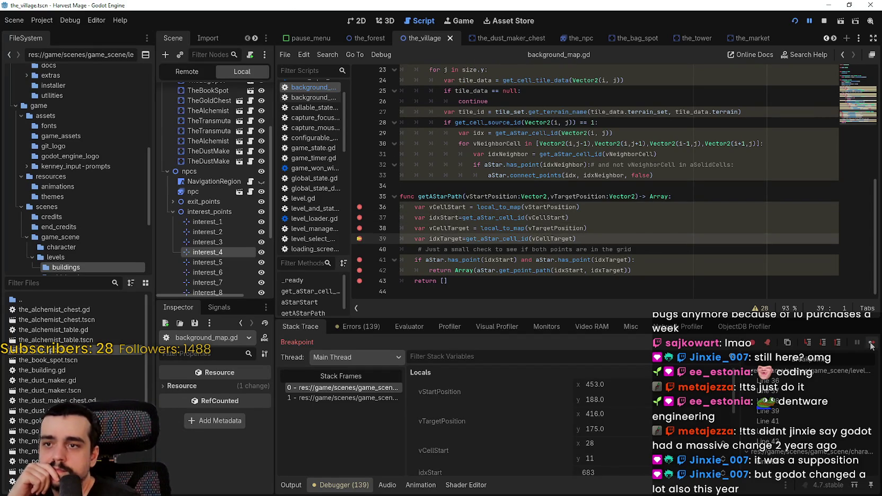
pyautogui.click(871, 343)
pyautogui.click(871, 343)
pyautogui.click(871, 343)
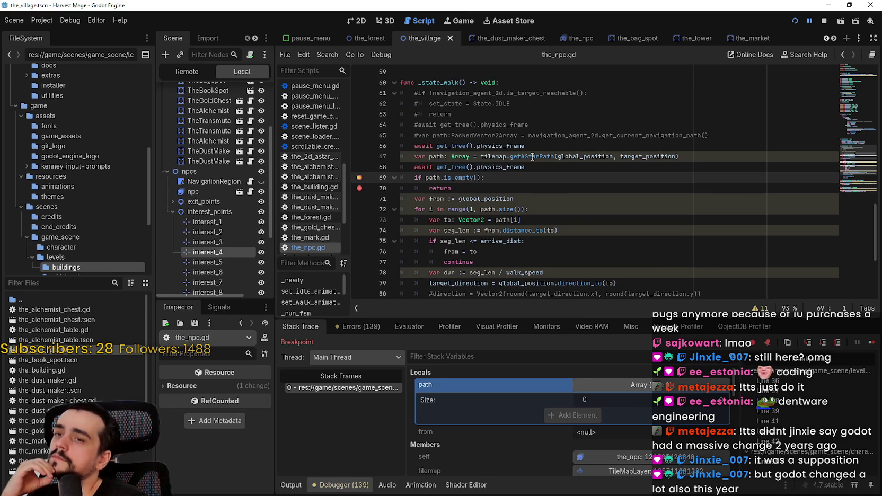
# Step: Inspect the getAStarPath call's arguments on line 67, then switch to the AStar2D devlog article
pyautogui.moveTo(582, 160)
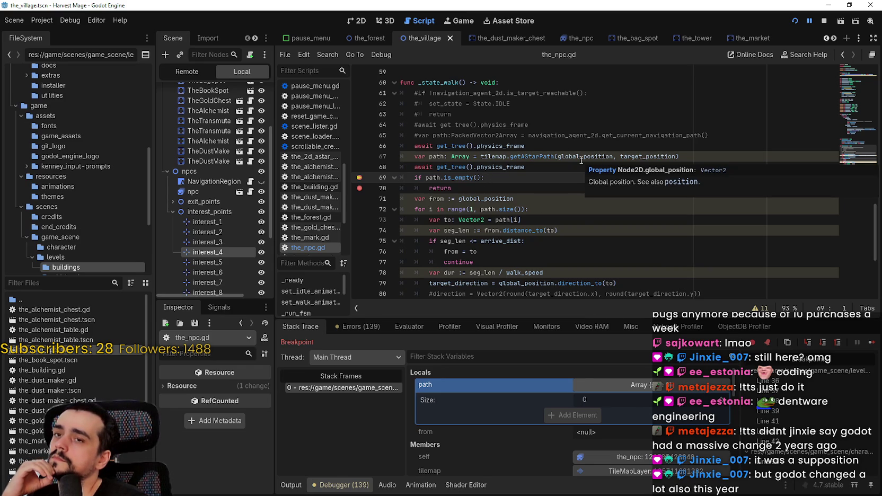
pyautogui.moveTo(668, 158)
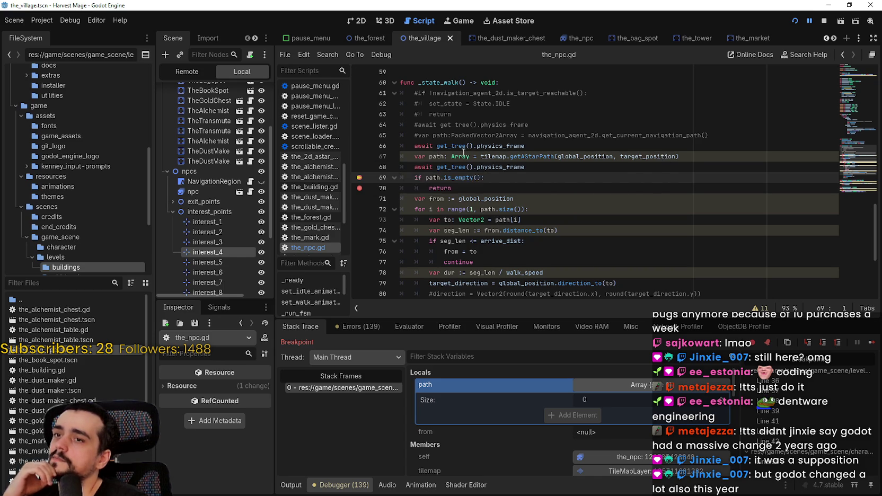
pyautogui.click(444, 156)
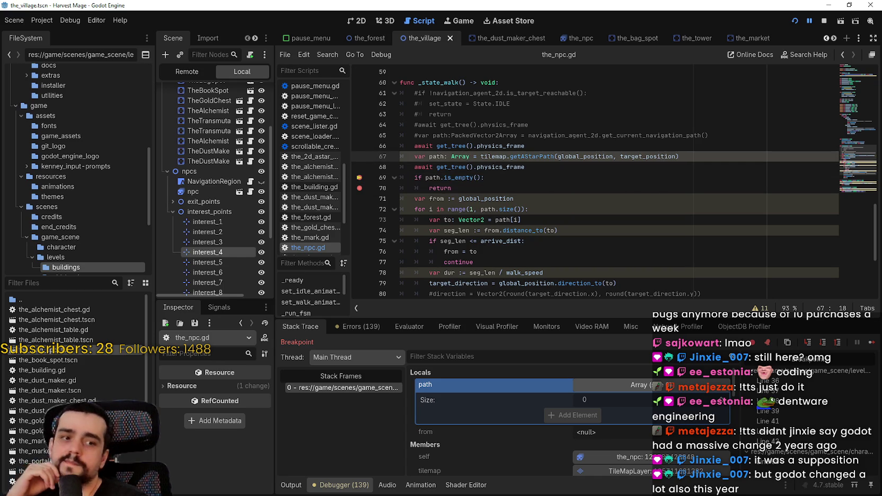
pyautogui.hotkey('alt', 'Tab')
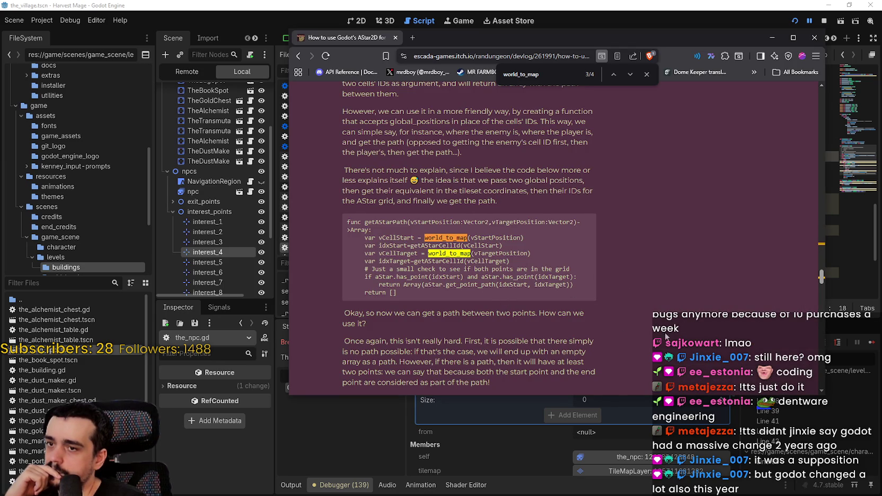
# Step: Read the devlog's section on returned path sizes and highlight bSawPlayer in its example code
pyautogui.scroll(-7, 621, 305)
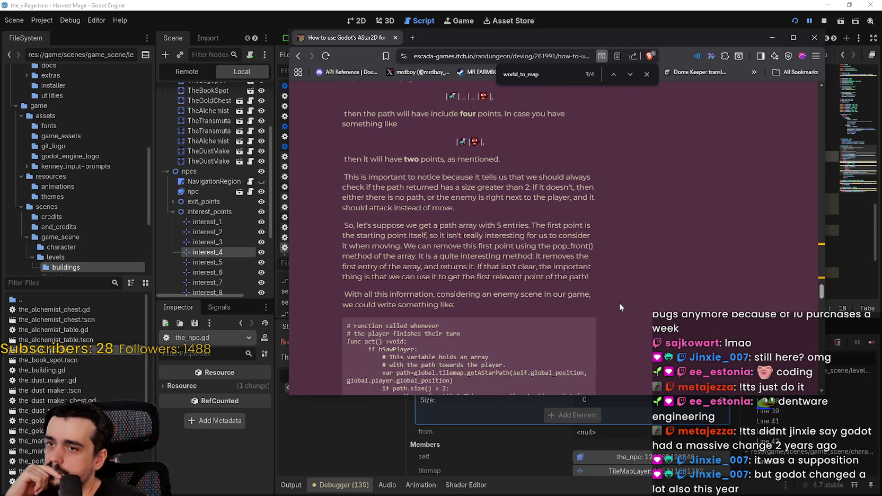
pyautogui.scroll(-3, 620, 303)
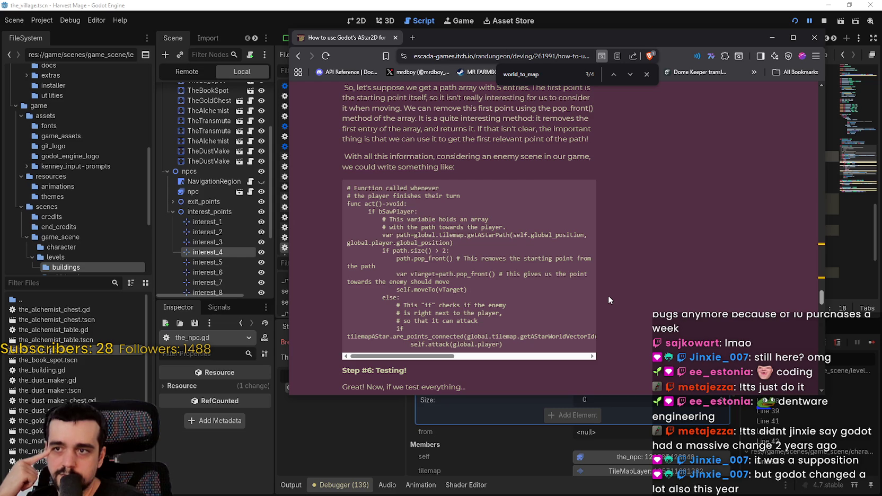
pyautogui.scroll(-1, 606, 295)
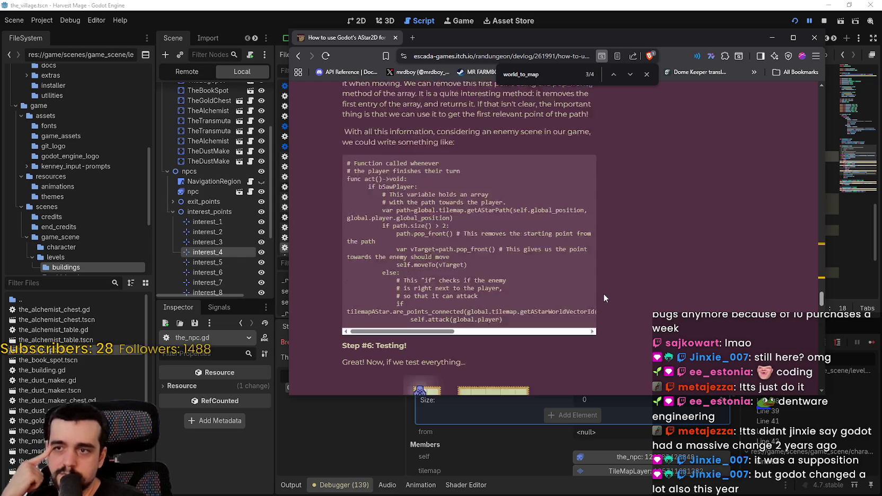
pyautogui.scroll(1, 603, 298)
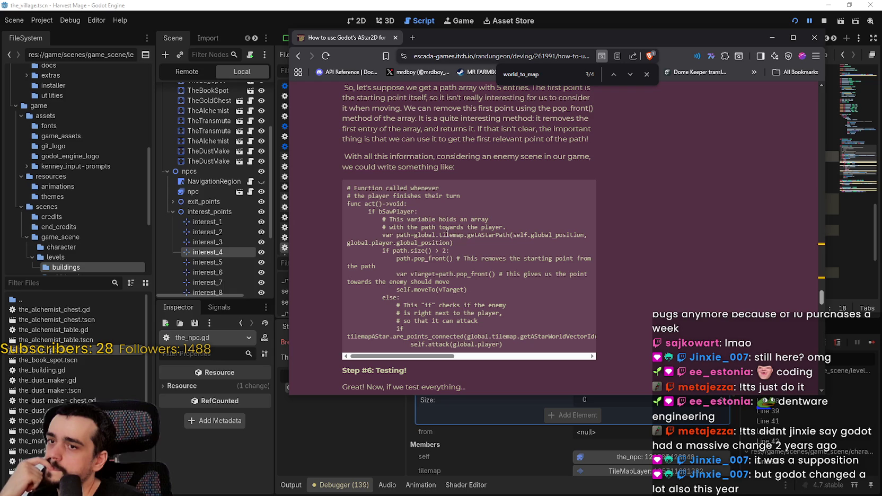
pyautogui.doubleClick(392, 212)
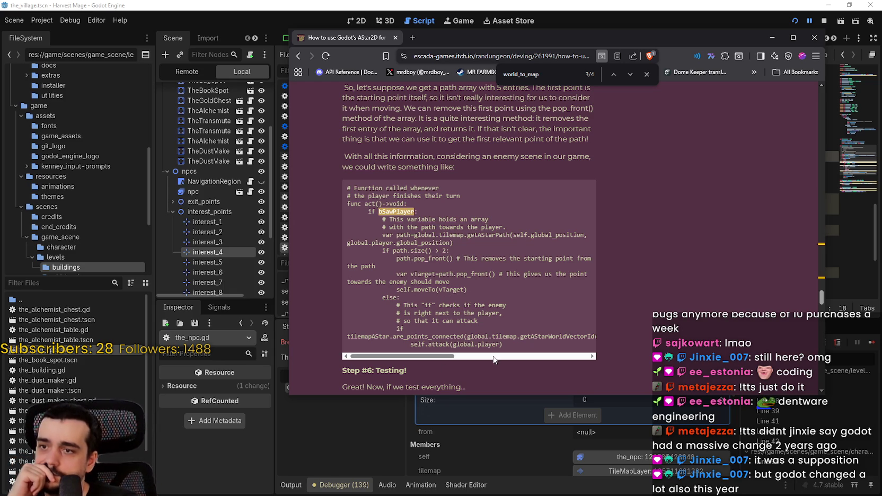
pyautogui.scroll(-1, 631, 336)
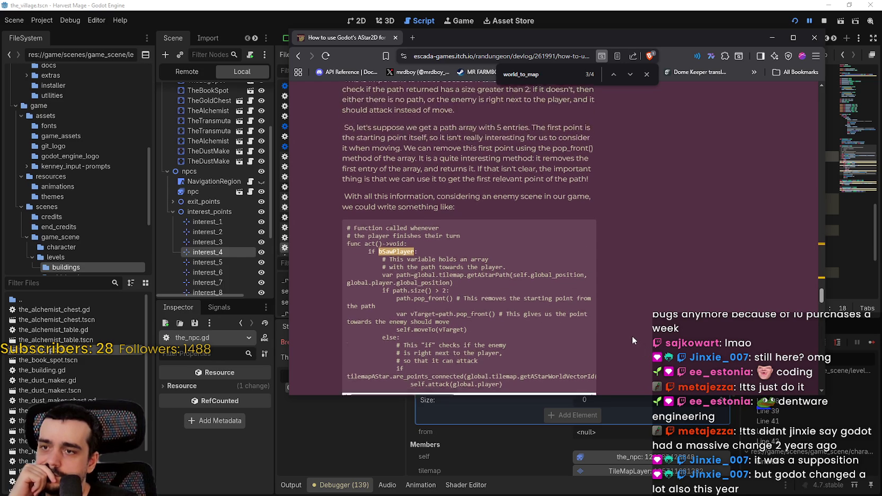
pyautogui.click(459, 226)
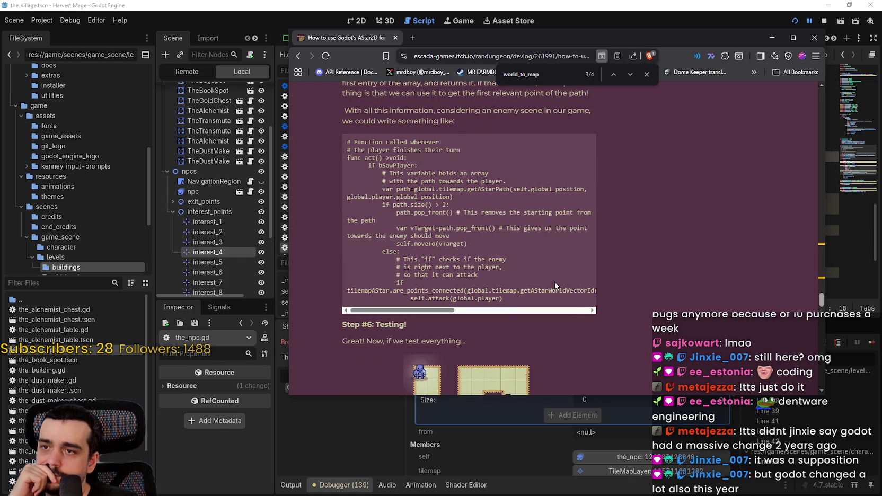
# Step: Scroll back up to the act() example that pops the path's first point before moving
pyautogui.scroll(1, 549, 277)
pyautogui.scroll(-1, 550, 247)
pyautogui.scroll(1, 549, 247)
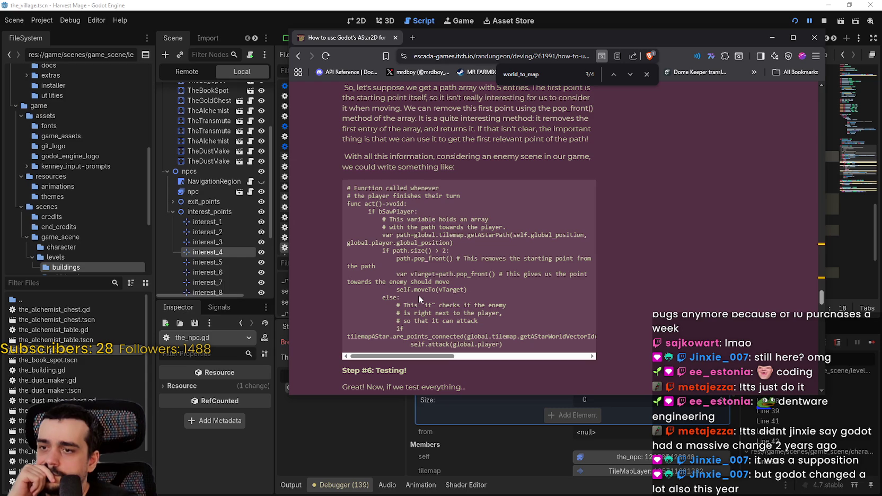
pyautogui.scroll(5, 418, 295)
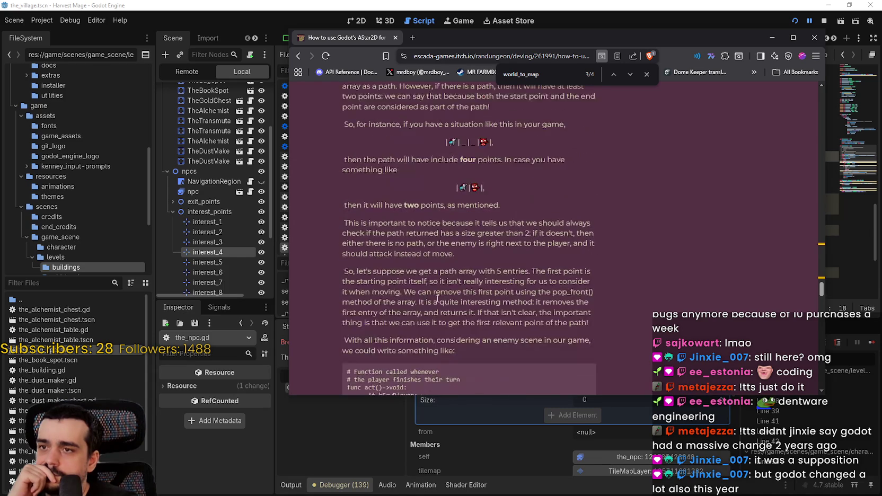
pyautogui.scroll(3, 543, 323)
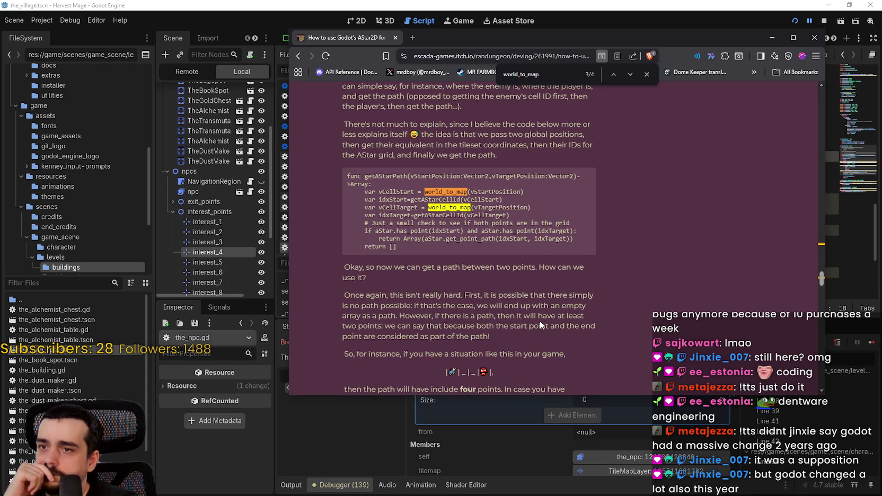
pyautogui.scroll(5, 540, 320)
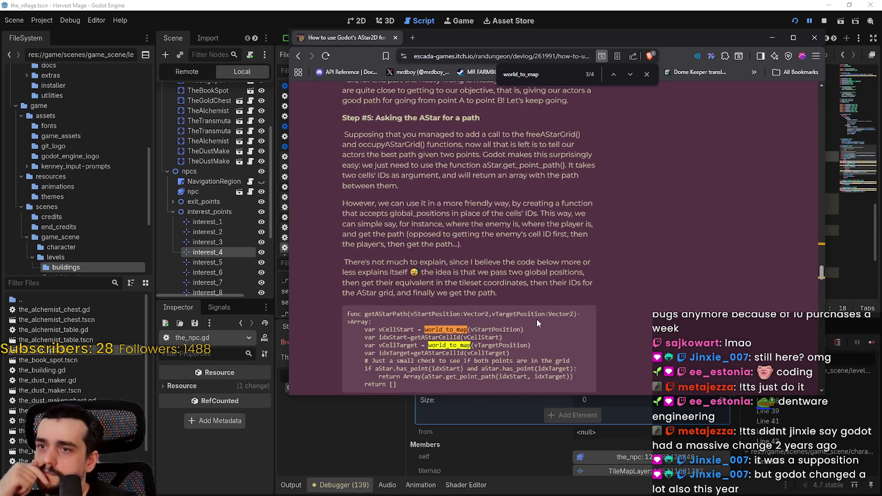
pyautogui.scroll(2, 533, 316)
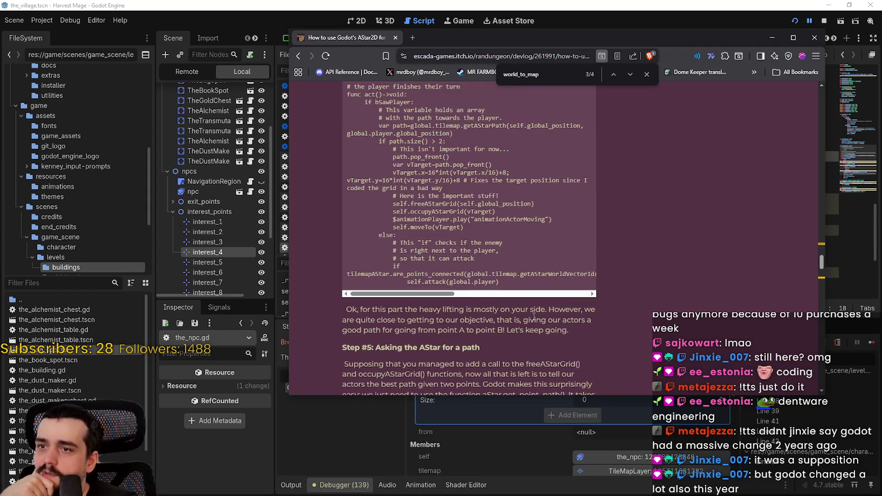
pyautogui.scroll(1, 533, 316)
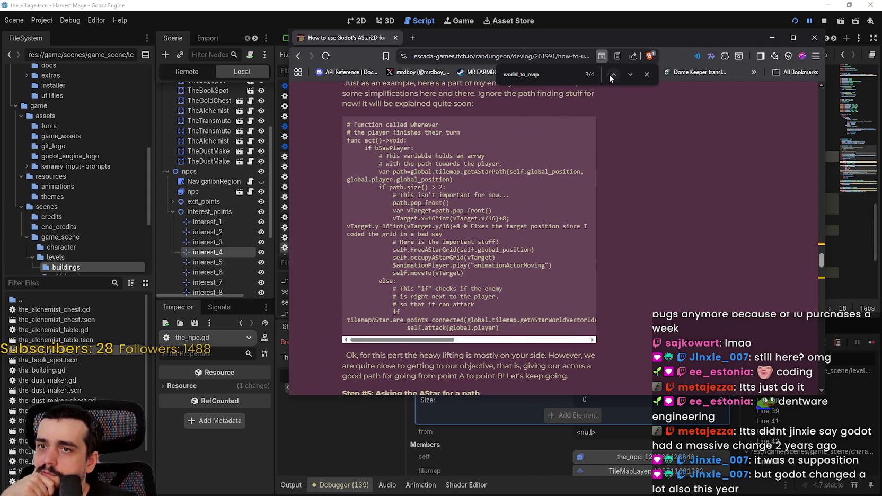
# Step: Step back through the world_to_map matches in the itch.io devlog article
pyautogui.click(612, 76)
pyautogui.click(612, 75)
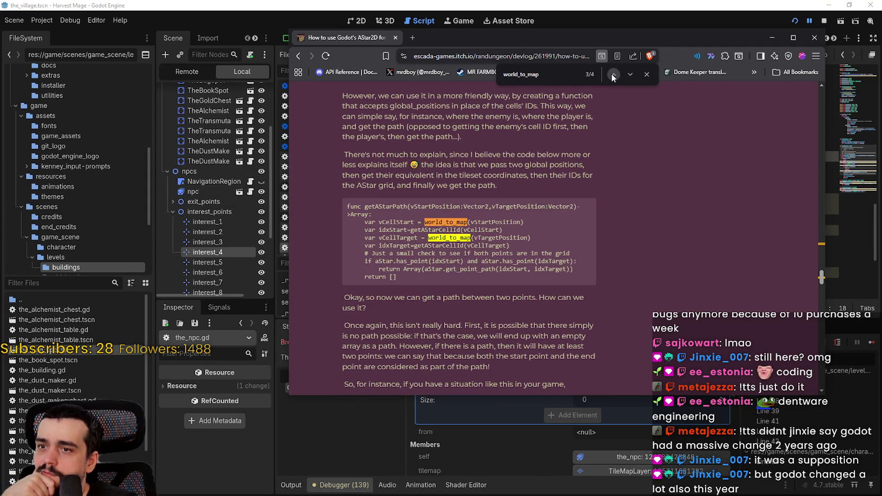
pyautogui.click(613, 75)
pyautogui.click(613, 75)
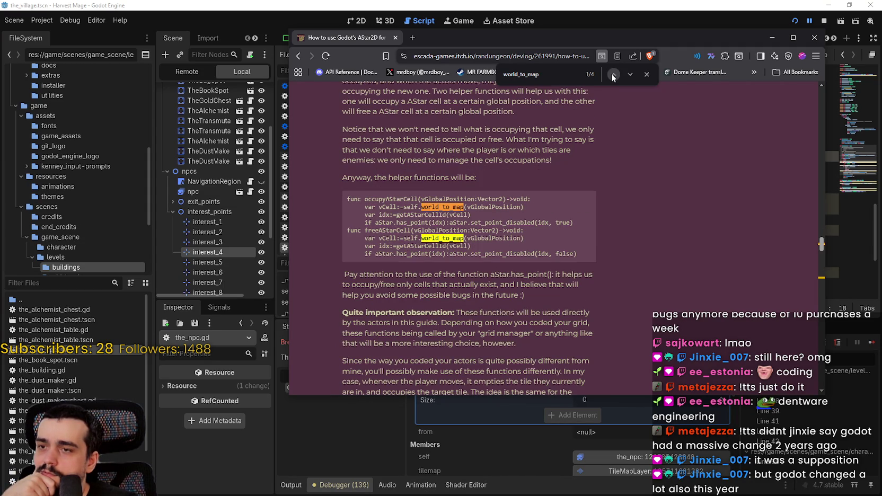
pyautogui.click(613, 75)
pyautogui.click(613, 75)
pyautogui.click(613, 74)
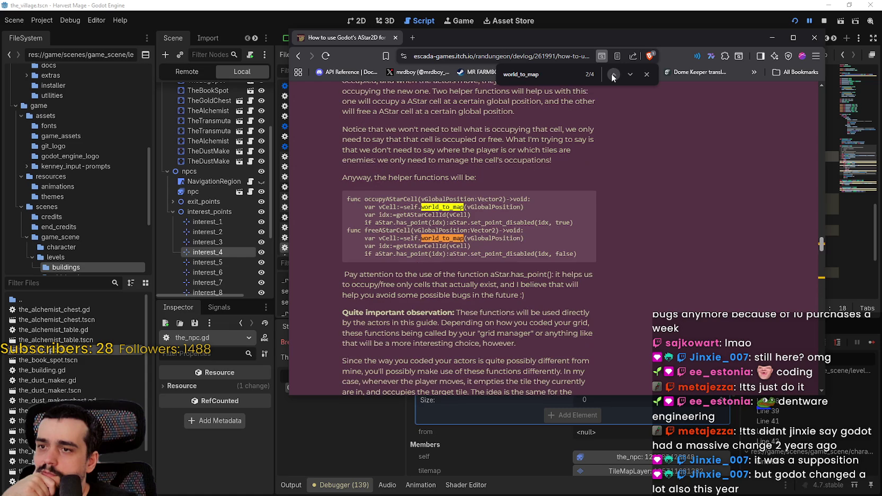
pyautogui.click(613, 75)
pyautogui.click(613, 74)
pyautogui.click(613, 74)
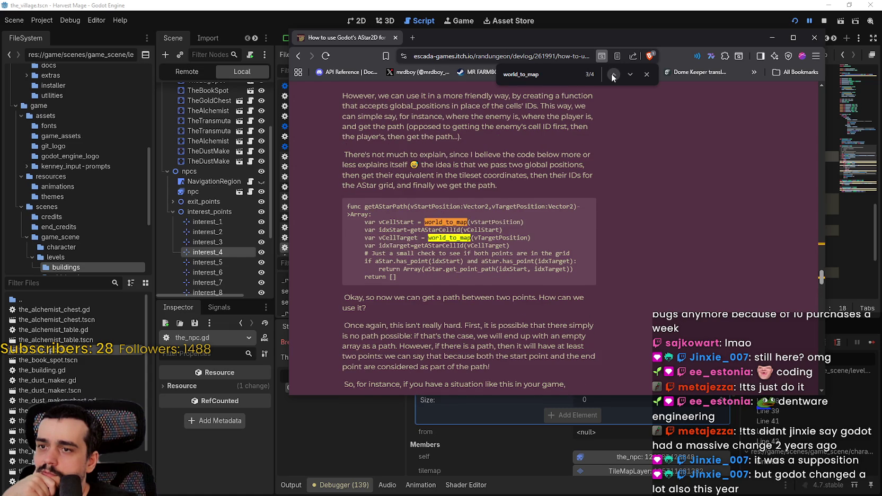
pyautogui.click(613, 75)
pyautogui.click(613, 75)
pyautogui.click(614, 75)
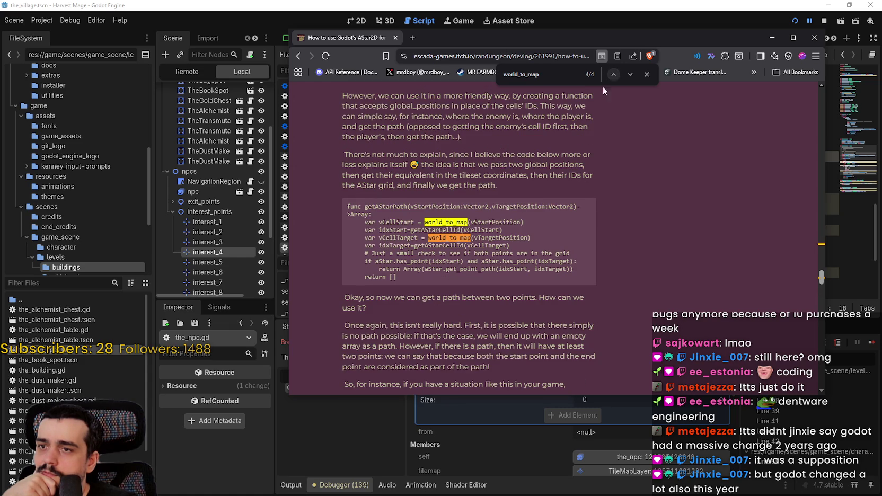
pyautogui.scroll(5, 593, 271)
pyautogui.scroll(-2, 590, 269)
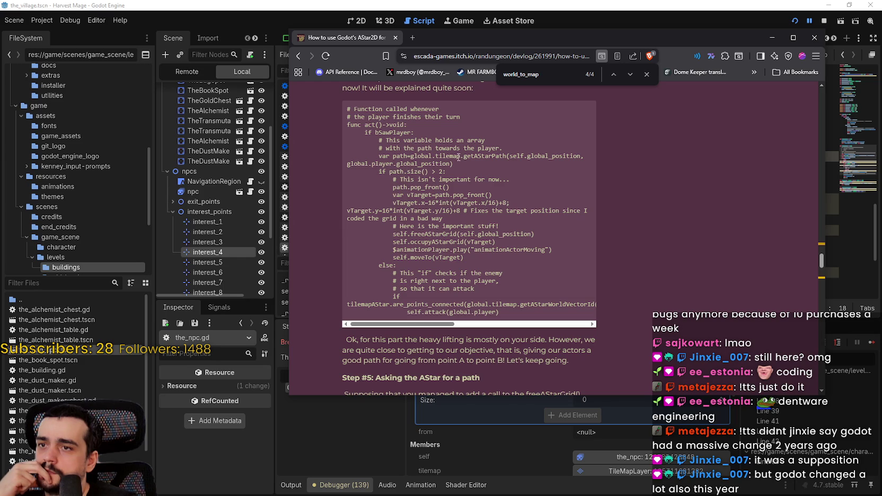
# Step: Select the example code's getAStarPath call with both position arguments
pyautogui.moveTo(424, 155); pyautogui.dragTo(556, 157)
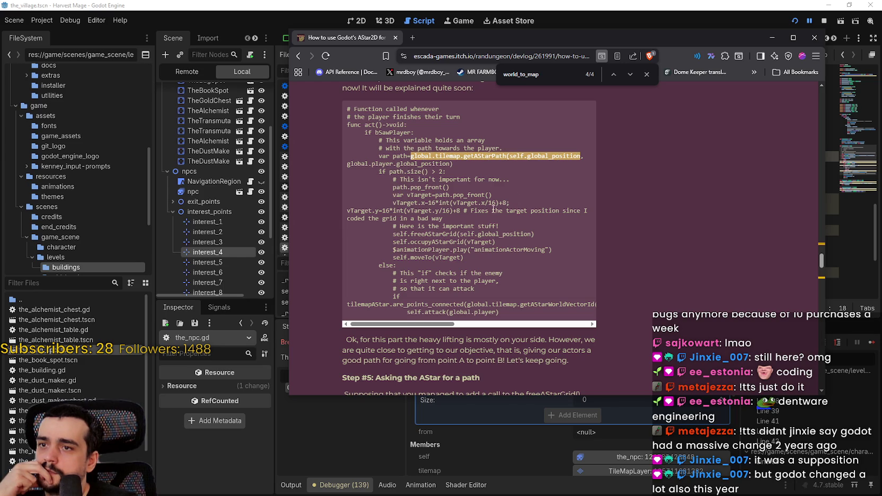
pyautogui.moveTo(448, 164); pyautogui.dragTo(436, 156)
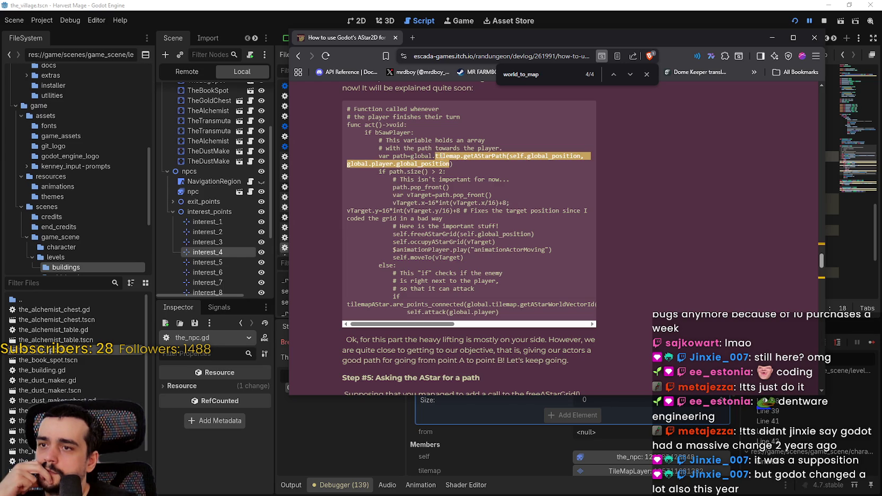
pyautogui.scroll(1, 514, 242)
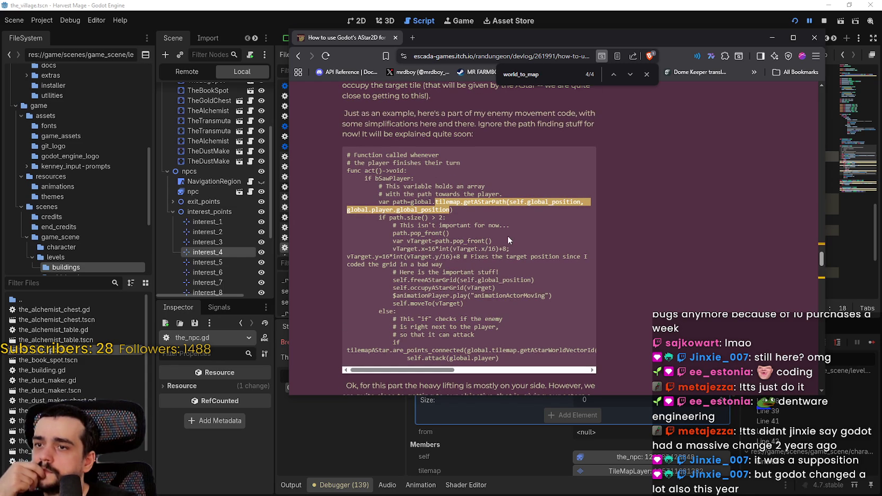
pyautogui.scroll(3, 505, 234)
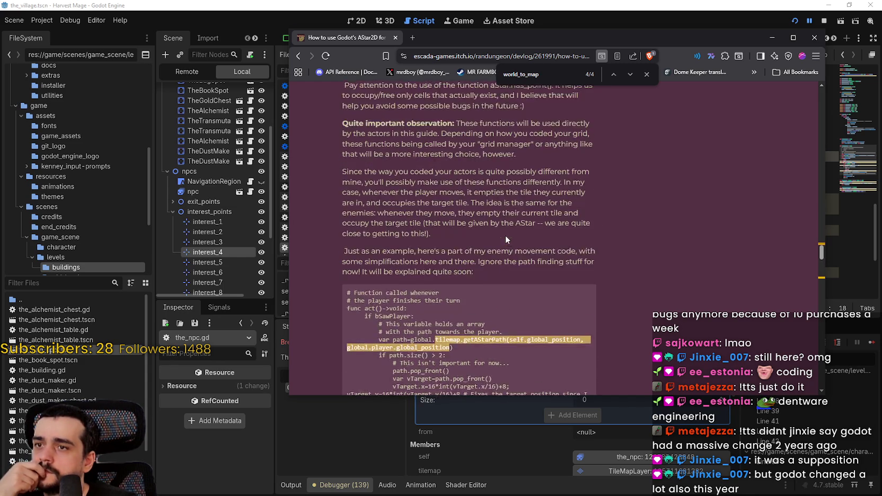
pyautogui.scroll(3, 504, 234)
pyautogui.scroll(2, 578, 308)
pyautogui.scroll(-3, 578, 309)
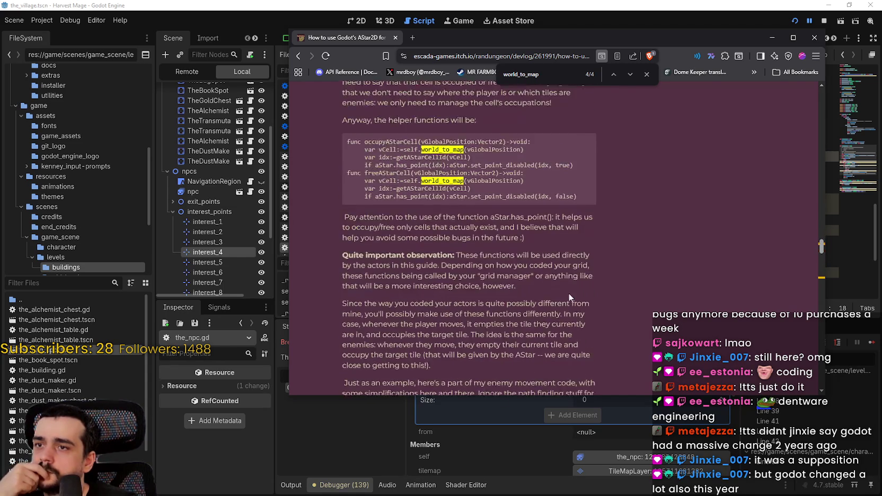
pyautogui.scroll(-6, 568, 292)
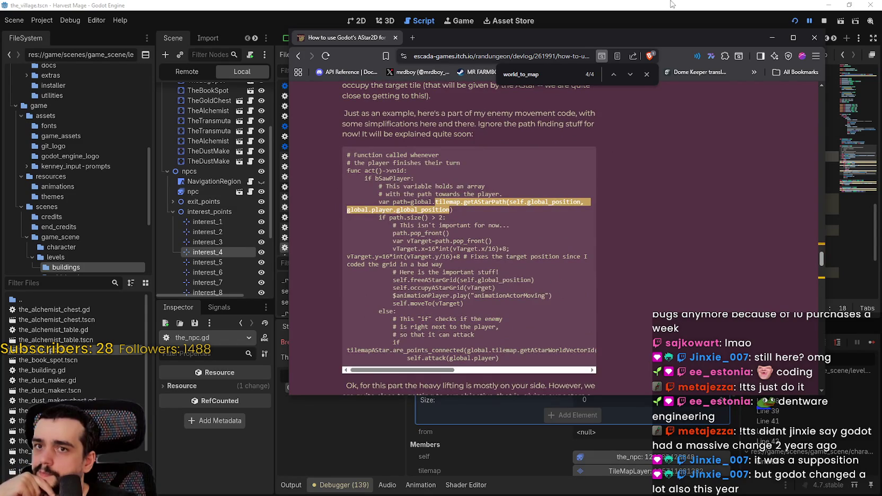
# Step: Back in Godot, stop the running game and select PackedVector2Array on line 65
pyautogui.click(673, 4)
pyautogui.click(823, 21)
pyautogui.click(503, 219)
pyautogui.moveTo(487, 157)
pyautogui.doubleClick(494, 135)
pyautogui.hotkey('ctrl', 'c')
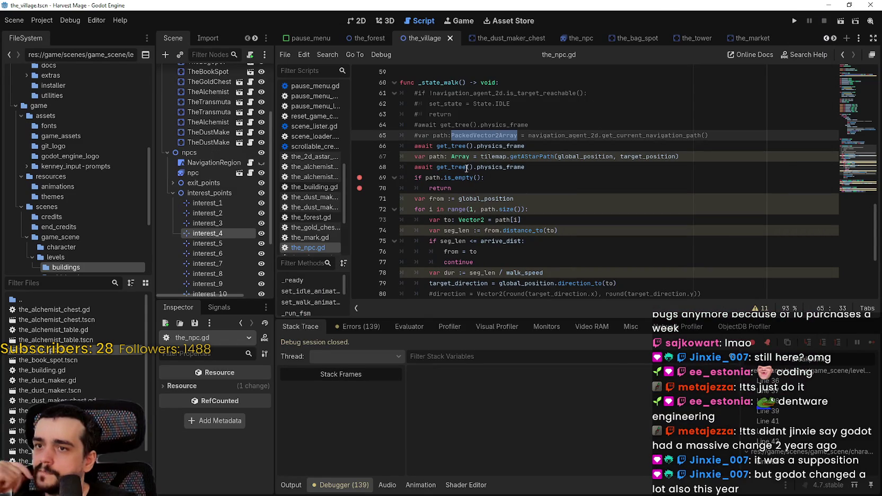
# Step: Change path's type on line 67 of the_npc.gd from Array to PackedVector2Array
pyautogui.doubleClick(459, 156)
pyautogui.hotkey('ctrl', 'v')
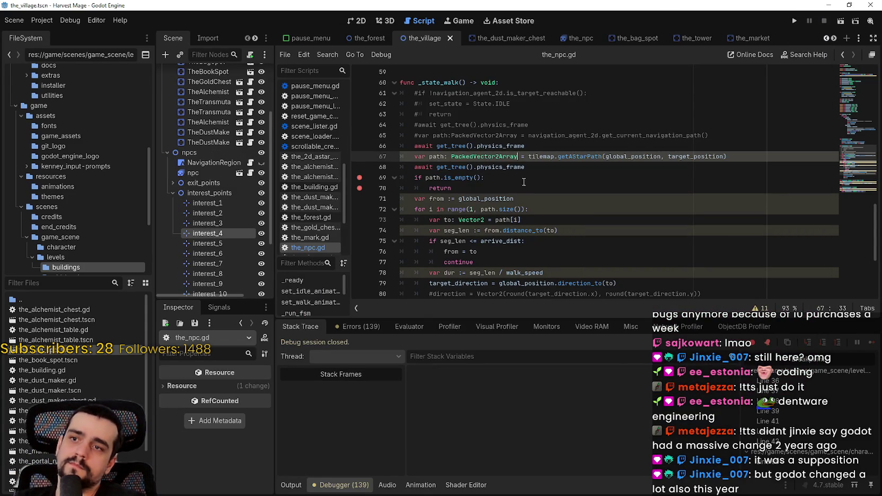
pyautogui.click(509, 180)
pyautogui.moveTo(520, 168)
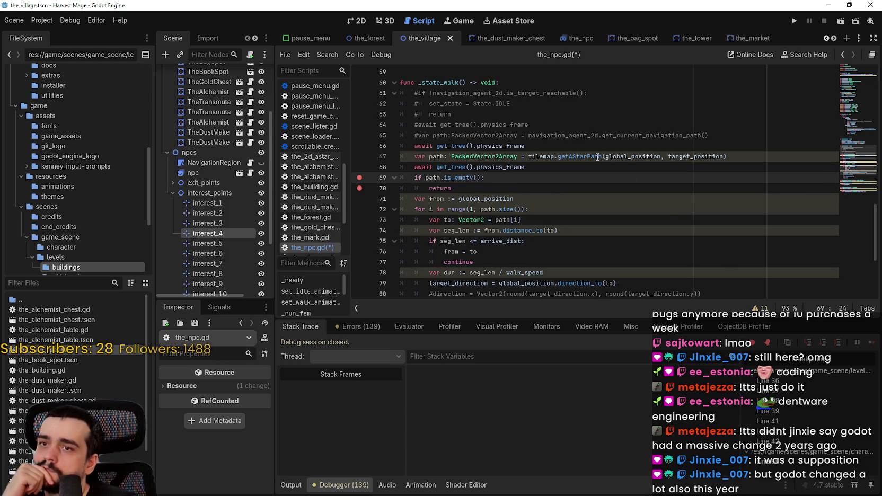
pyautogui.doubleClick(634, 158)
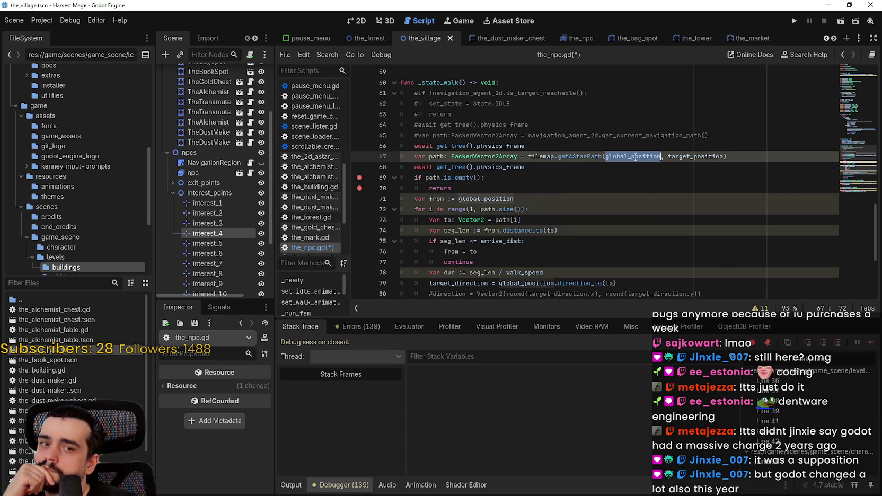
# Step: Make background_map.gd's getAStarPath return PackedVector2Array, including line 42, then save and run
pyautogui.scroll(4, 261, 85)
pyautogui.click(249, 83)
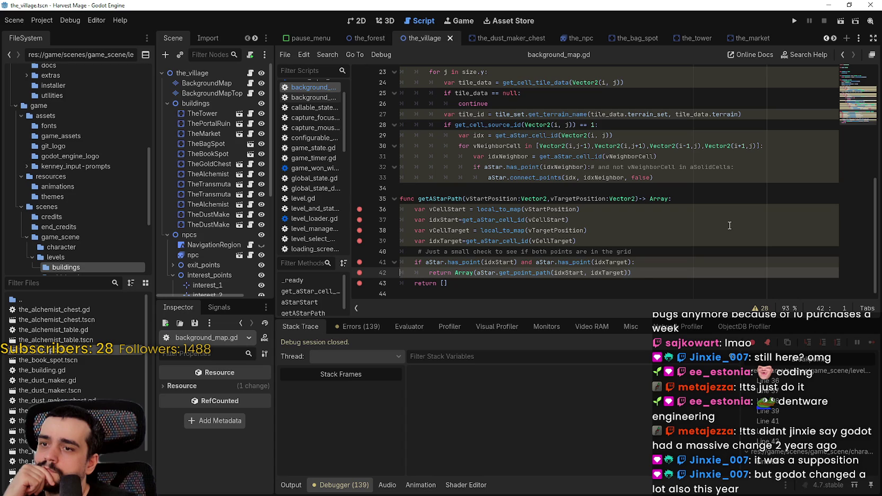
pyautogui.doubleClick(665, 199)
pyautogui.write('PackedVec')
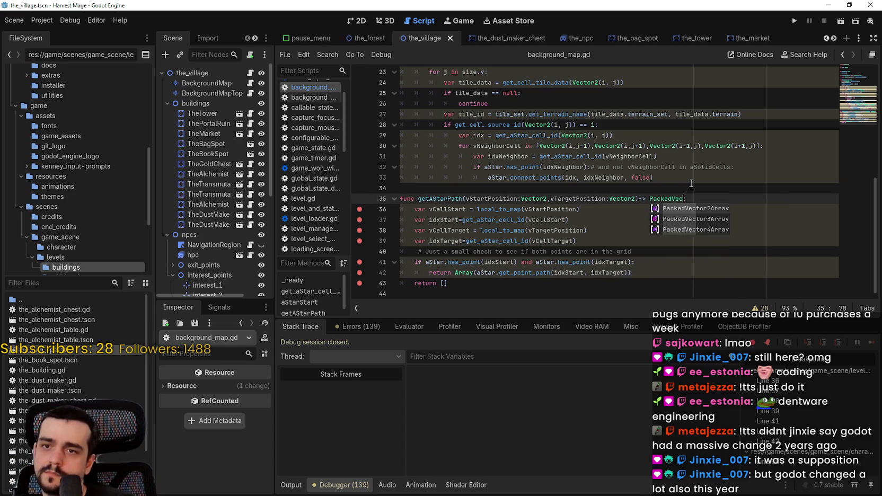
pyautogui.press('Return')
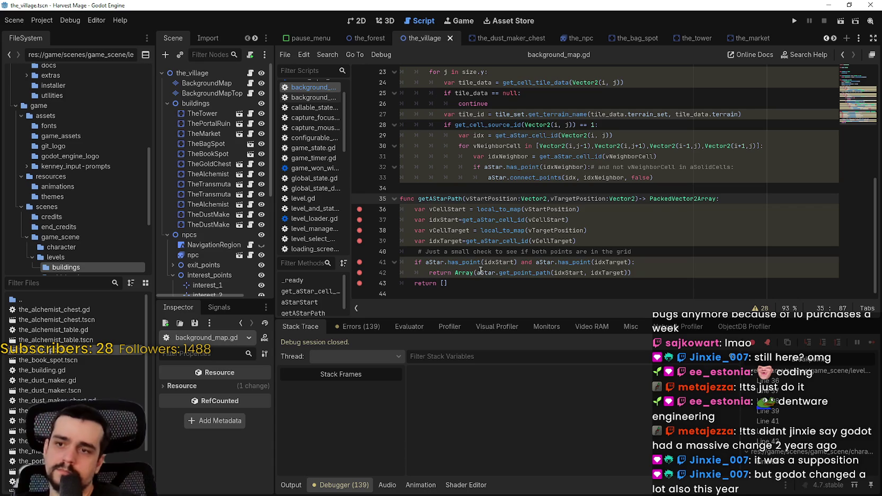
pyautogui.click(469, 273)
pyautogui.doubleClick(470, 273)
pyautogui.hotkey('ctrl', 'v')
pyautogui.click(717, 255)
pyautogui.hotkey('ctrl', 's')
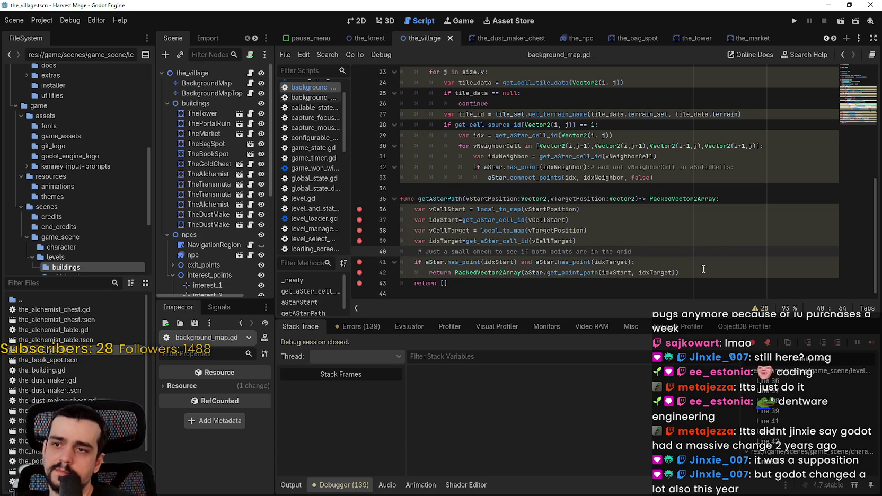
pyautogui.click(793, 20)
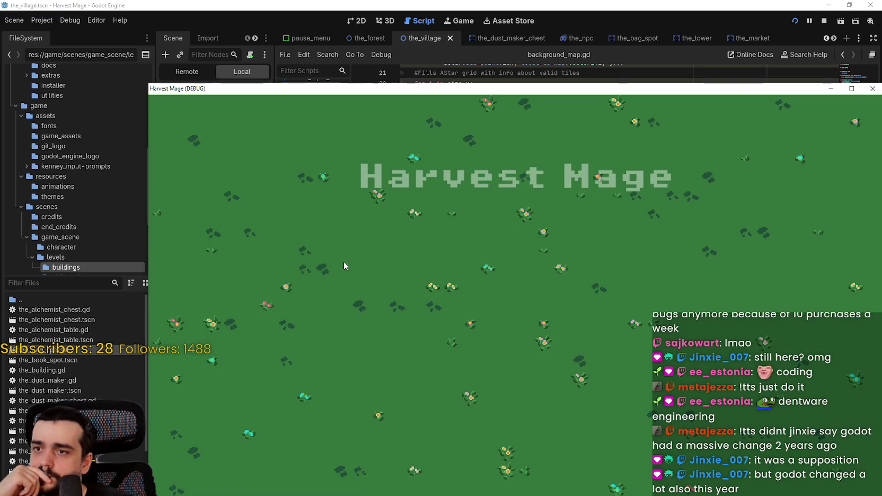
# Step: Continue into the village and step through getAStarPath to its line 42 return
pyautogui.click(293, 293)
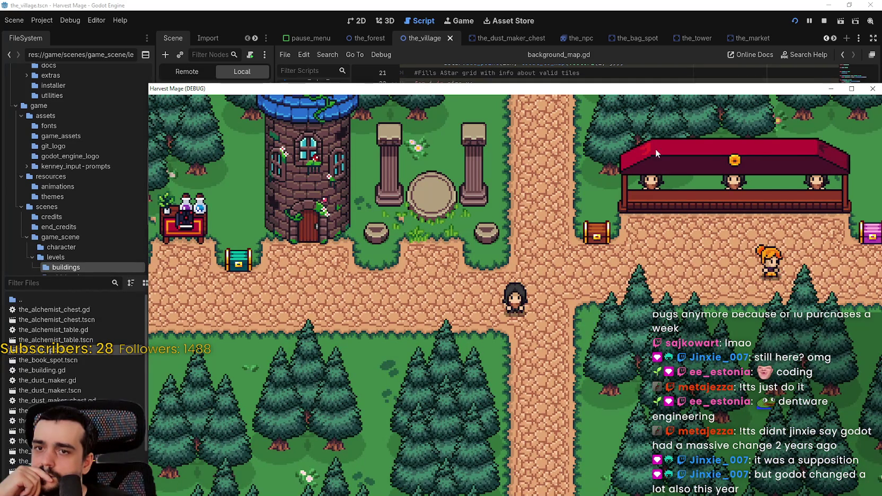
pyautogui.moveTo(623, 90); pyautogui.dragTo(555, 60)
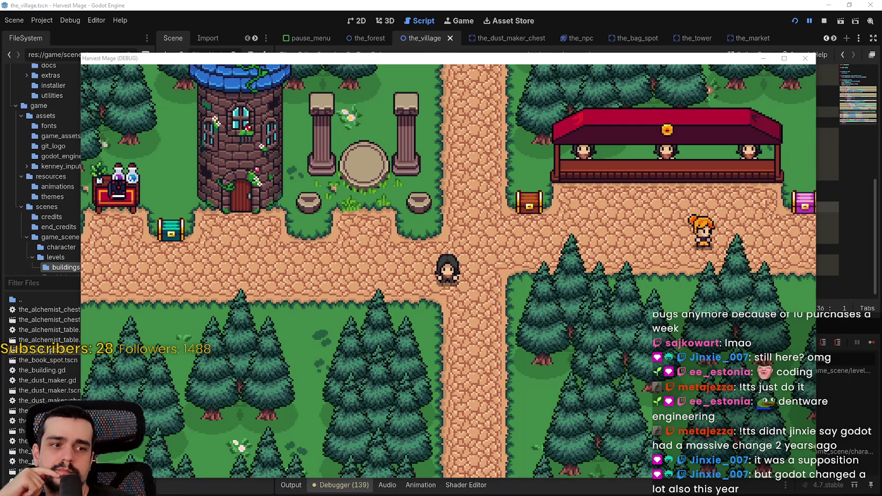
pyautogui.click(847, 356)
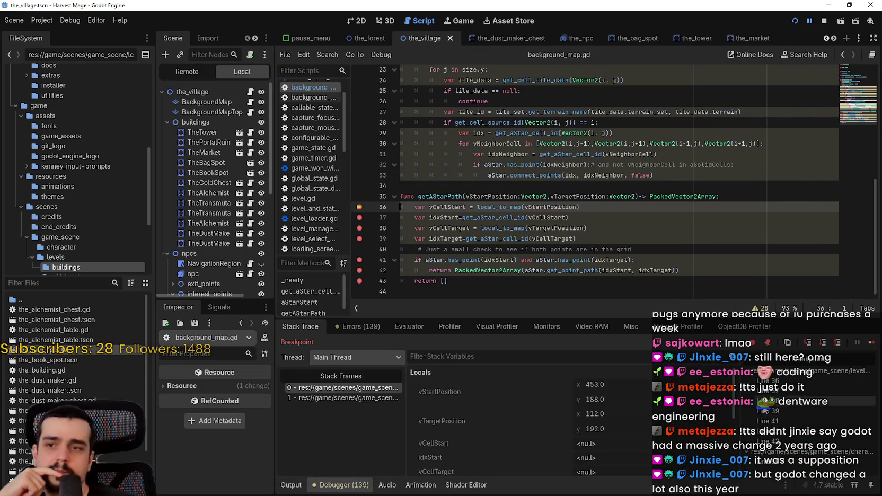
pyautogui.click(871, 344)
pyautogui.click(871, 344)
pyautogui.click(871, 343)
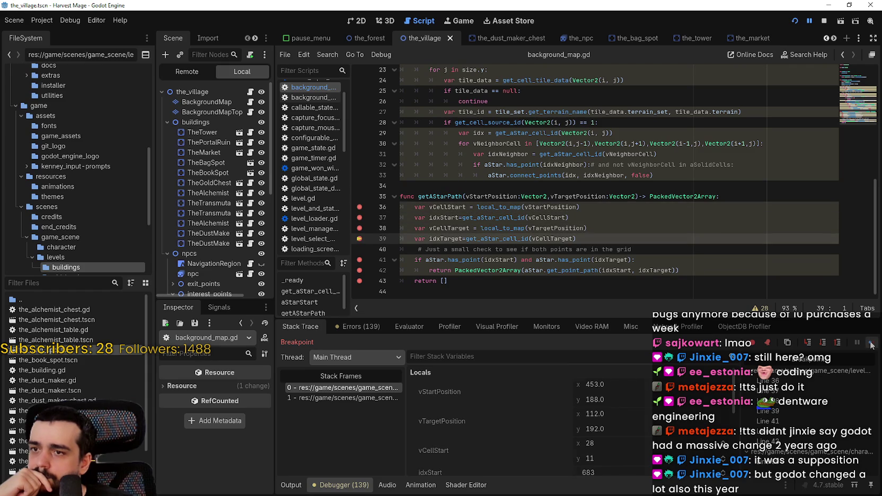
pyautogui.click(871, 343)
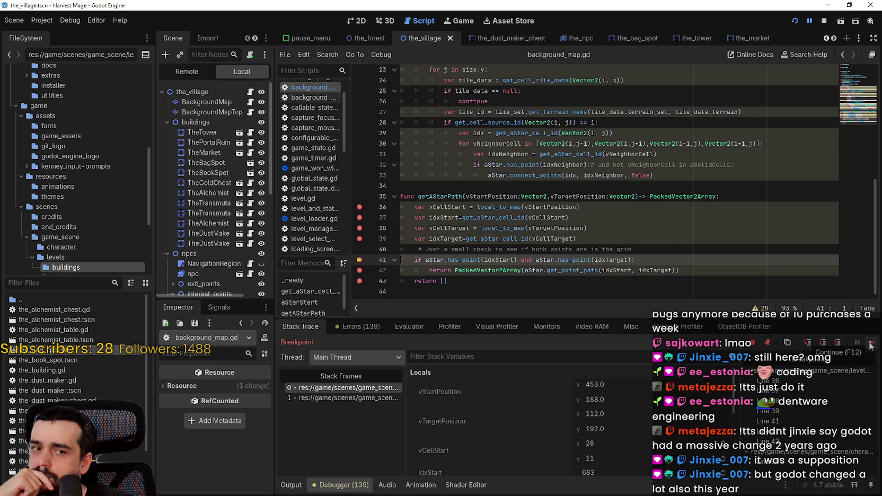
pyautogui.click(869, 344)
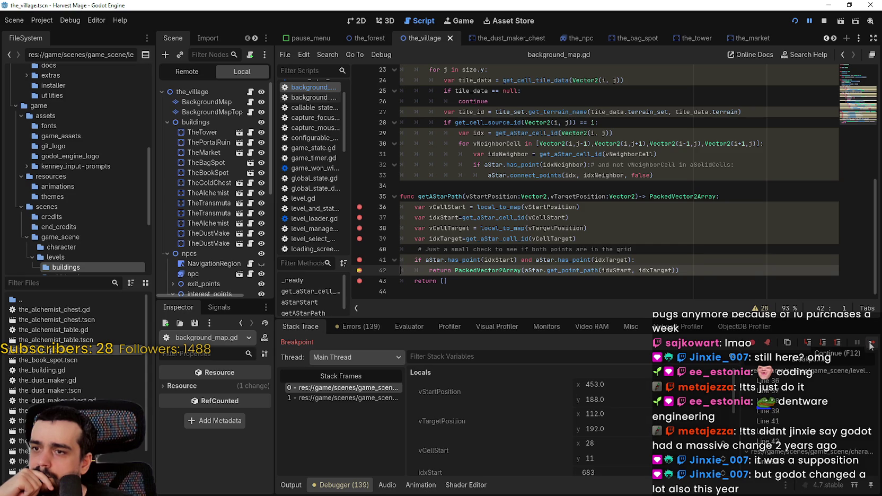
pyautogui.click(869, 344)
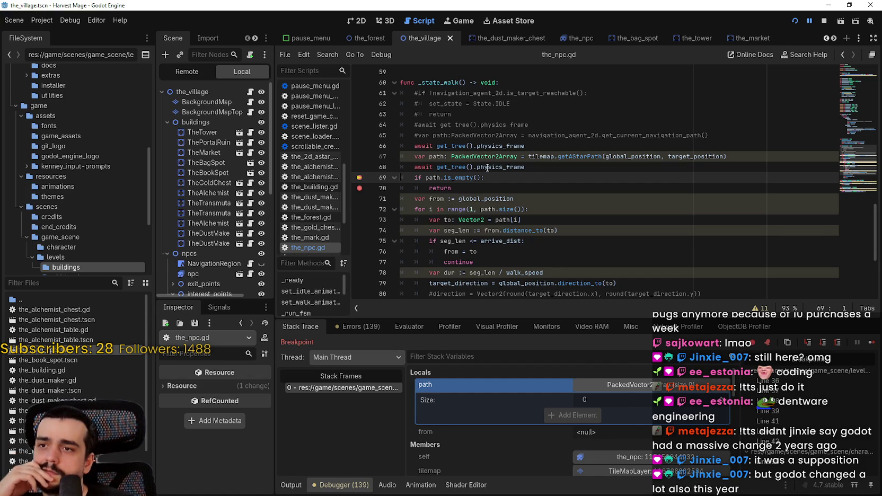
# Step: Inspect the empty path variable and its getAStarPath call in the_npc.gd
pyautogui.click(433, 156)
pyautogui.doubleClick(433, 156)
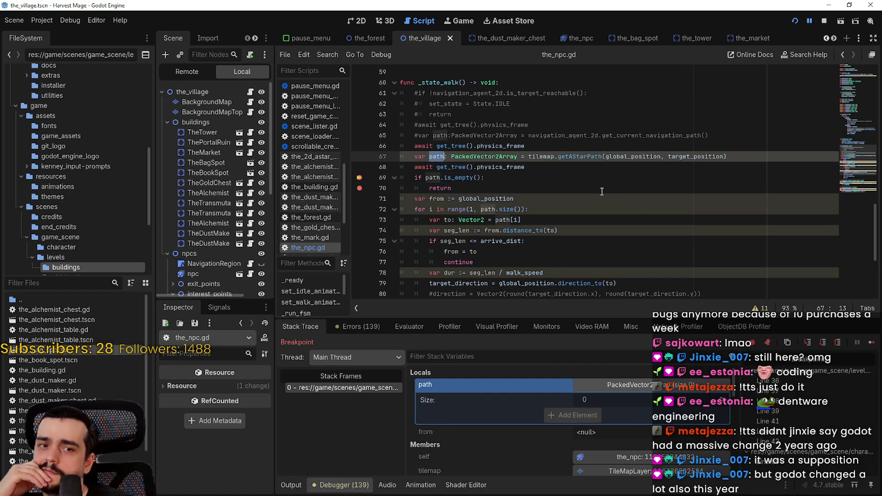
pyautogui.click(597, 167)
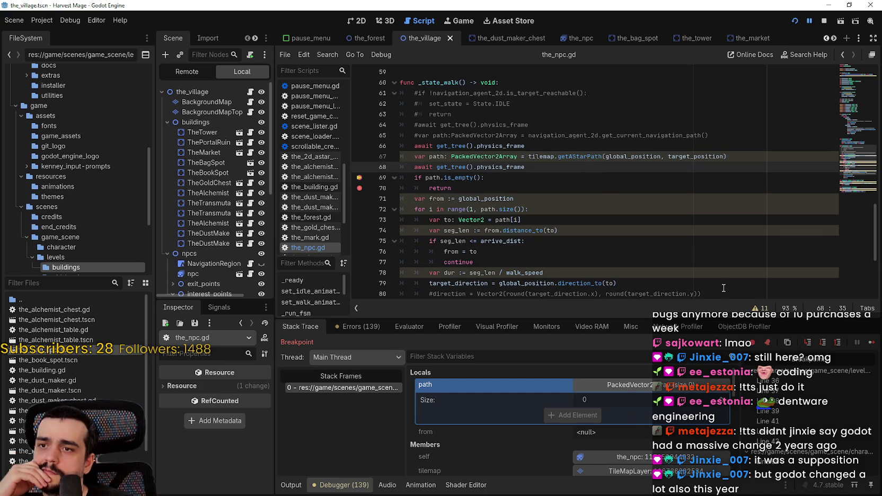
pyautogui.scroll(-3, 530, 414)
pyautogui.scroll(2, 857, 366)
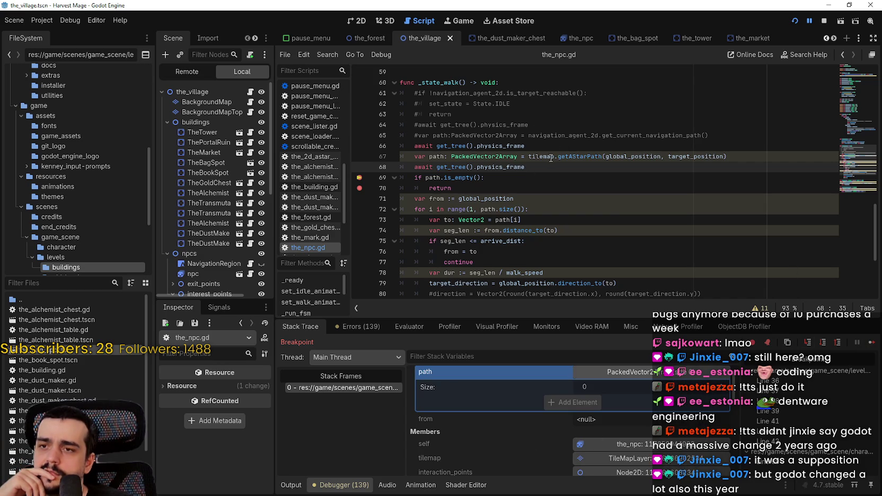
pyautogui.click(554, 157)
pyautogui.click(250, 91)
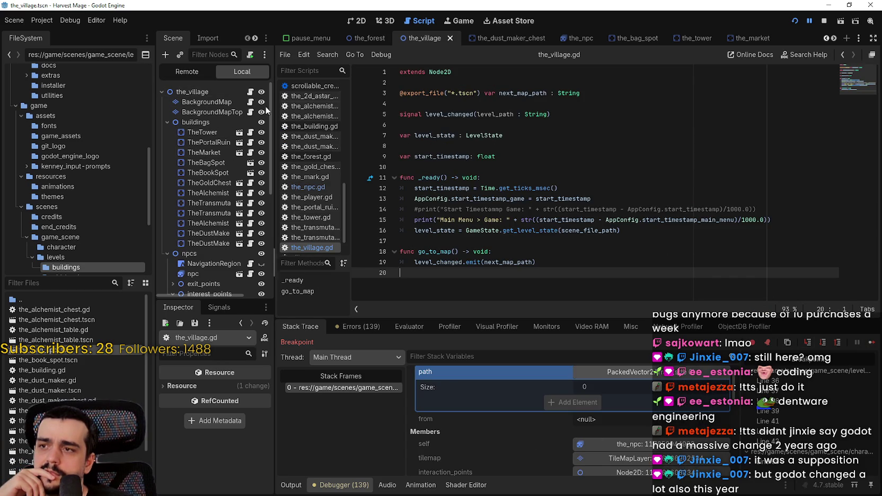
# Step: In background_map.gd, add a new pack_of_array variable line inside the has_point check
pyautogui.click(249, 102)
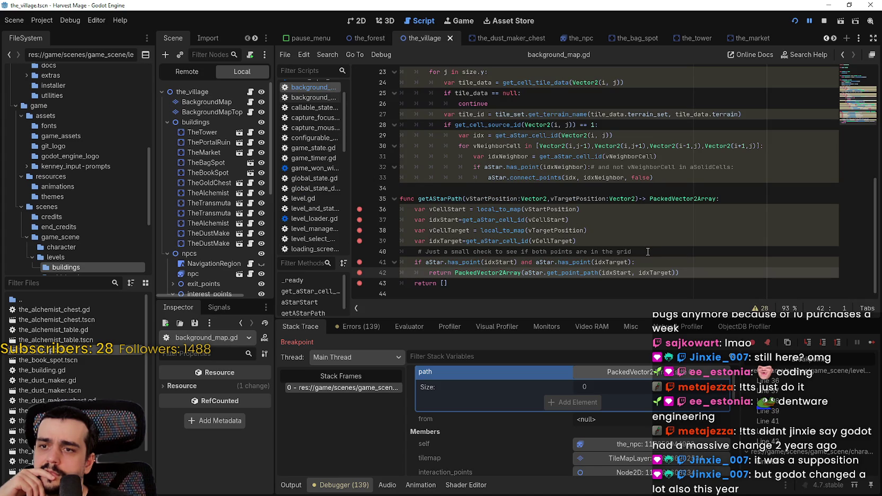
pyautogui.moveTo(498, 275)
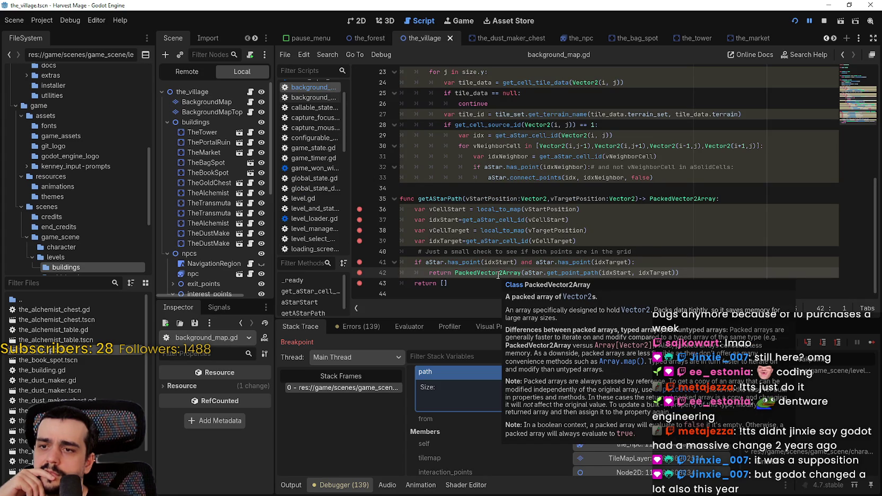
pyautogui.click(682, 261)
pyautogui.press('Return')
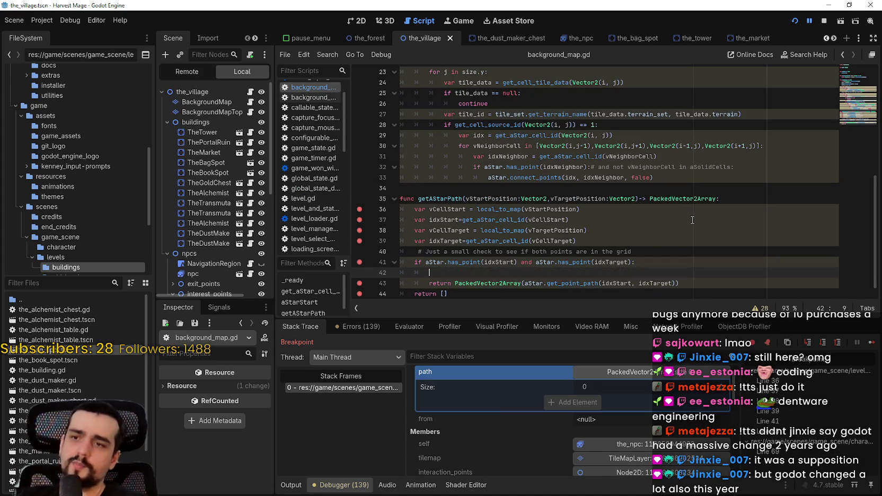
pyautogui.write('pripv')
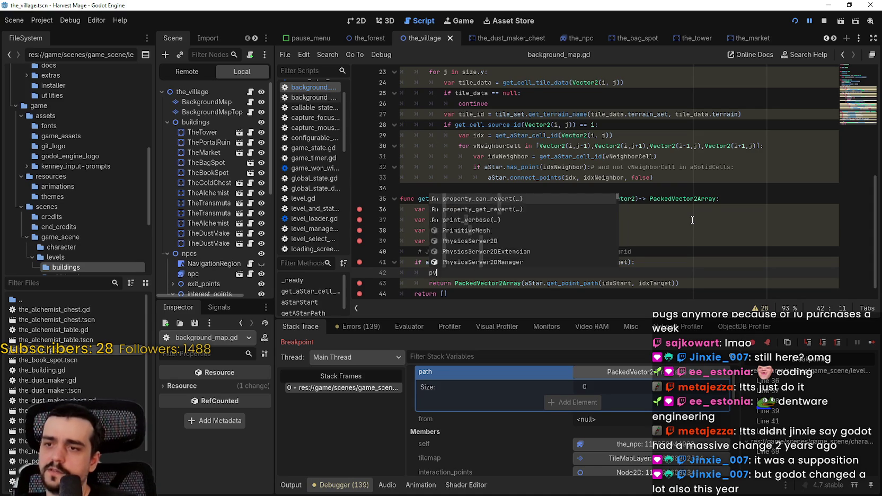
pyautogui.press('BackSpace')
pyautogui.press('BackSpace')
pyautogui.write('var pack')
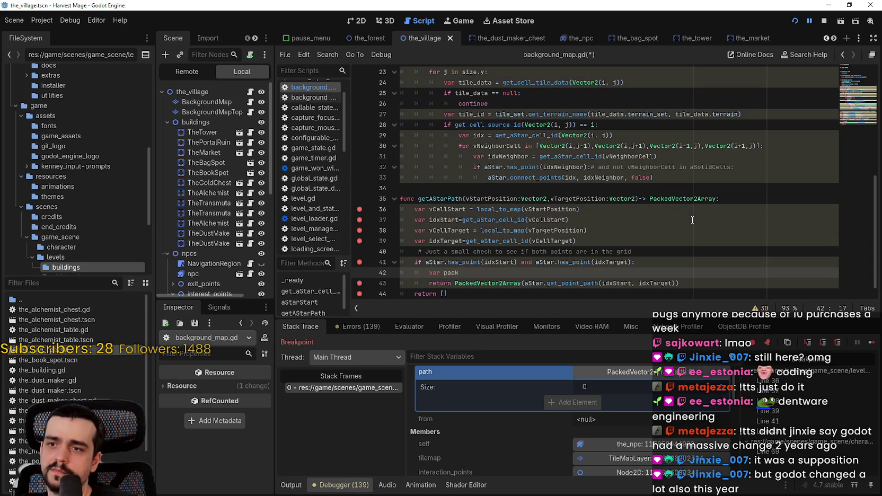
pyautogui.write('_of_array: ')
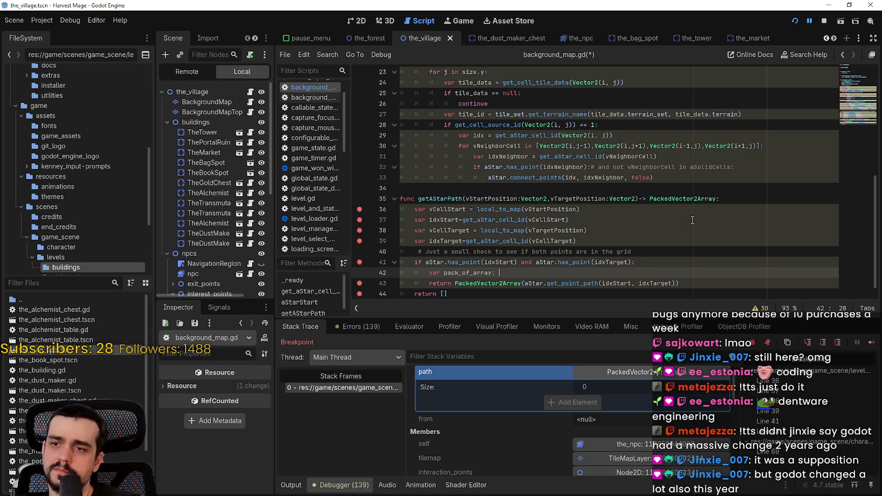
pyautogui.write('Packed')
pyautogui.press('Return')
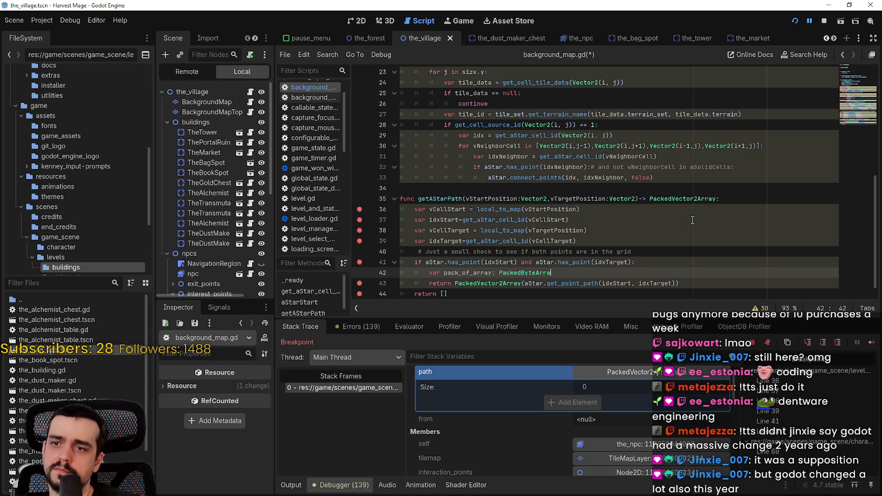
pyautogui.press('BackSpace')
pyautogui.press('BackSpace')
pyautogui.press('BackSpace')
pyautogui.write('=')
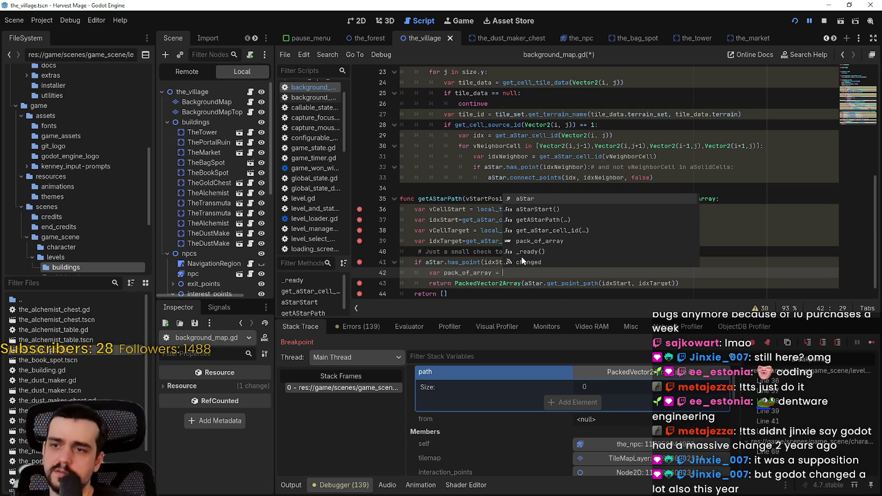
# Step: Copy the PackedVector2Array path expression into pack_of_array's value on line 42
pyautogui.click(501, 290)
pyautogui.moveTo(454, 280); pyautogui.dragTo(673, 281)
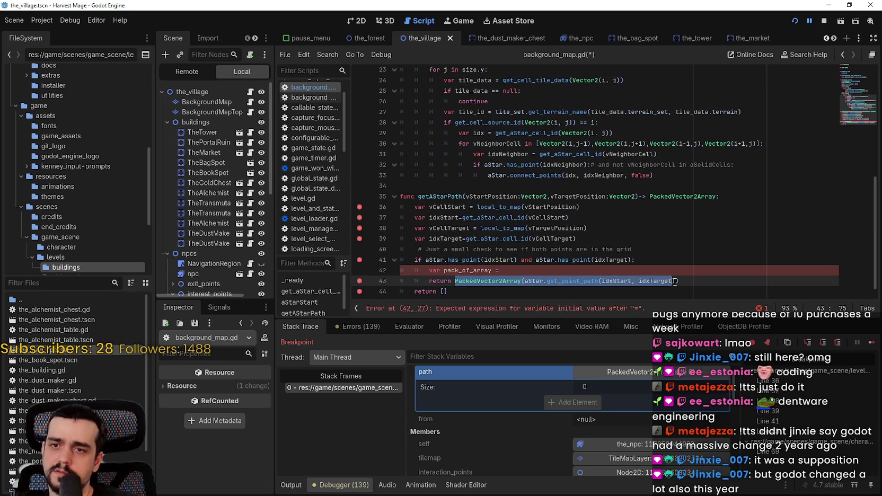
pyautogui.hotkey('ctrl', 'c')
pyautogui.click(554, 270)
pyautogui.hotkey('ctrl', 'v')
# Step: Return pack_of_array on line 43, save, and set a breakpoint on line 42
pyautogui.doubleClick(505, 280)
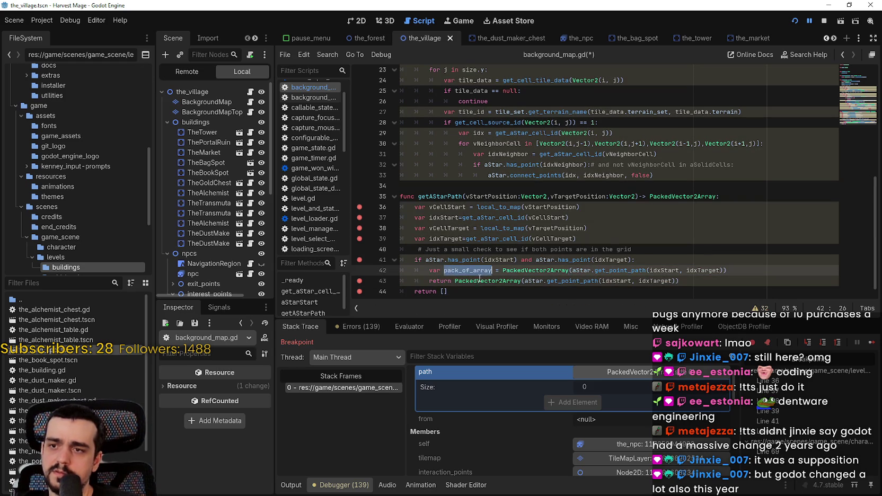
pyautogui.hotkey('shift', 'End')
pyautogui.write('pack_of_array')
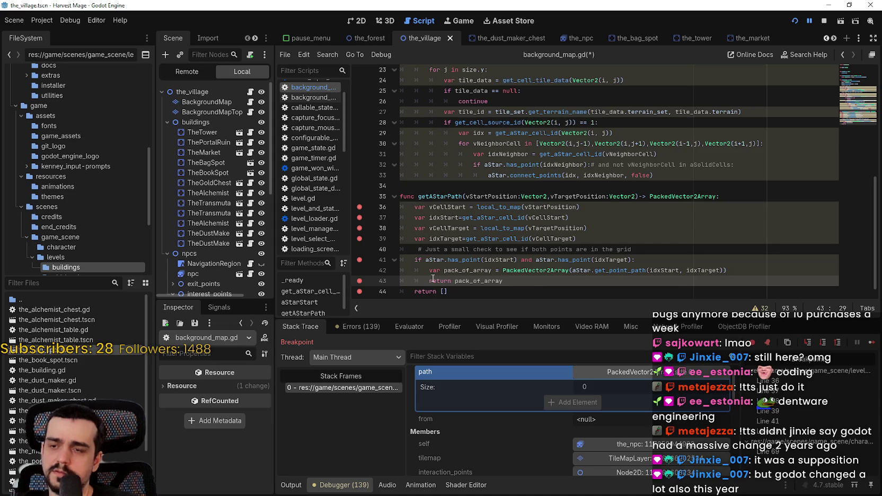
pyautogui.hotkey('ctrl', 's')
pyautogui.click(414, 271)
pyautogui.click(359, 270)
pyautogui.click(530, 281)
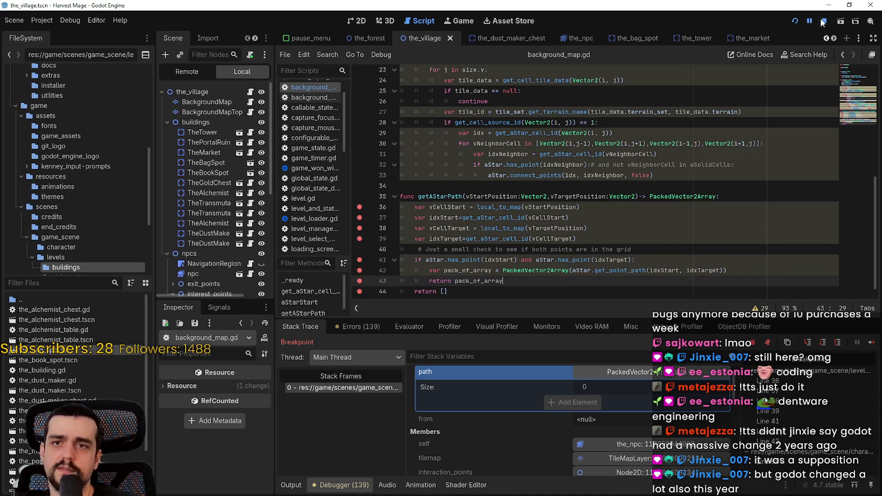
# Step: Stop and relaunch the game with F5, continuing the saved game into the village
pyautogui.click(823, 21)
pyautogui.press('F5')
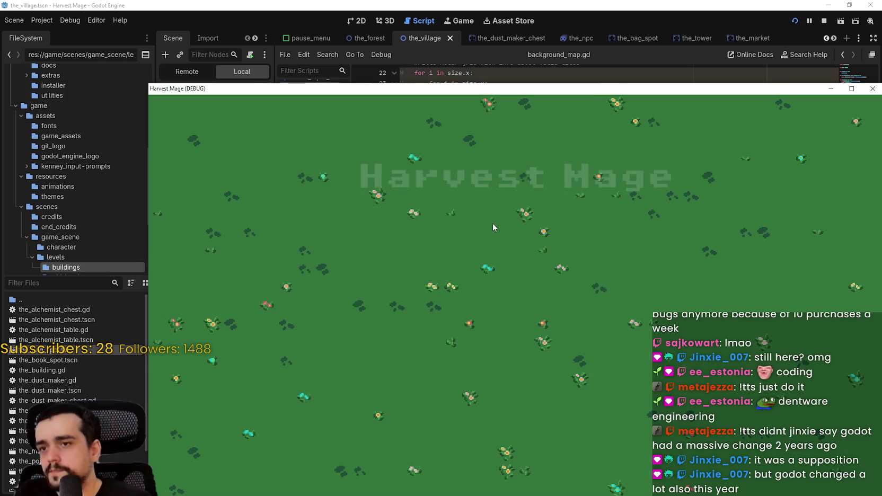
pyautogui.click(202, 296)
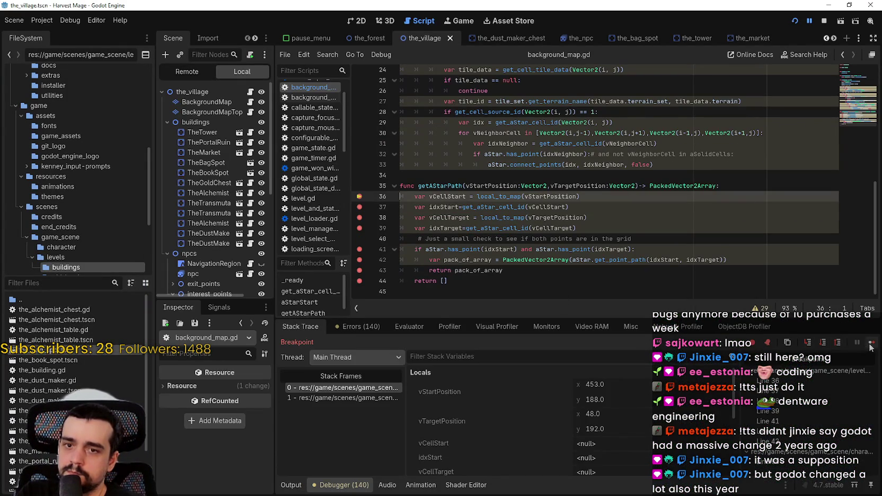
# Step: Step through getAStarPath to the return line and see pack_of_array has size 0
pyautogui.click(870, 344)
pyautogui.click(869, 344)
pyautogui.click(870, 345)
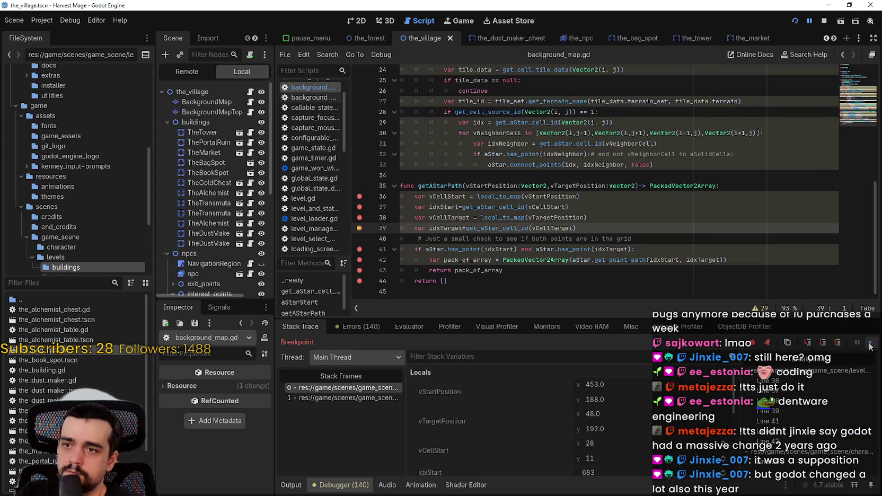
pyautogui.click(869, 344)
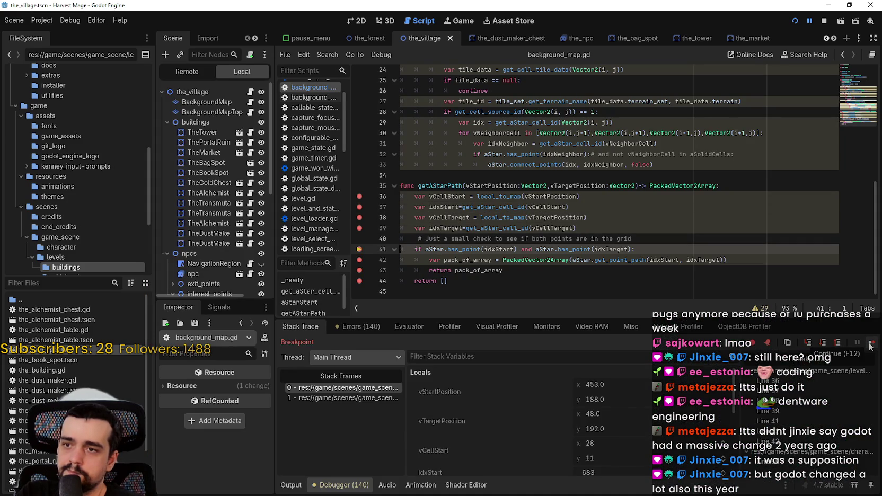
pyautogui.click(869, 344)
pyautogui.scroll(-3, 641, 443)
pyautogui.press('F12')
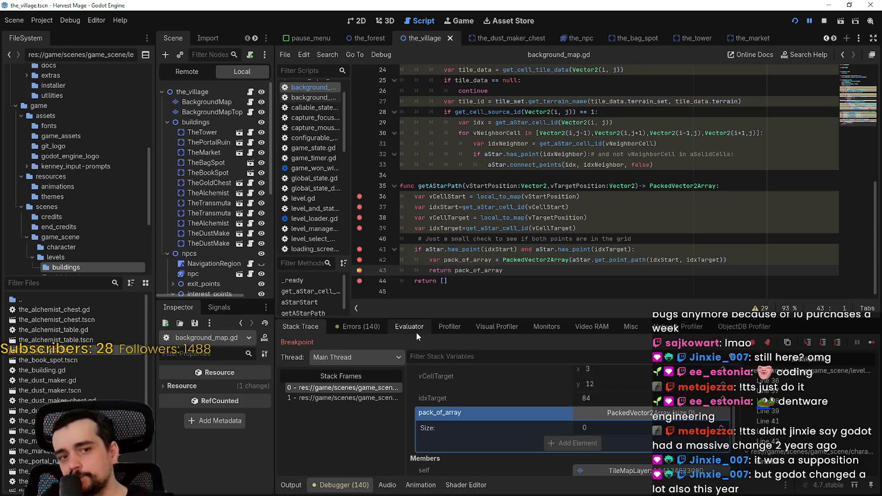
# Step: Examine the has_point check on line 41 and open a new line below it
pyautogui.scroll(1, 494, 417)
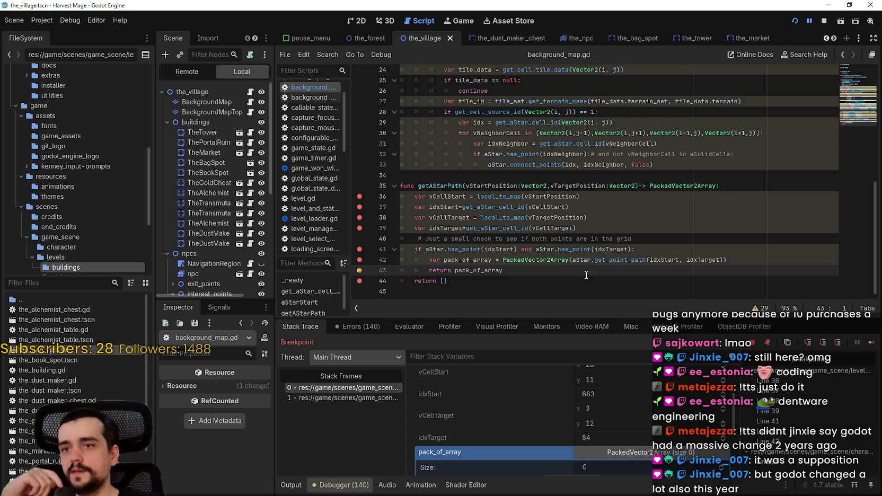
pyautogui.doubleClick(464, 249)
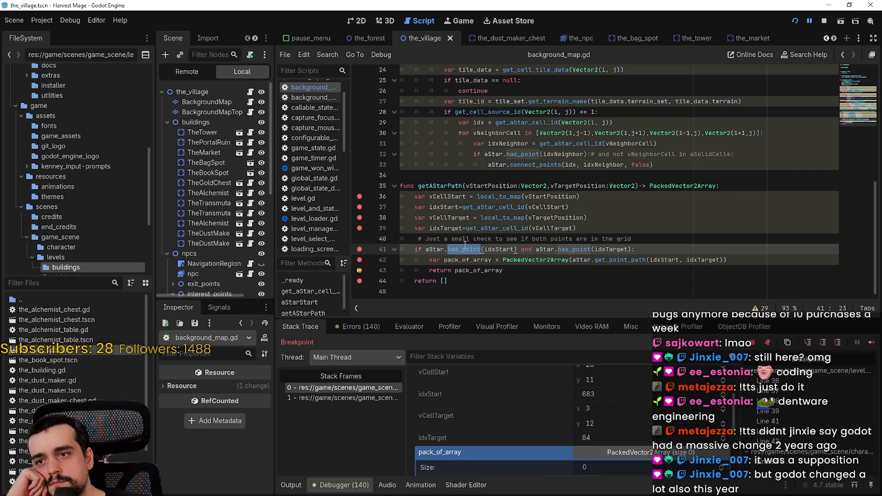
pyautogui.scroll(-1, 534, 406)
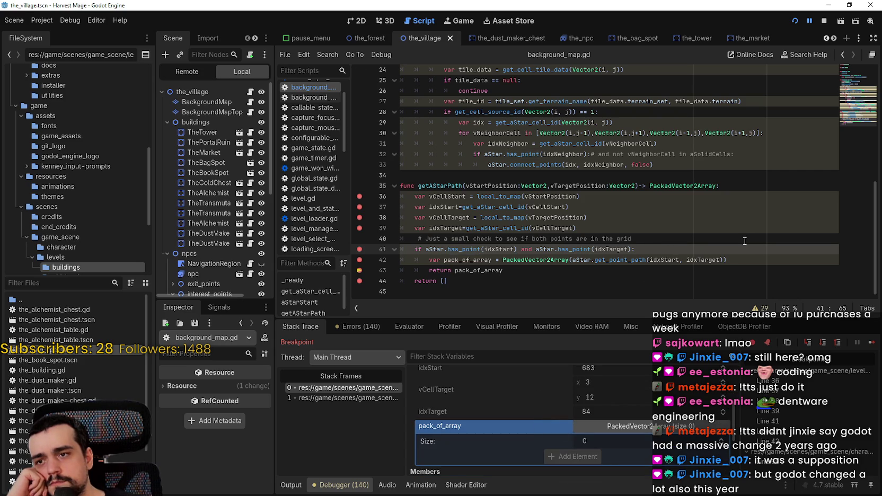
pyautogui.press('Return')
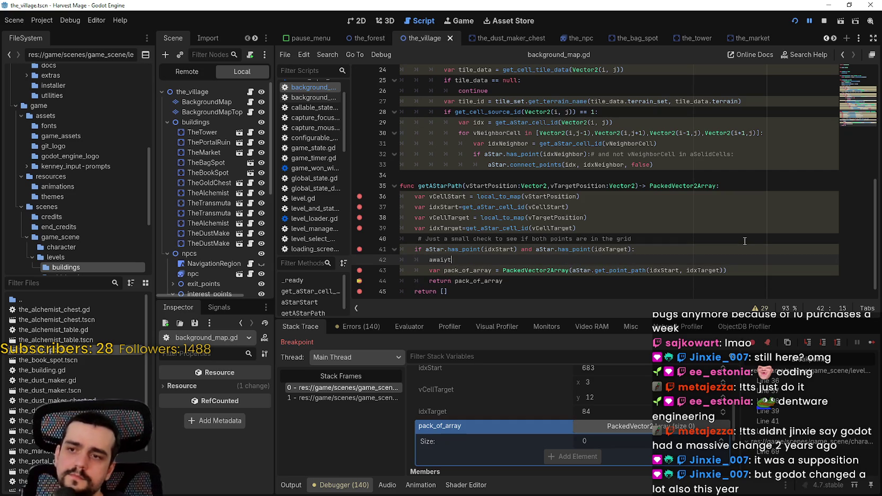
# Step: Write 'await get_tree().physics_frame' on line 42 of getAStarPath
pyautogui.write('_tree')
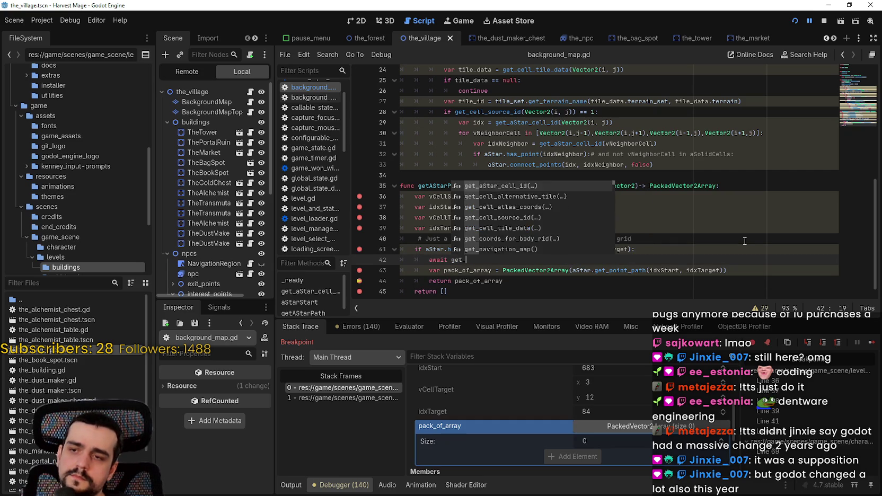
pyautogui.press('Return')
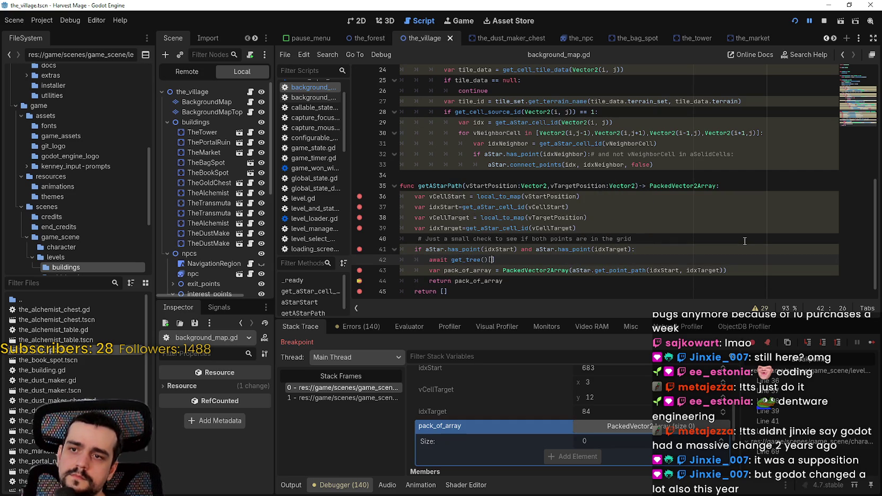
pyautogui.write('ph')
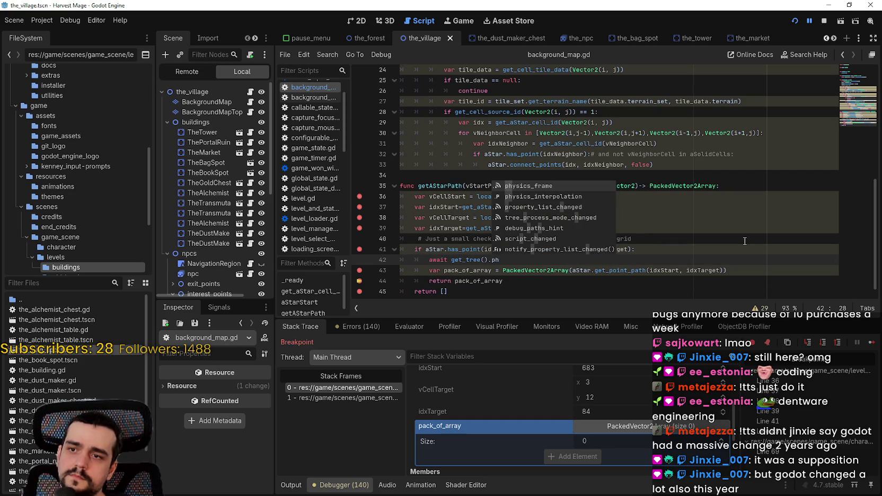
pyautogui.press('Return')
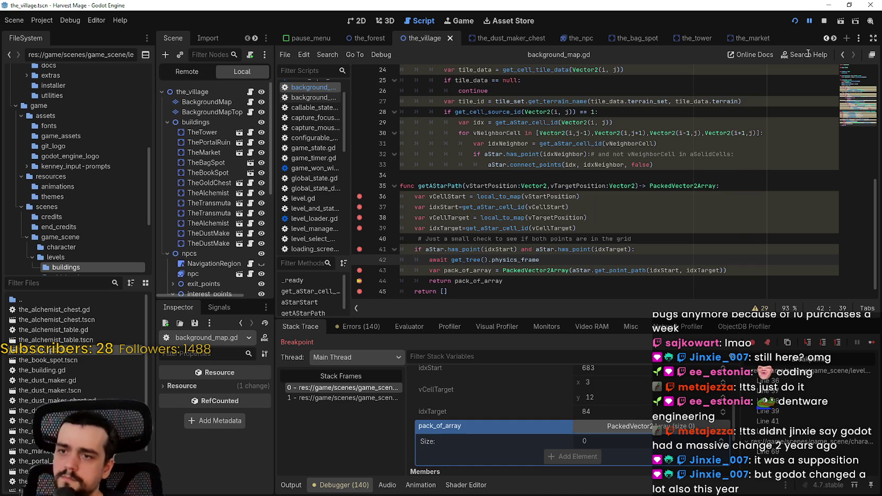
# Step: Rerun into the village, step through getAStarPath and out to the caller, then stop
pyautogui.click(823, 21)
pyautogui.click(793, 22)
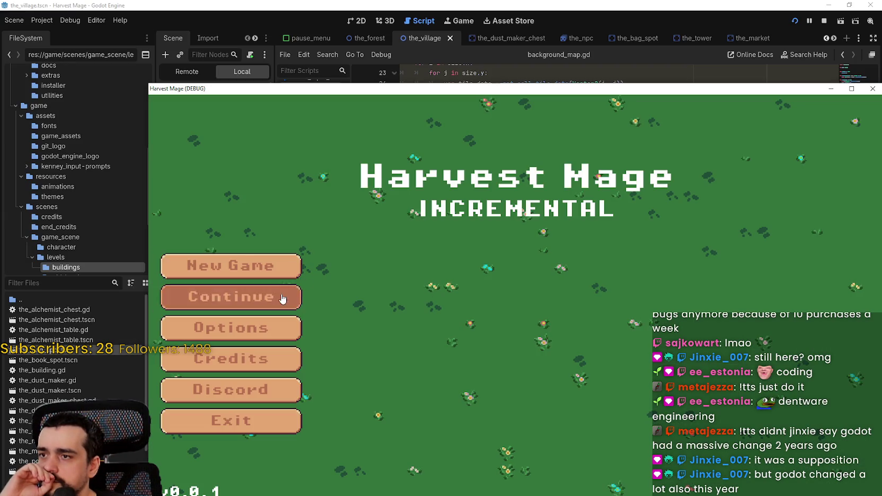
pyautogui.click(284, 295)
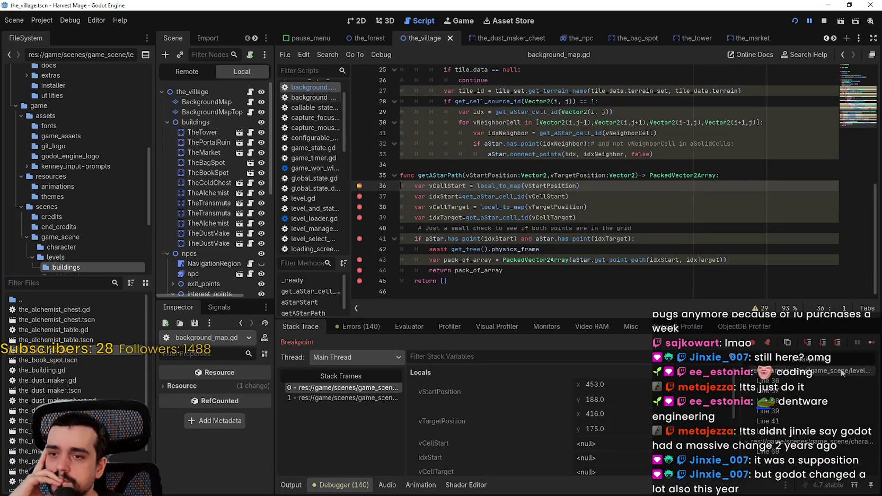
pyautogui.click(875, 345)
pyautogui.click(874, 345)
pyautogui.click(874, 344)
pyautogui.click(873, 344)
pyautogui.click(874, 345)
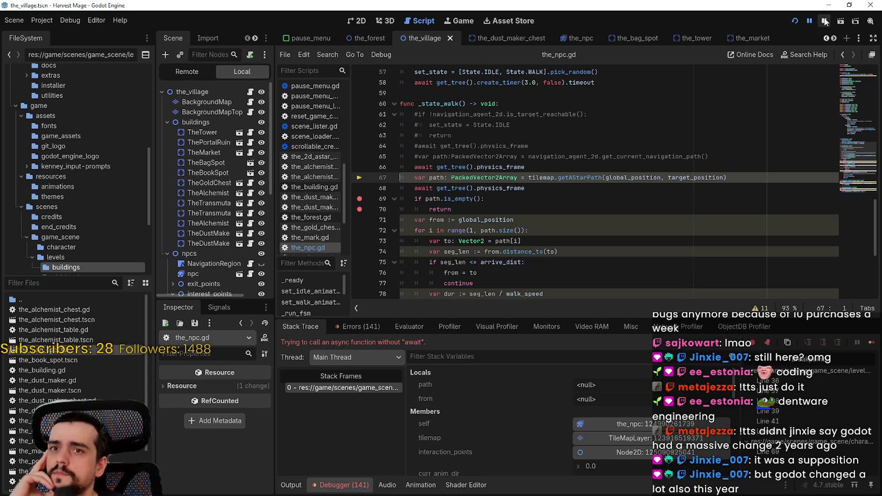
pyautogui.click(824, 21)
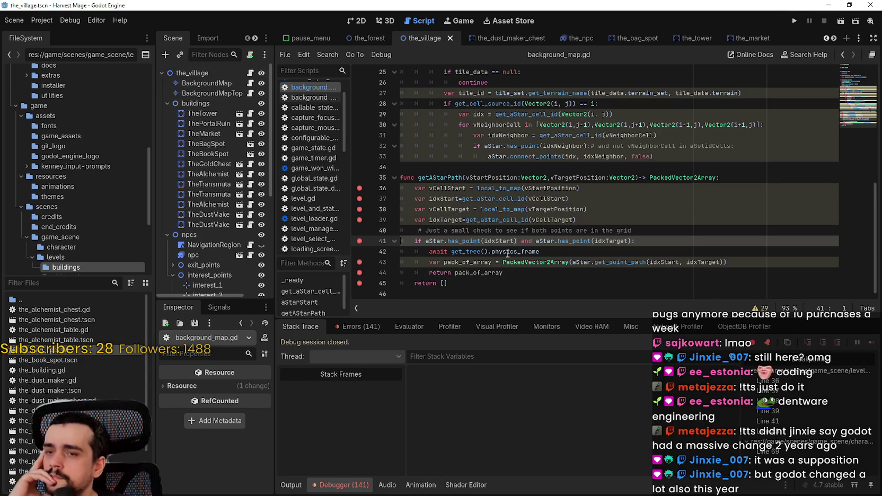
# Step: Delete the await physics_frame line 42 and save the script
pyautogui.moveTo(552, 247); pyautogui.dragTo(377, 249)
pyautogui.press('BackSpace')
pyautogui.press('BackSpace')
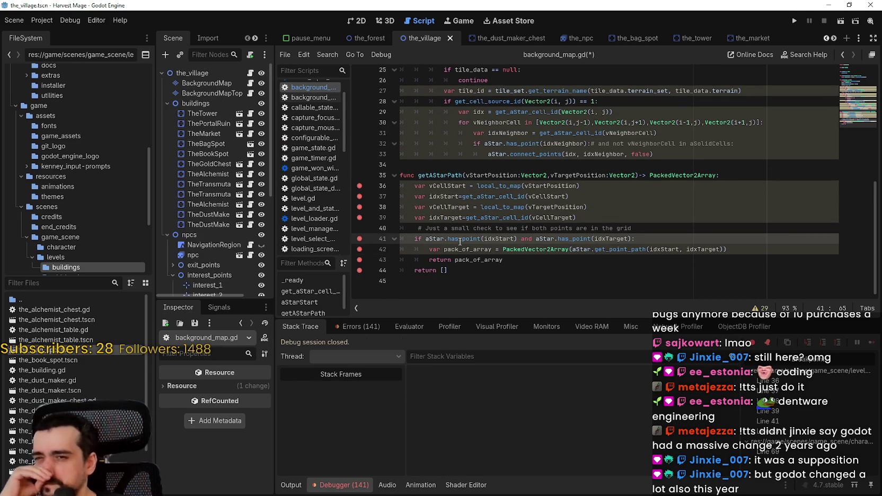
pyautogui.click(512, 250)
pyautogui.hotkey('ctrl', 's')
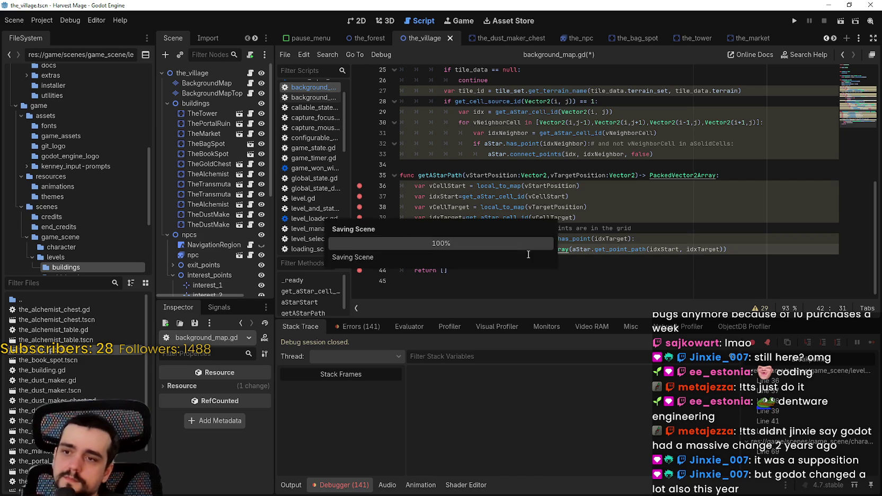
# Step: Pass true as get_point_path's allow_partial_path argument and save
pyautogui.doubleClick(582, 250)
pyautogui.click(615, 249)
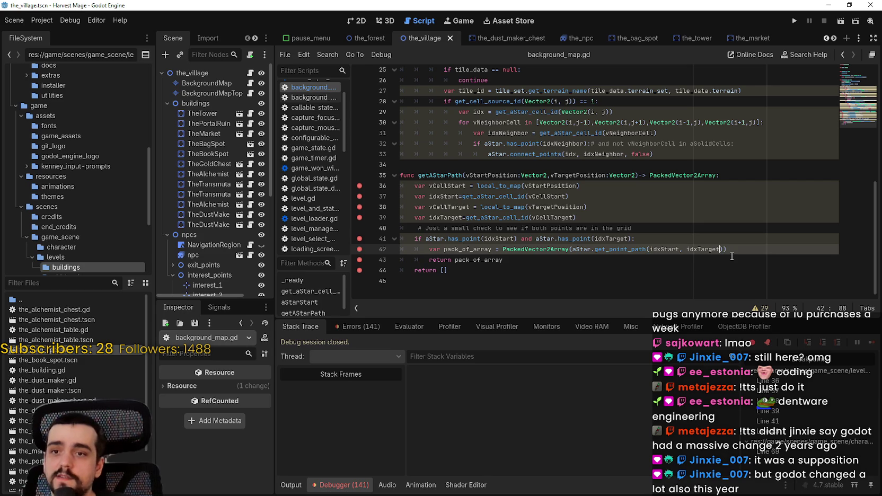
pyautogui.write(', true')
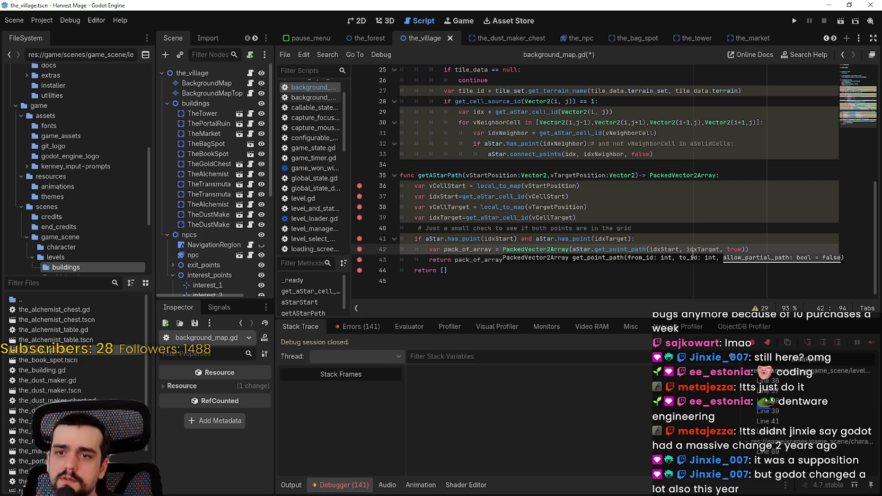
pyautogui.hotkey('ctrl', 's')
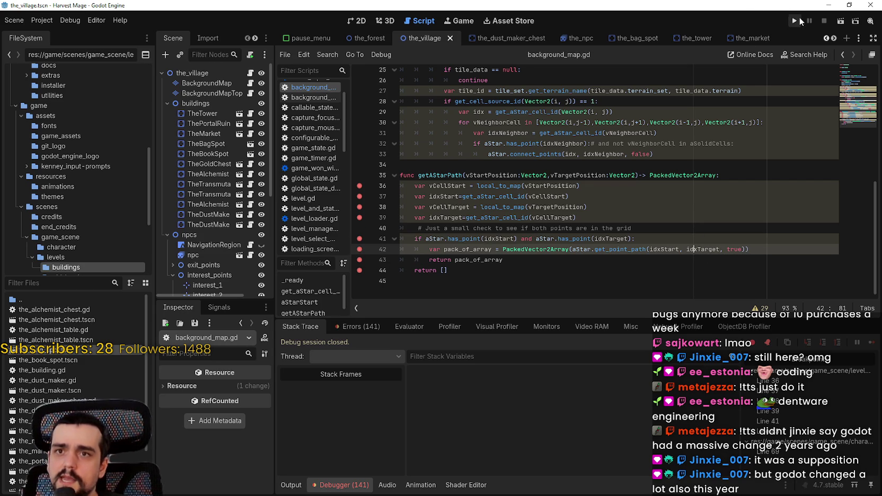
# Step: Relaunch Harvest Mage into the village and step to getAStarPath's line 41 has_point check
pyautogui.click(798, 20)
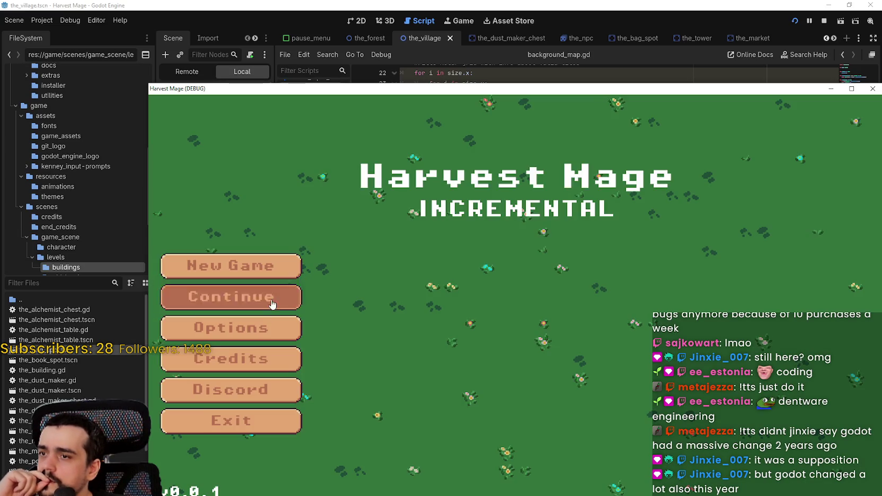
pyautogui.click(232, 295)
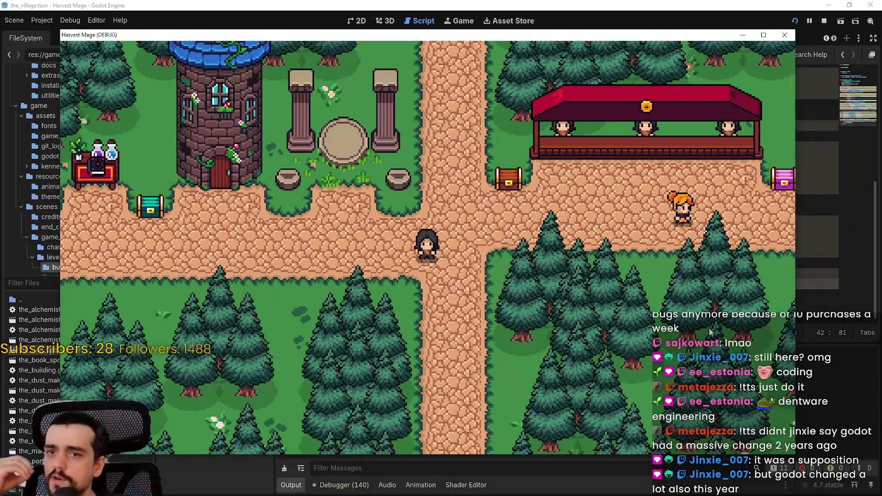
pyautogui.press('F10')
pyautogui.press('F10')
pyautogui.press('F10')
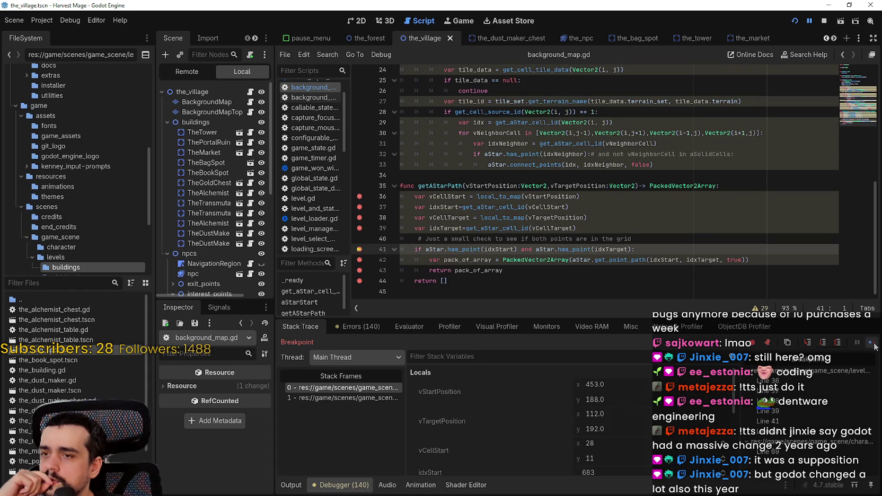
# Step: Continue to the return line, see pack_of_array holds one point, and resume the game
pyautogui.click(871, 342)
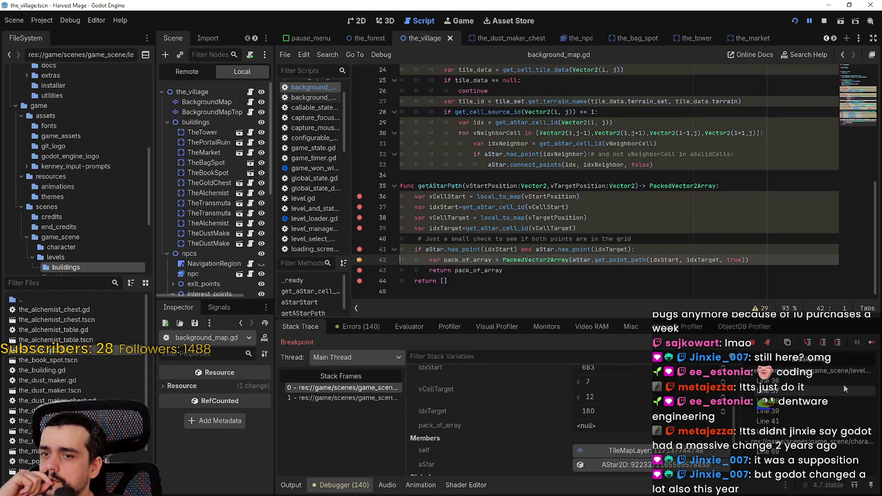
pyautogui.click(872, 343)
pyautogui.click(662, 417)
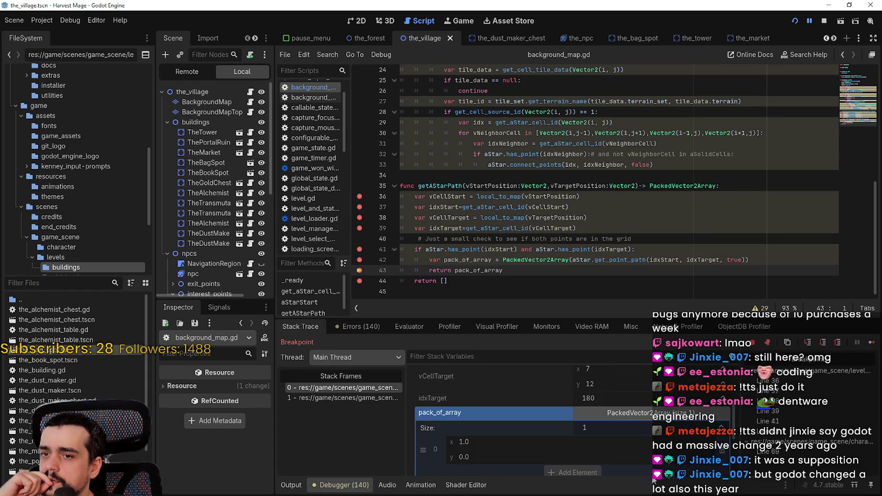
pyautogui.scroll(-1, 648, 469)
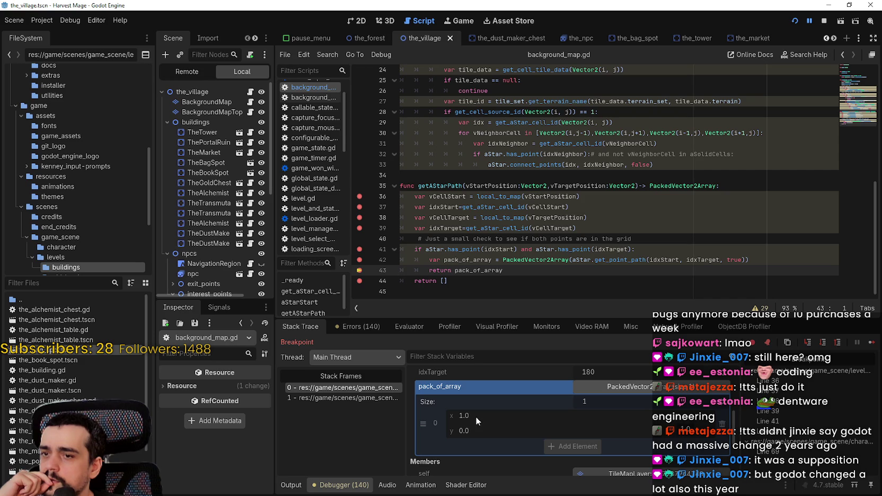
pyautogui.click(872, 343)
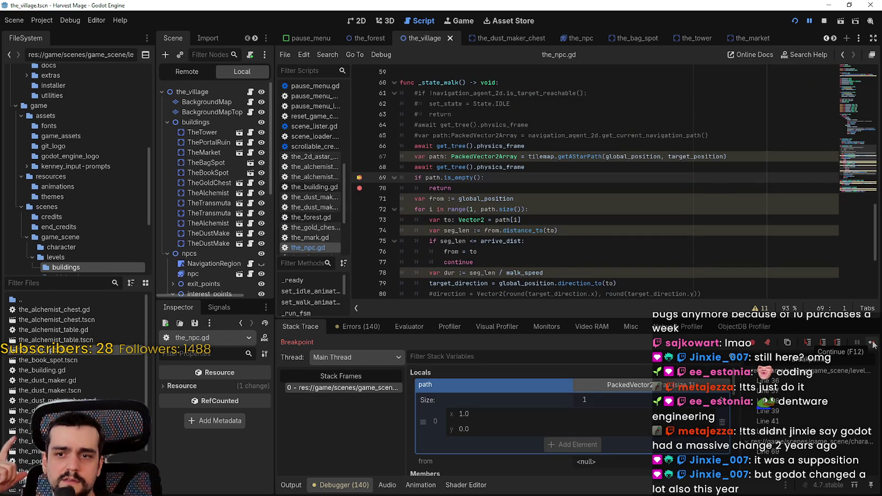
pyautogui.click(872, 343)
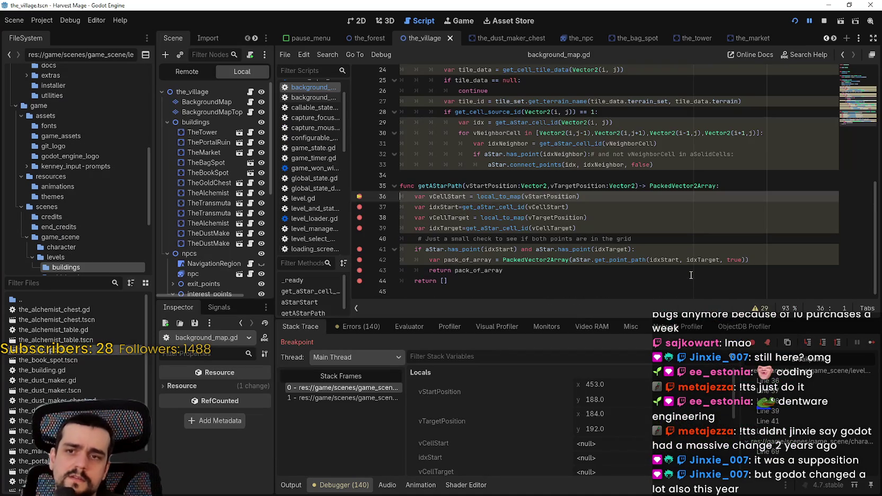
# Step: Step through getAStarPath again past has_point to inspect pack_of_array, then resume
pyautogui.click(870, 343)
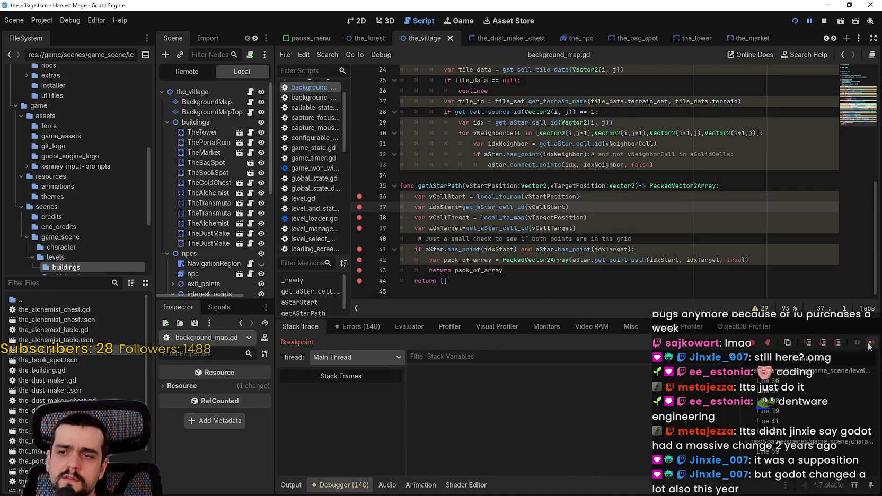
pyautogui.click(869, 344)
pyautogui.click(870, 343)
pyautogui.click(870, 344)
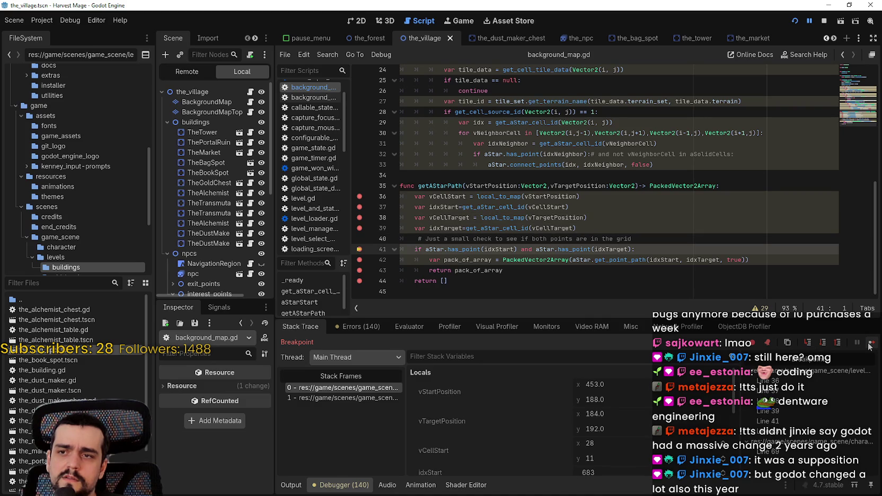
pyautogui.click(869, 344)
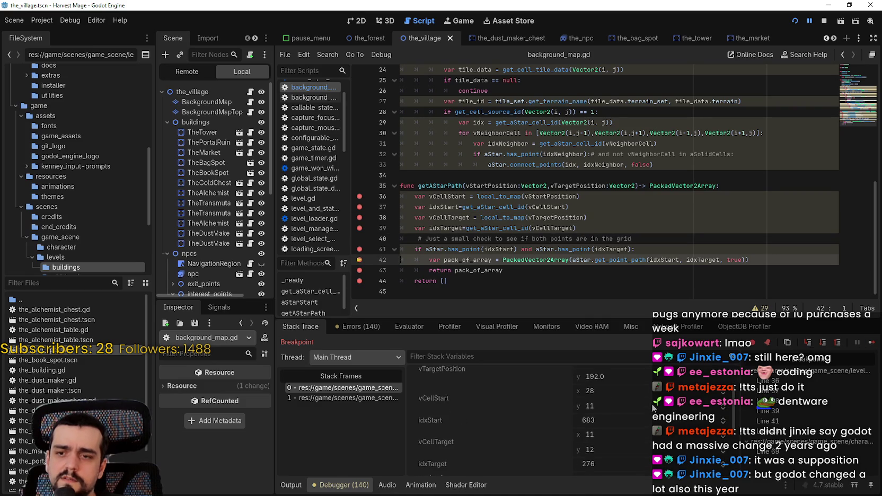
pyautogui.scroll(-3, 530, 421)
pyautogui.click(869, 344)
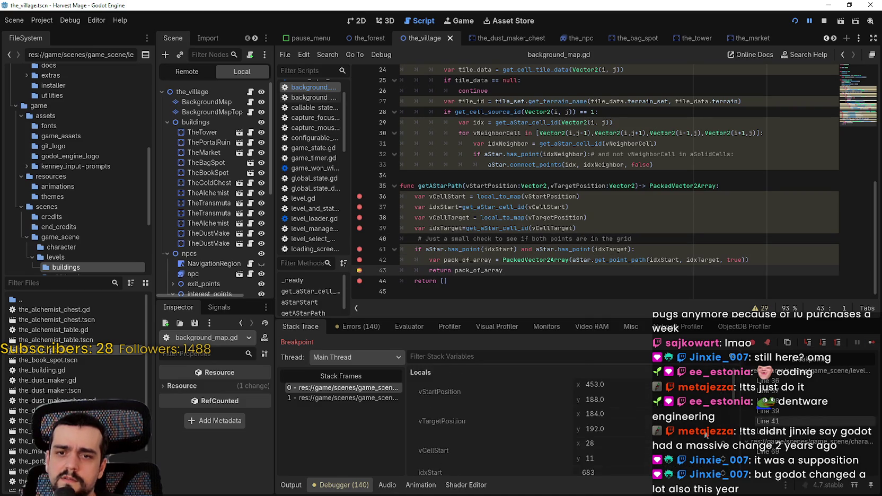
pyautogui.scroll(-1, 707, 412)
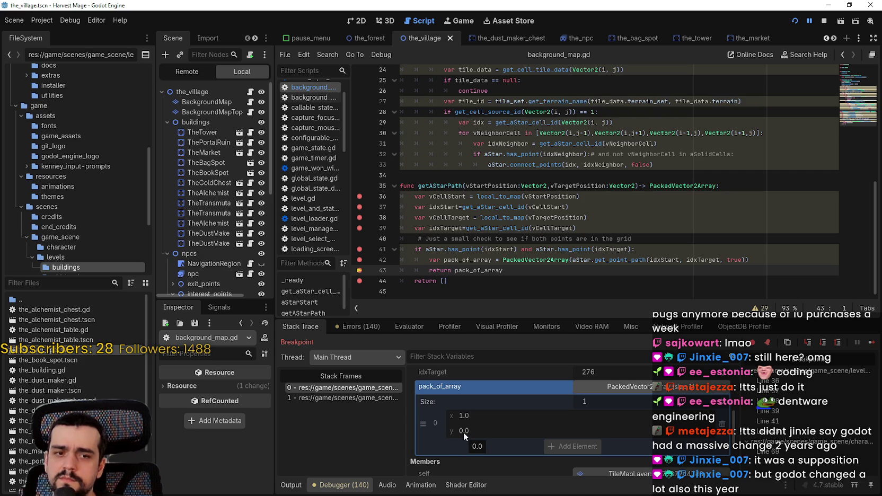
pyautogui.click(870, 343)
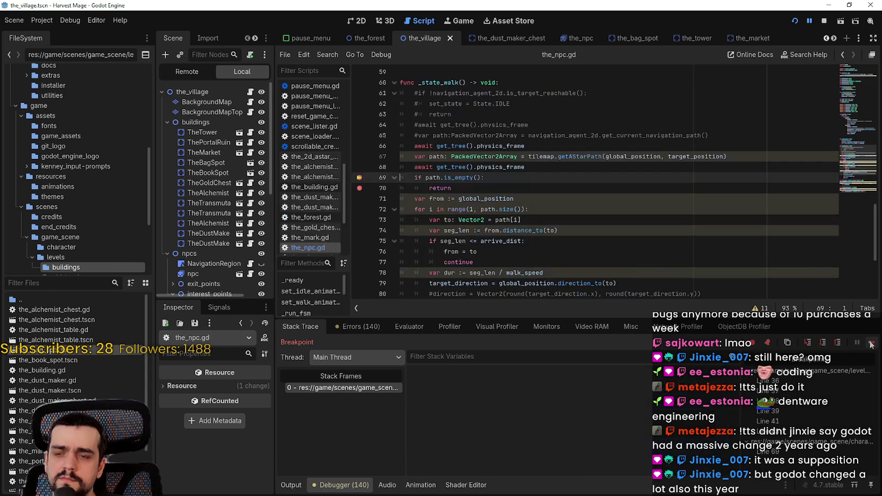
pyautogui.click(870, 342)
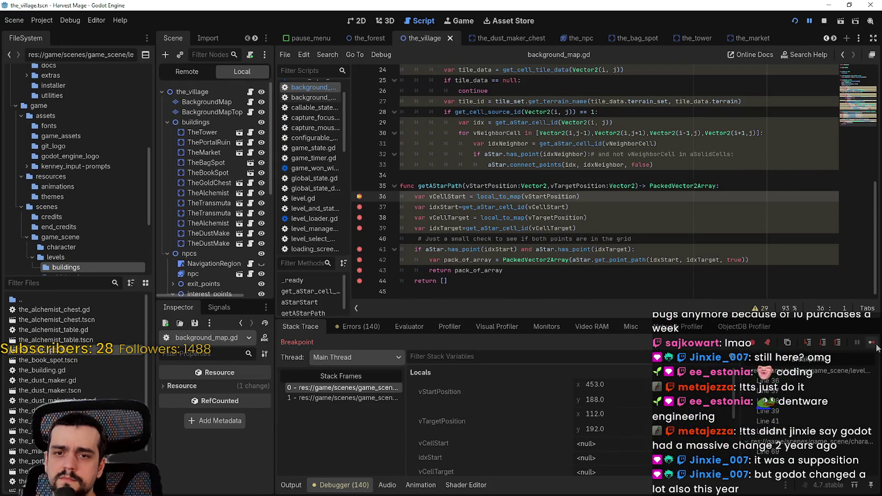
# Step: Continue through the breakpoints until execution reaches the has_point check on line 41
pyautogui.click(872, 343)
pyautogui.click(872, 342)
pyautogui.click(872, 343)
pyautogui.click(871, 343)
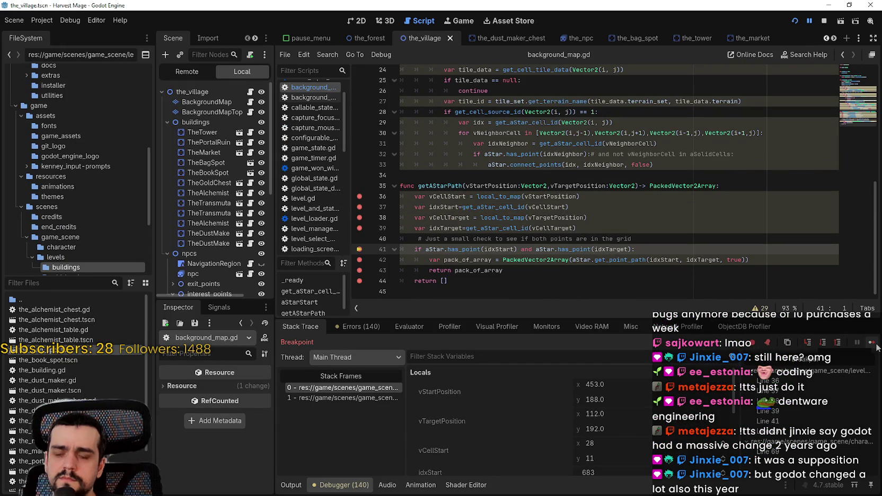
# Step: Reread the aStarStart grid setup in background_map.gd, then stop the debug session
pyautogui.click(853, 68)
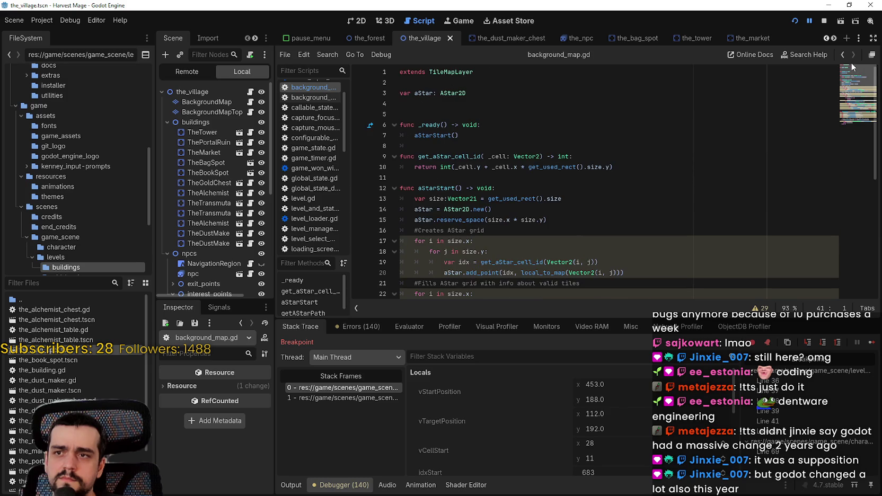
pyautogui.scroll(-3, 599, 180)
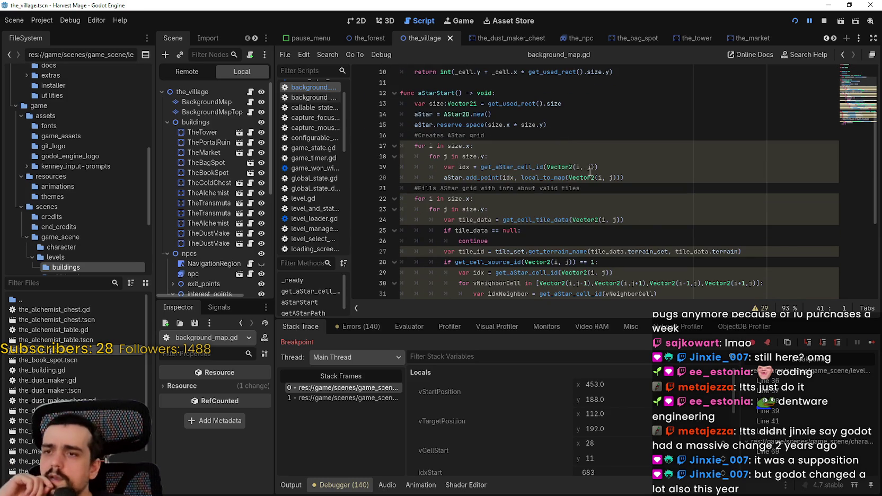
pyautogui.scroll(3, 600, 180)
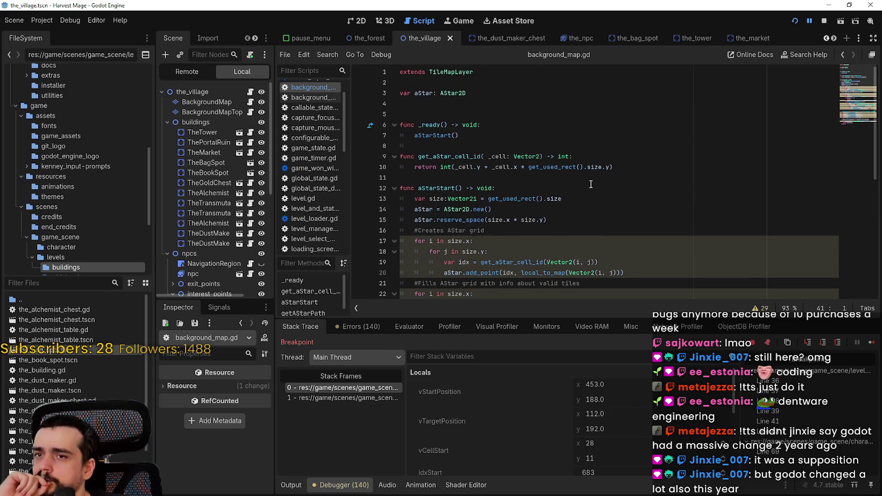
pyautogui.scroll(-1, 590, 184)
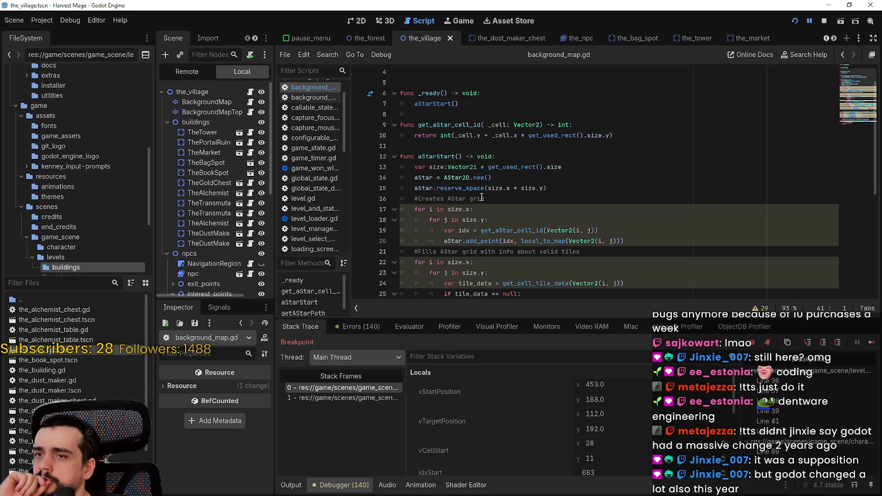
pyautogui.scroll(-3, 663, 257)
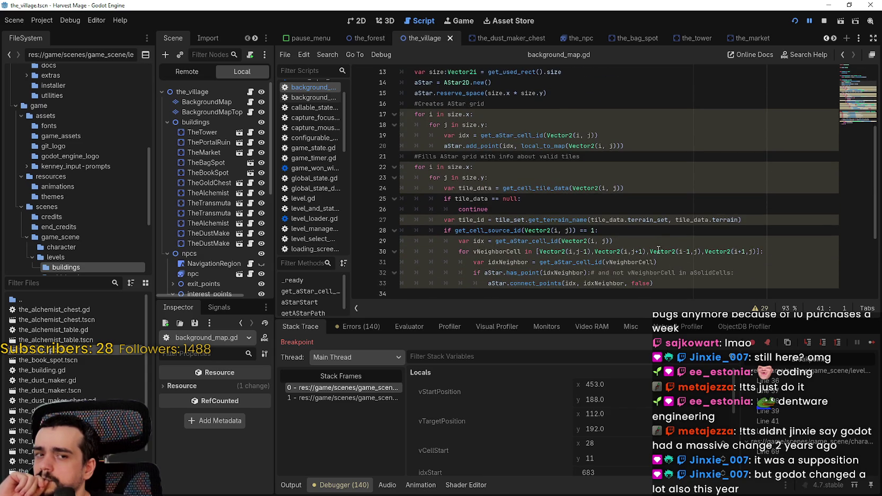
pyautogui.scroll(-1, 659, 251)
pyautogui.scroll(-1, 657, 255)
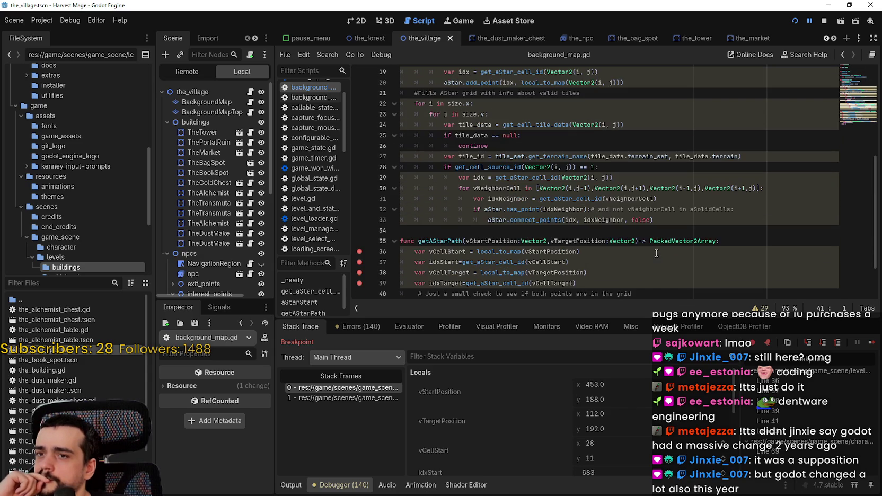
pyautogui.click(824, 21)
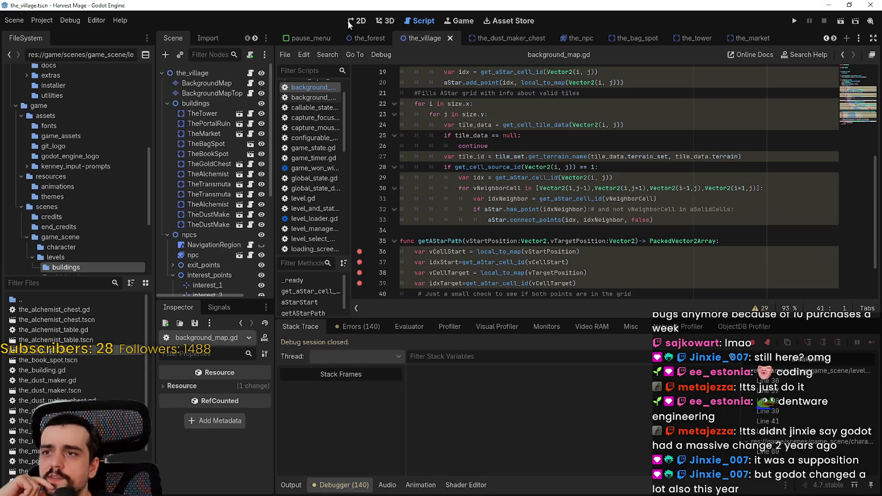
# Step: Switch to the 2D view and zoom in on the npc in the village scene
pyautogui.click(351, 21)
pyautogui.scroll(2, 348, 234)
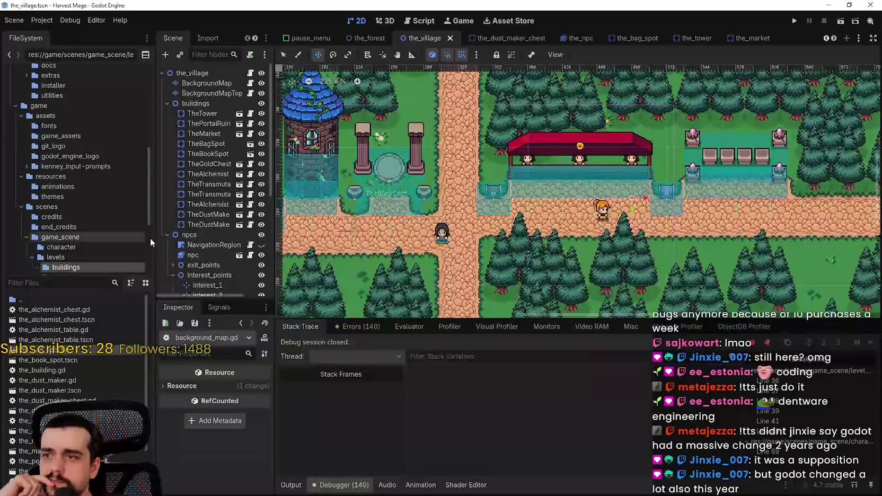
pyautogui.doubleClick(192, 254)
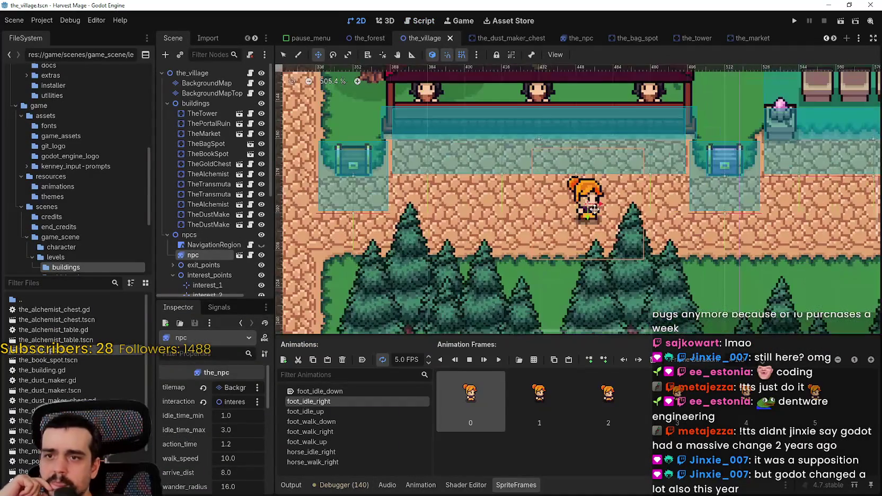
pyautogui.scroll(3, 519, 213)
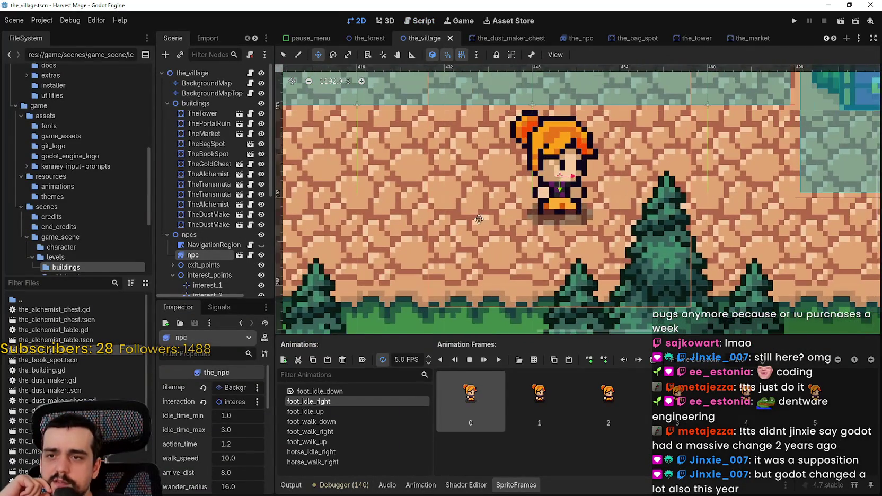
pyautogui.scroll(-3, 470, 117)
pyautogui.moveTo(469, 118)
pyautogui.mouseDown()
pyautogui.moveTo(538, 207)
pyautogui.moveTo(535, 234)
pyautogui.moveTo(473, 224)
pyautogui.moveTo(557, 252)
pyautogui.mouseUp()
pyautogui.scroll(-3, 500, 215)
pyautogui.scroll(3, 530, 201)
pyautogui.scroll(1, 551, 212)
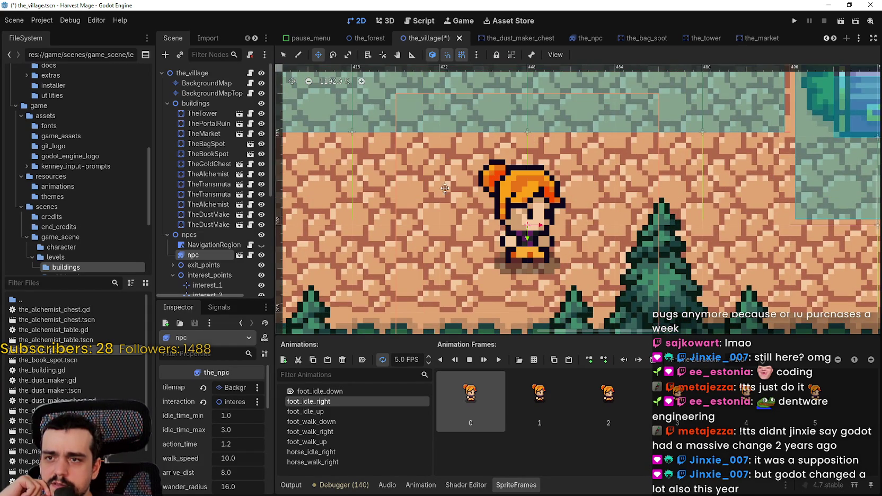
# Step: Move the npc down a few pixels with grid and smart snapping, then turn snapping off
pyautogui.click(463, 56)
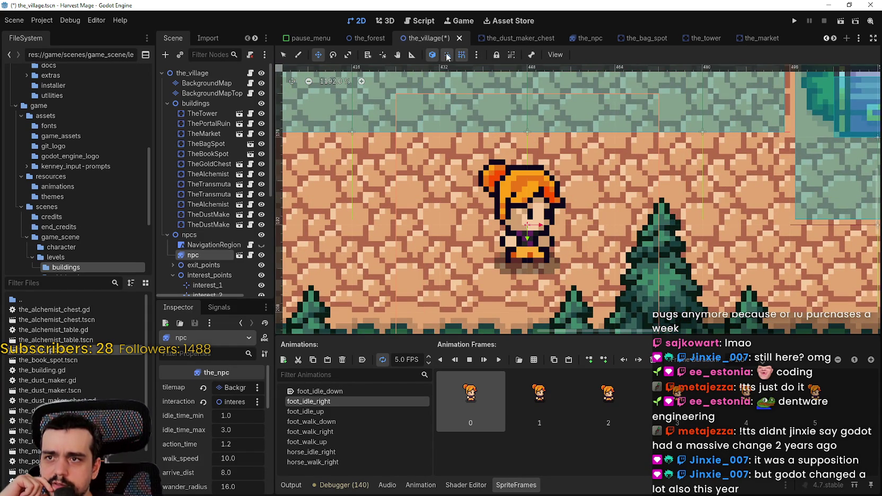
pyautogui.click(447, 55)
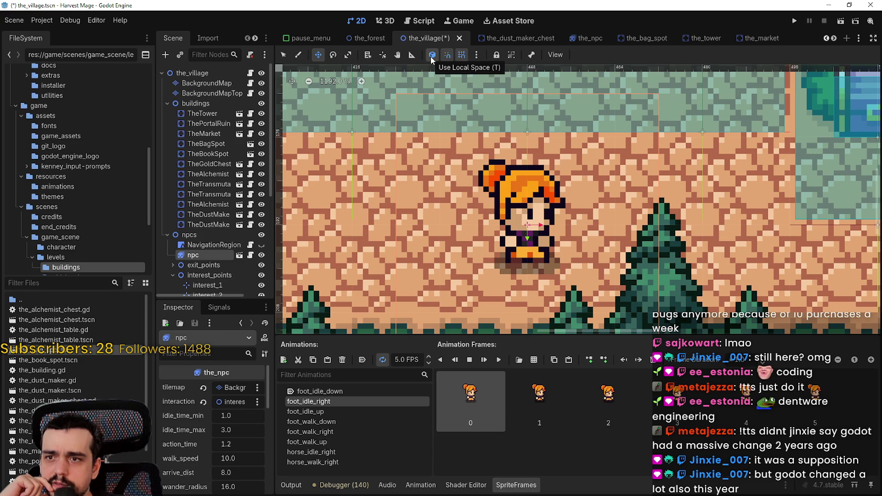
pyautogui.moveTo(529, 241)
pyautogui.mouseDown()
pyautogui.moveTo(529, 290)
pyautogui.moveTo(442, 241)
pyautogui.moveTo(407, 321)
pyautogui.moveTo(494, 321)
pyautogui.moveTo(500, 146)
pyautogui.moveTo(532, 178)
pyautogui.moveTo(485, 180)
pyautogui.moveTo(559, 196)
pyautogui.moveTo(604, 225)
pyautogui.mouseUp()
pyautogui.click(431, 55)
pyautogui.click(447, 55)
pyautogui.click(460, 54)
# Step: Nudge the npc a few pixels sideways and left, then run the project
pyautogui.scroll(-3, 604, 225)
pyautogui.scroll(2, 604, 225)
pyautogui.scroll(1, 604, 225)
pyautogui.moveTo(535, 270)
pyautogui.mouseDown()
pyautogui.moveTo(660, 265)
pyautogui.moveTo(559, 271)
pyautogui.moveTo(465, 199)
pyautogui.mouseUp()
pyautogui.scroll(-2, 465, 199)
pyautogui.scroll(4, 477, 207)
pyautogui.scroll(-2, 483, 210)
pyautogui.scroll(-2, 484, 210)
pyautogui.moveTo(526, 230)
pyautogui.mouseDown()
pyautogui.moveTo(516, 231)
pyautogui.moveTo(542, 250)
pyautogui.moveTo(521, 203)
pyautogui.moveTo(523, 250)
pyautogui.mouseUp()
pyautogui.scroll(4, 516, 230)
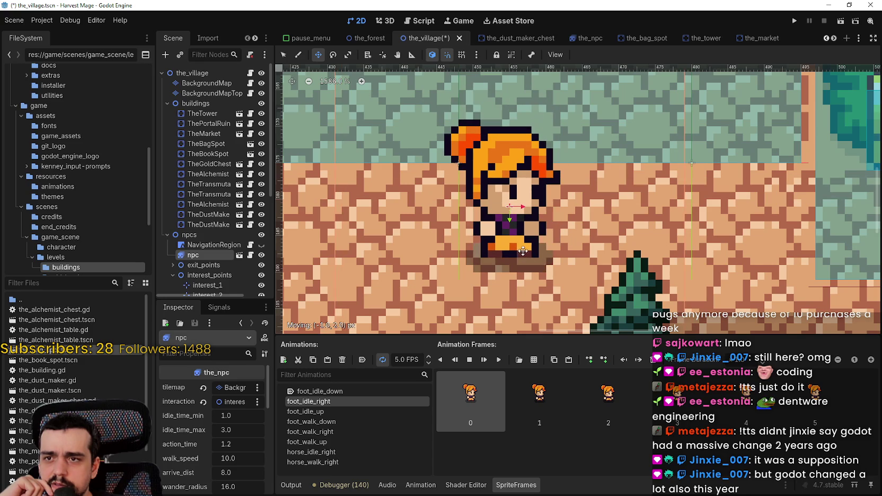
pyautogui.scroll(-5, 520, 240)
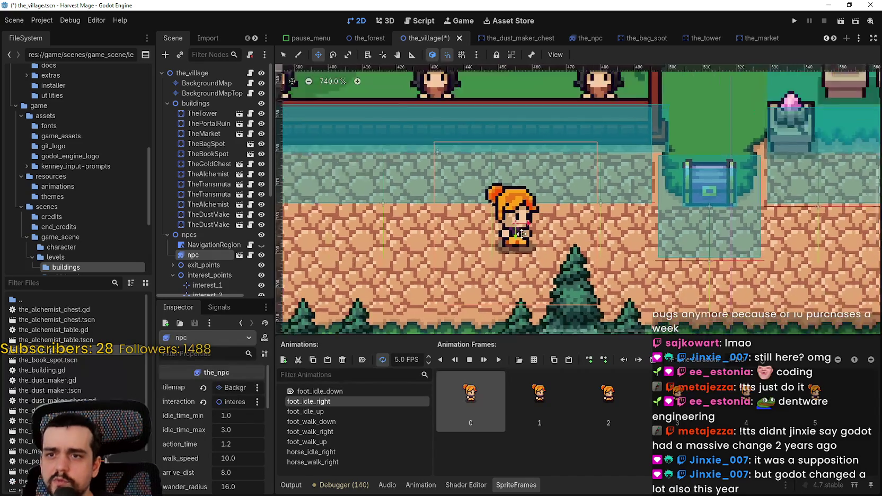
pyautogui.scroll(6, 522, 228)
pyautogui.scroll(-3, 522, 220)
pyautogui.scroll(4, 527, 222)
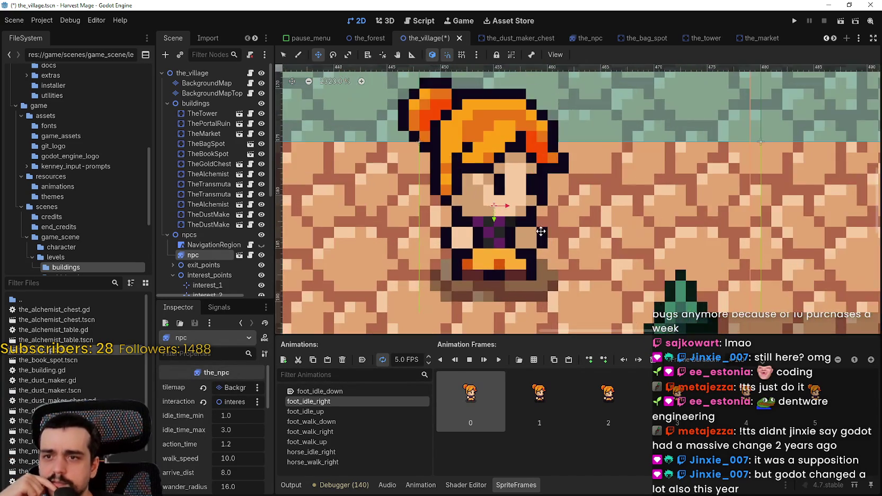
pyautogui.scroll(-3, 532, 225)
pyautogui.scroll(-8, 534, 227)
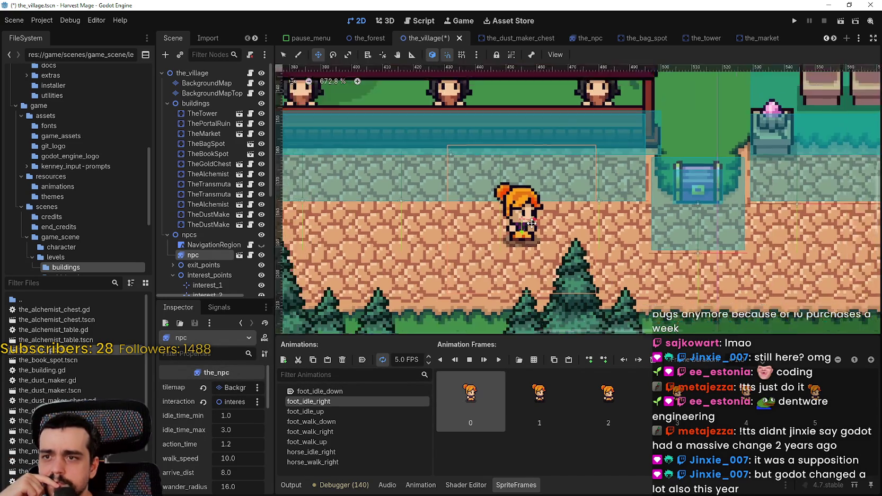
pyautogui.click(792, 21)
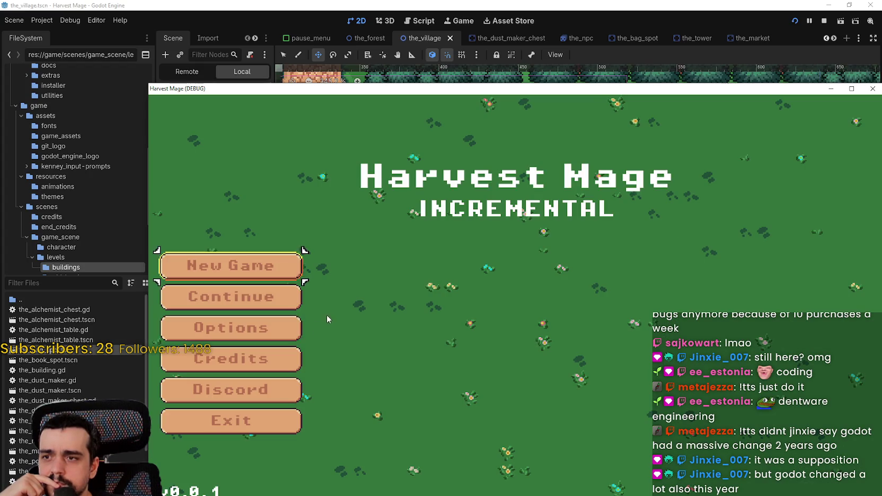
# Step: Resume the saved game and step through getAStarPath to the pack_of_array return
pyautogui.click(231, 296)
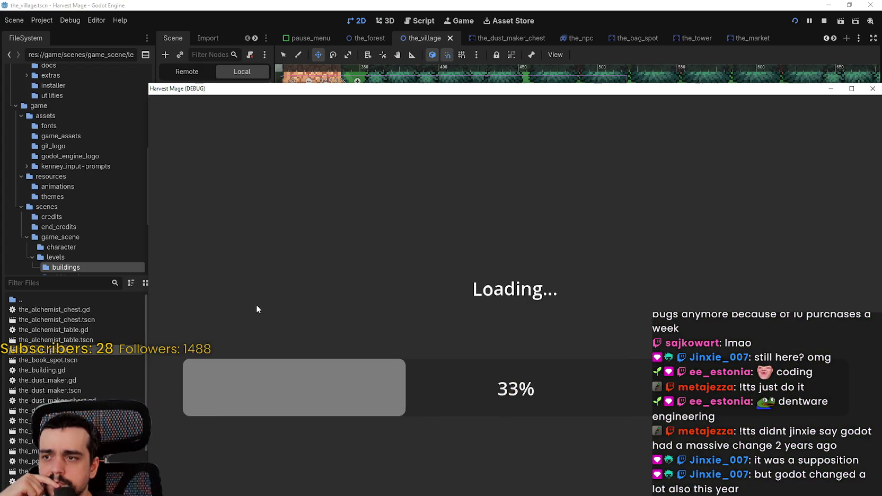
pyautogui.moveTo(614, 89); pyautogui.dragTo(522, 2)
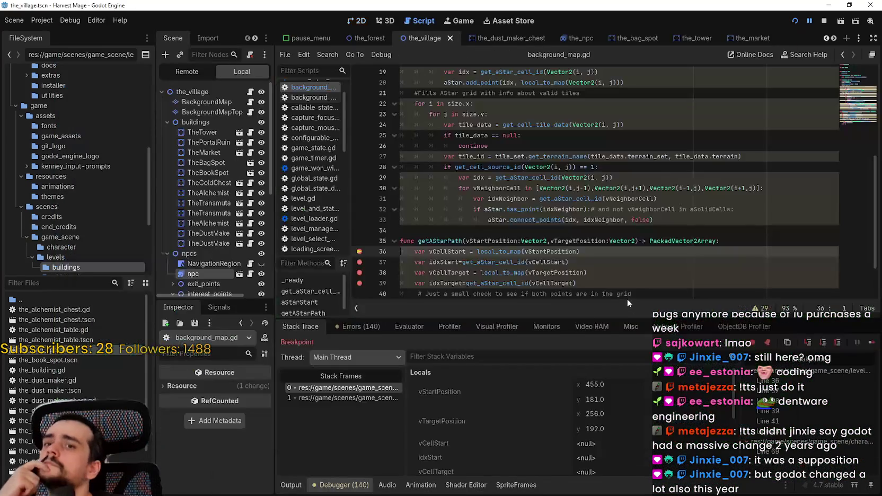
pyautogui.click(869, 344)
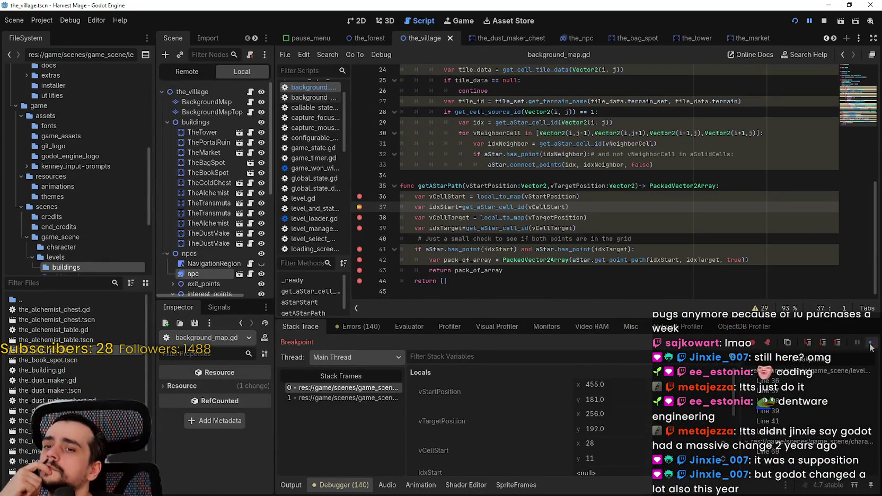
pyautogui.click(870, 345)
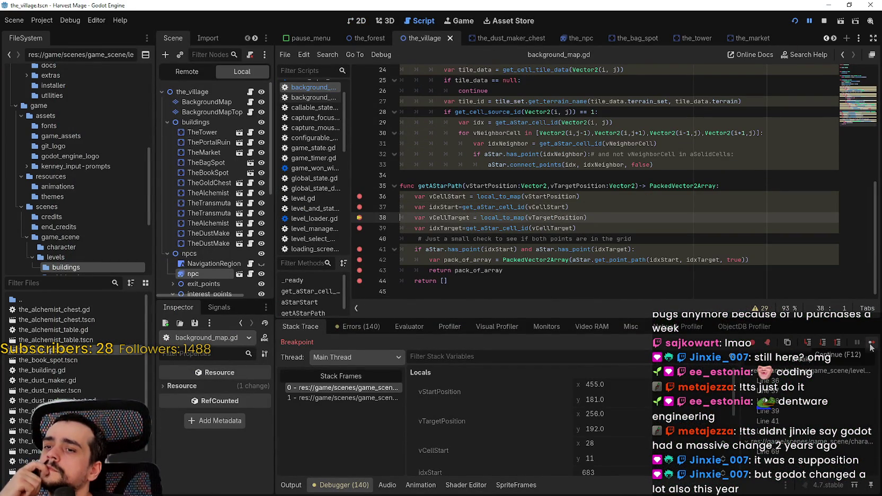
pyautogui.click(869, 344)
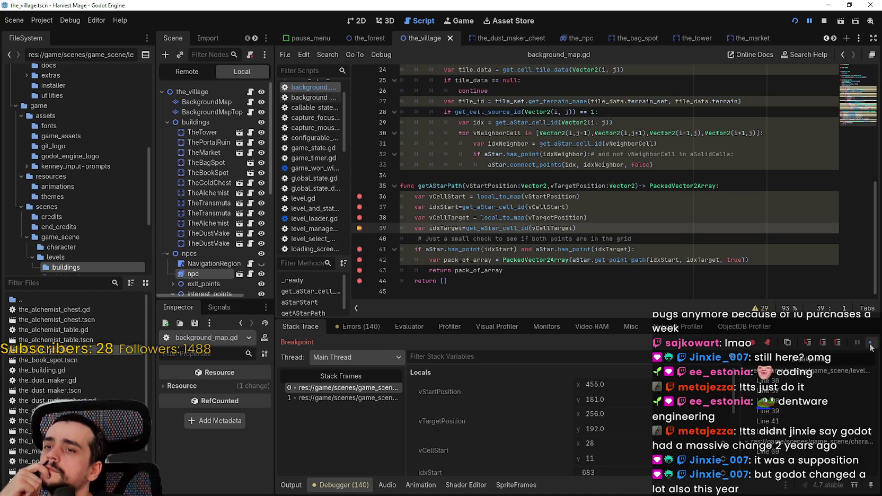
pyautogui.click(869, 345)
pyautogui.click(870, 344)
pyautogui.click(870, 344)
# Step: Inspect pack_of_array's single point, stop debugging, and delete the true argument on line 42
pyautogui.scroll(-3, 579, 406)
pyautogui.click(567, 406)
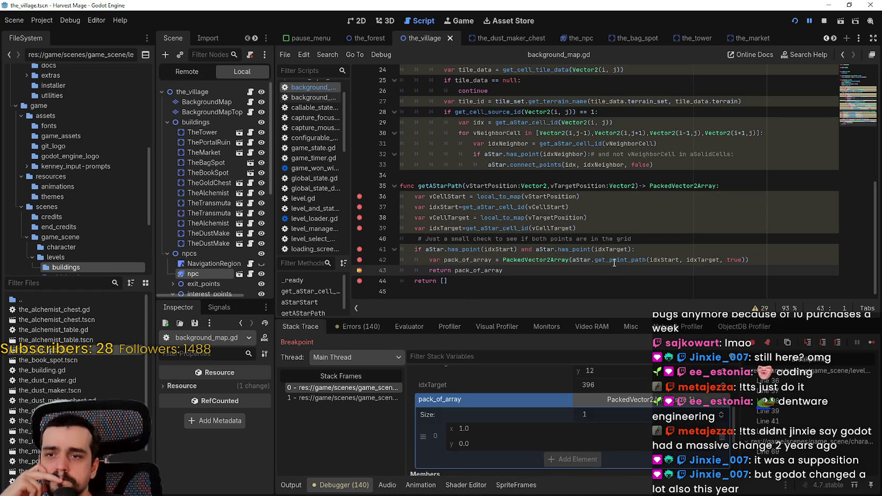
pyautogui.moveTo(614, 264)
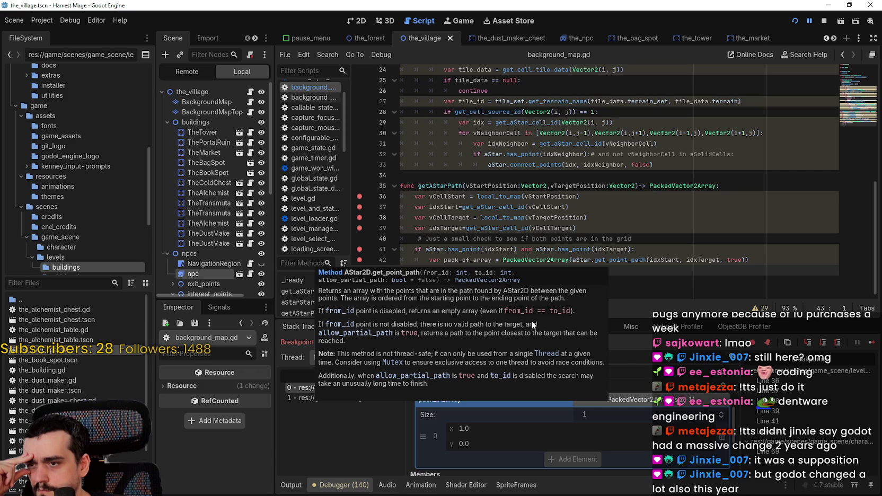
pyautogui.click(823, 24)
pyautogui.doubleClick(734, 260)
pyautogui.press('BackSpace')
pyautogui.press('BackSpace')
pyautogui.press('BackSpace')
# Step: Save background_map.gd without the true argument and reread the getAStarPath lines
pyautogui.hotkey('ctrl', 's')
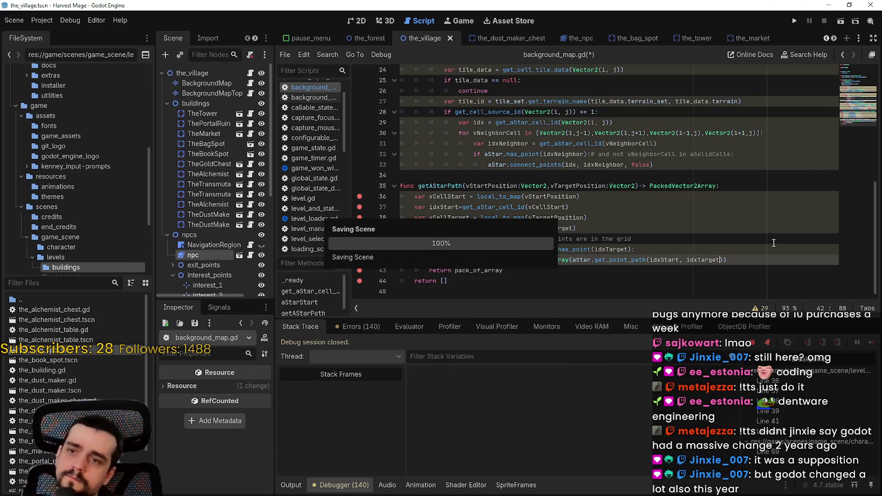
pyautogui.click(517, 279)
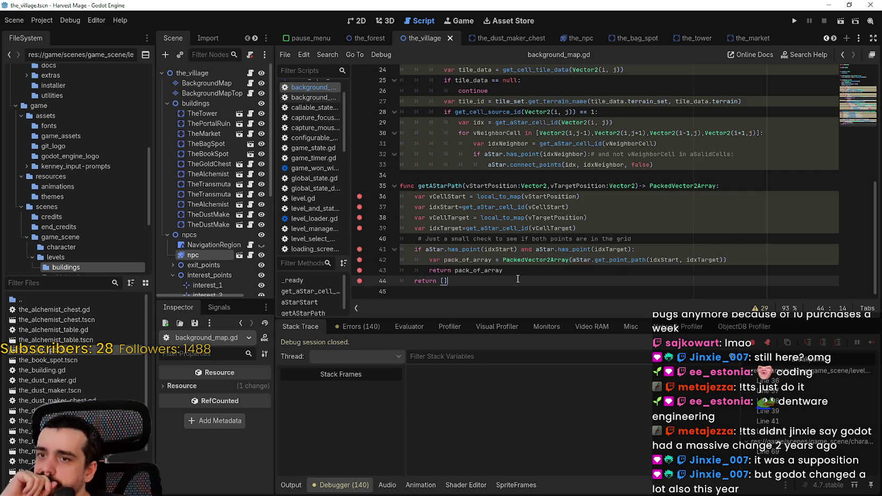
pyautogui.scroll(2, 517, 278)
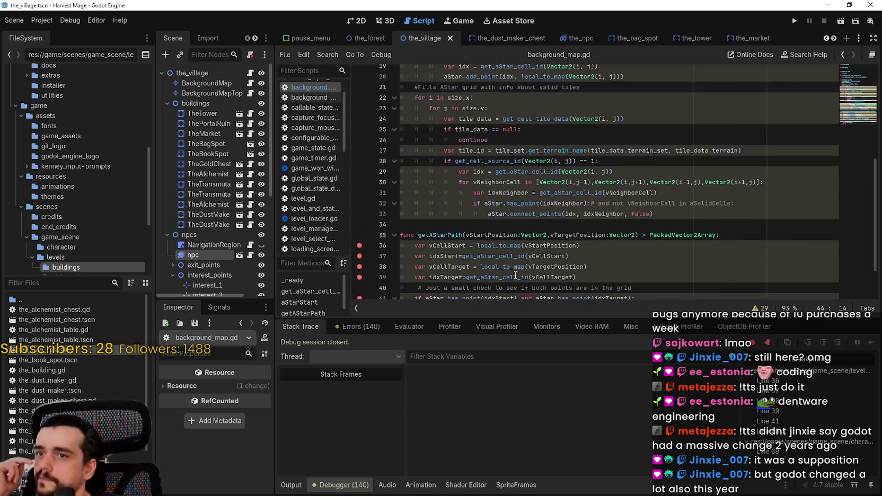
pyautogui.click(511, 239)
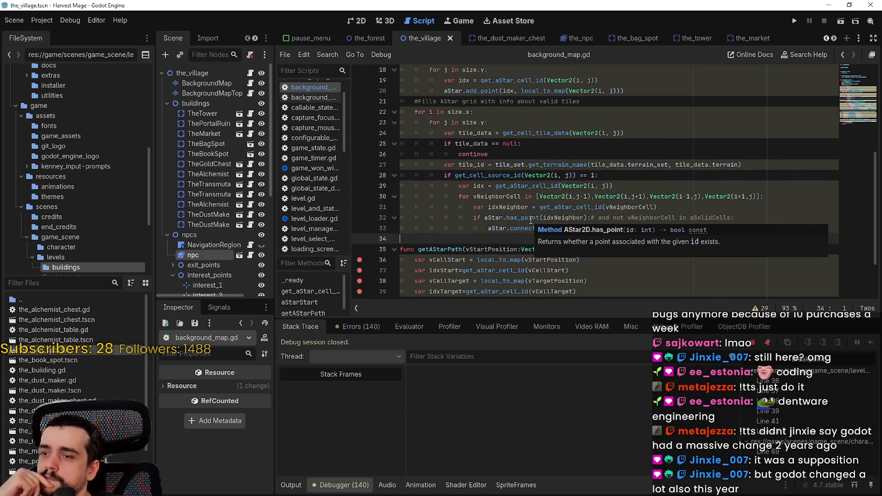
pyautogui.scroll(3, 529, 217)
pyautogui.scroll(-3, 527, 214)
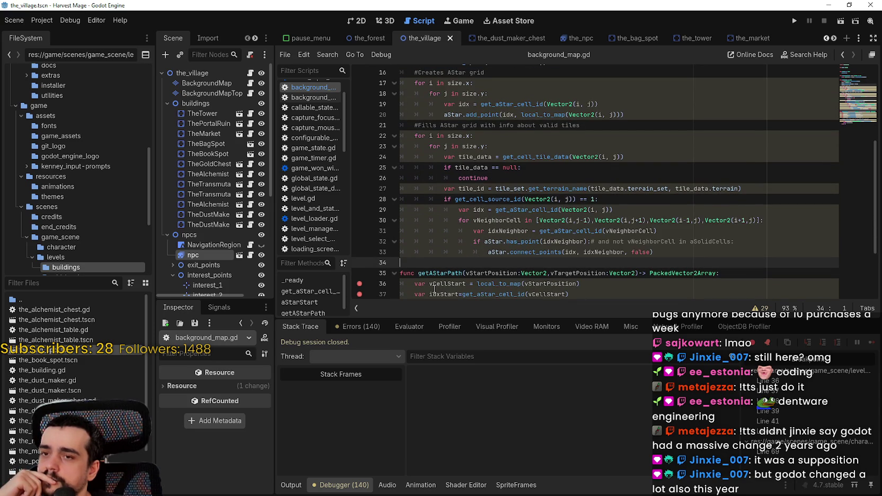
# Step: Examine idxNeighbor and the connect_points documentation in aStarStart
pyautogui.moveTo(433, 286)
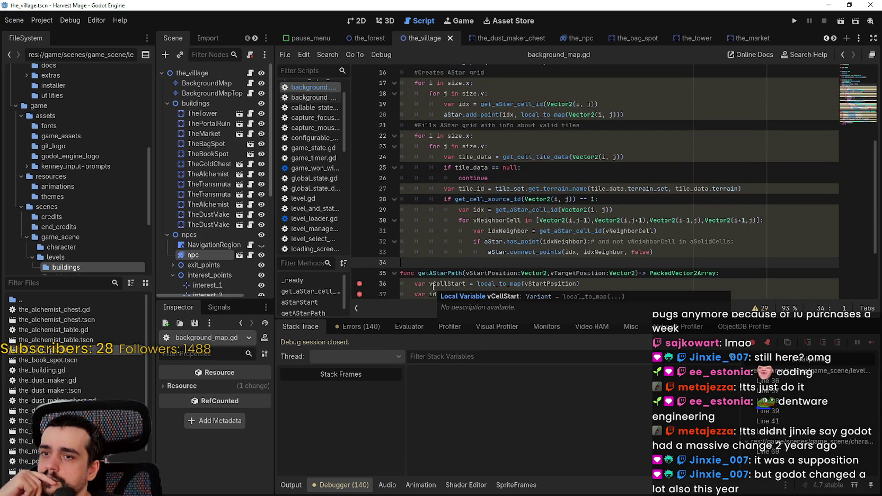
pyautogui.doubleClick(575, 241)
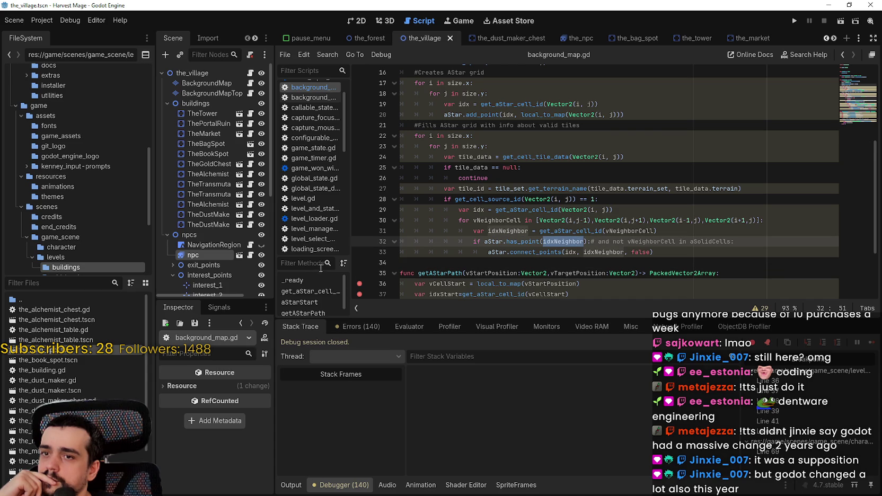
pyautogui.click(476, 271)
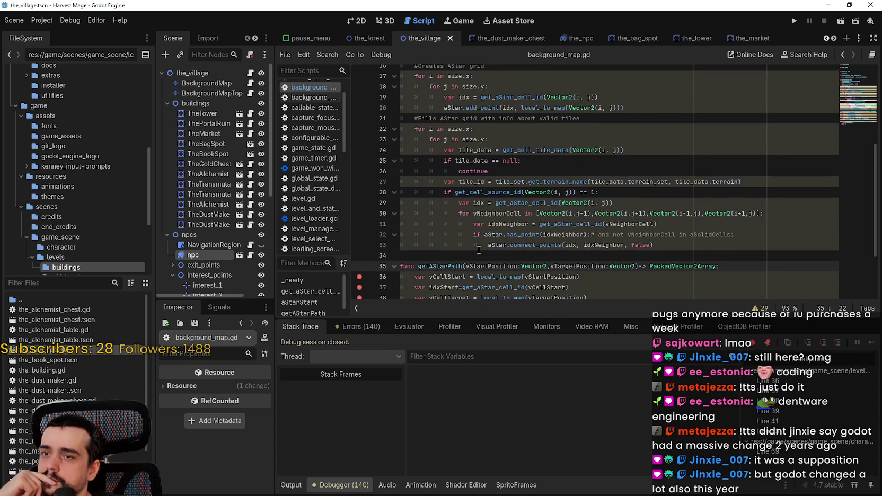
pyautogui.moveTo(533, 242)
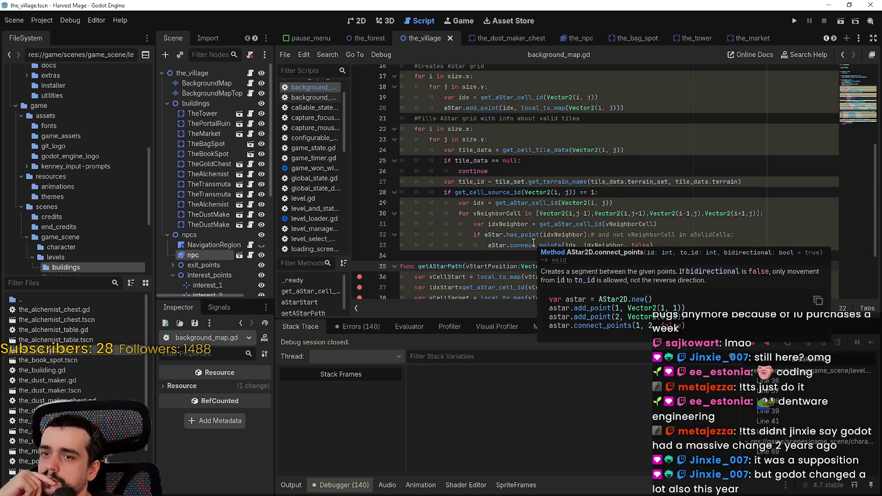
pyautogui.click(484, 253)
pyautogui.scroll(-3, 483, 252)
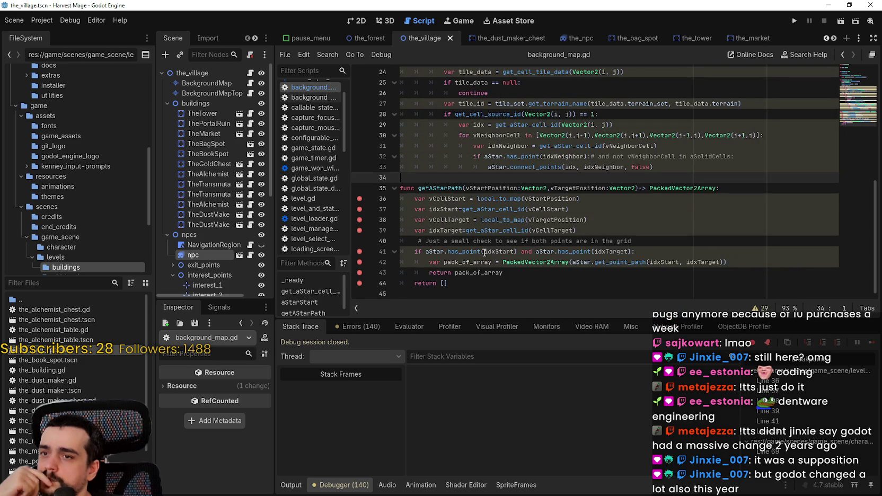
pyautogui.click(476, 273)
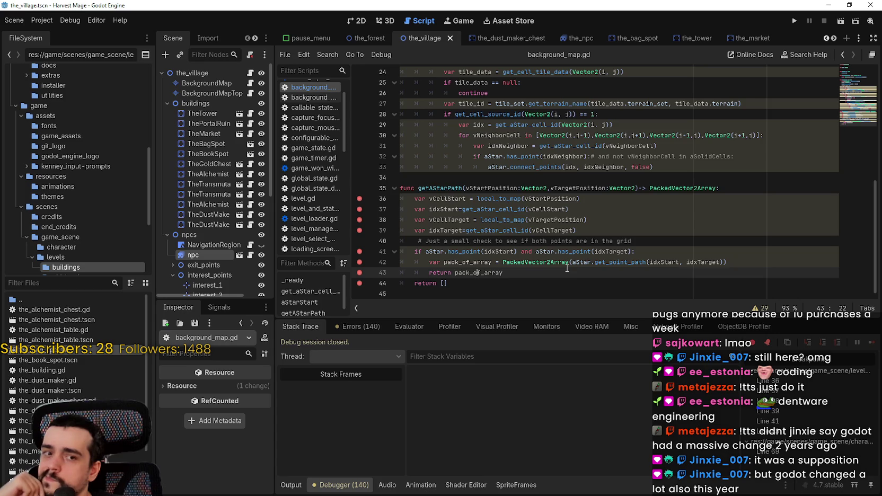
# Step: Review the get_aStar_cell_id function and the surrounding grid-building code
pyautogui.scroll(6, 566, 269)
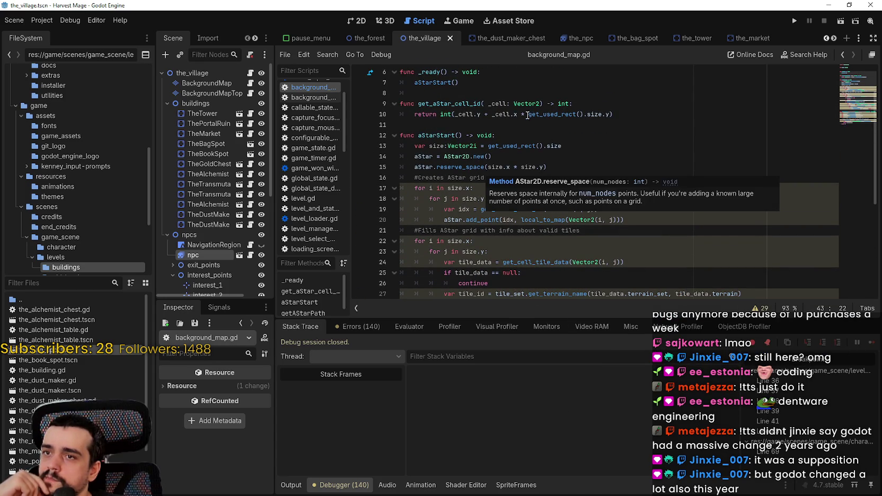
pyautogui.doubleClick(465, 104)
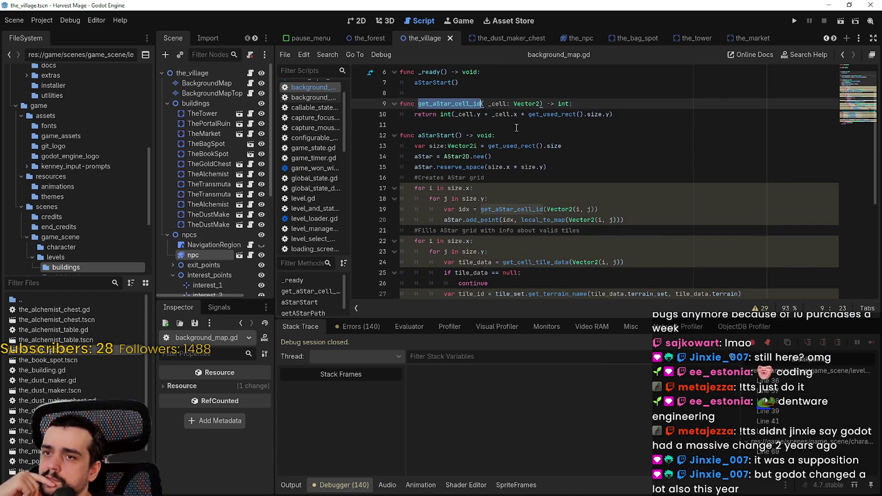
pyautogui.scroll(-3, 656, 173)
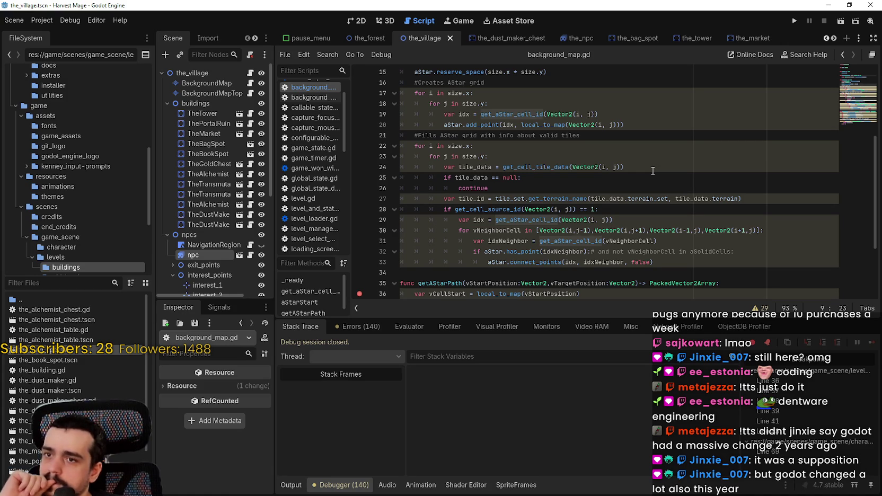
pyautogui.scroll(1, 653, 171)
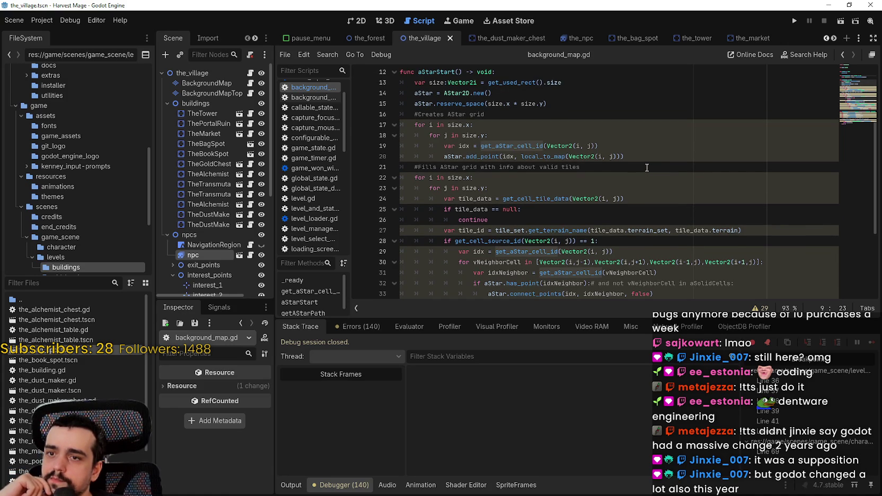
pyautogui.scroll(2, 646, 168)
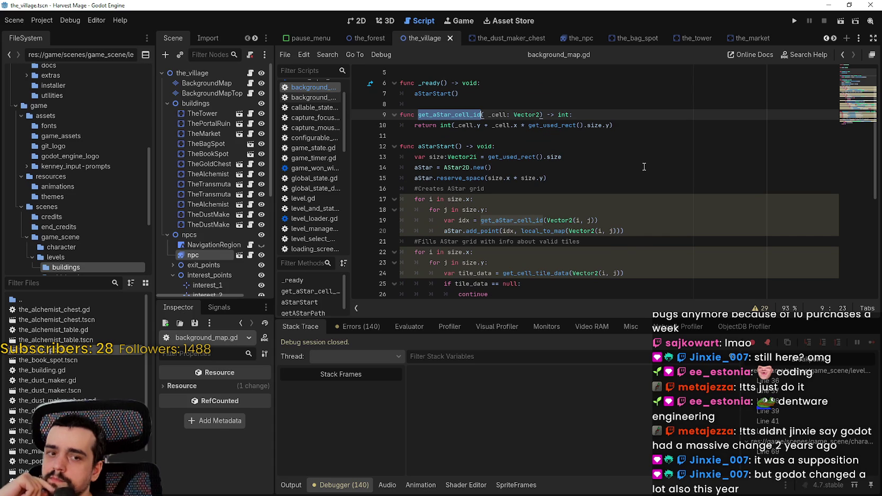
pyautogui.scroll(-3, 644, 166)
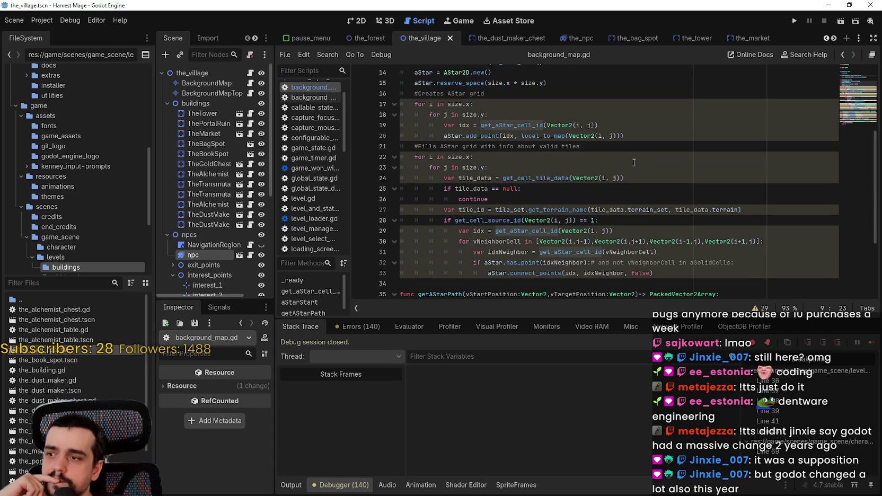
pyautogui.scroll(3, 634, 163)
pyautogui.scroll(-2, 632, 162)
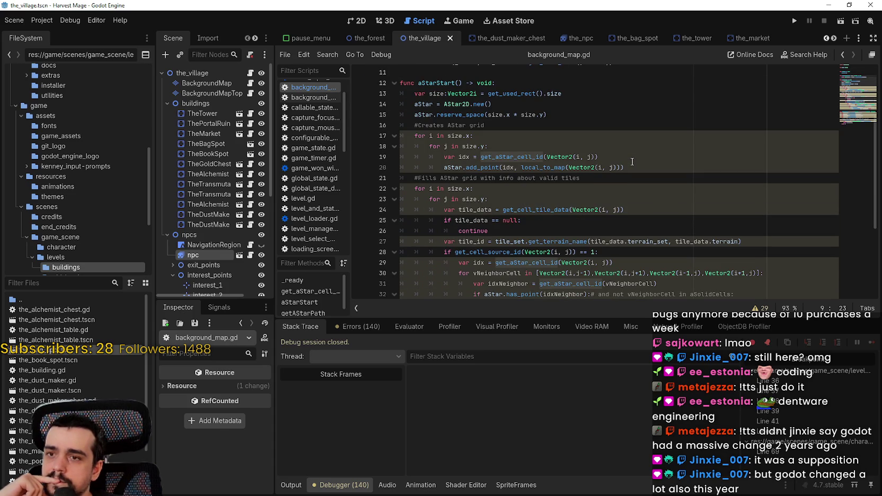
pyautogui.click(251, 255)
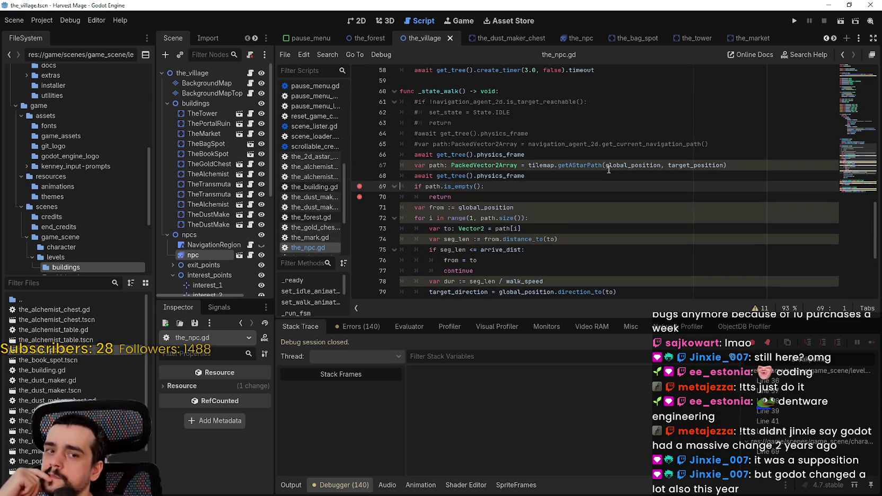
pyautogui.moveTo(696, 165)
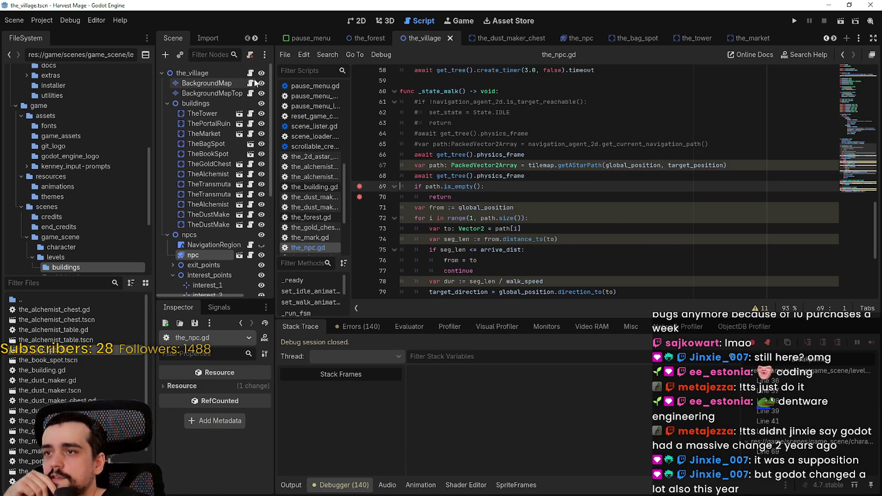
pyautogui.click(249, 84)
pyautogui.scroll(-3, 469, 103)
pyautogui.moveTo(469, 103); pyautogui.dragTo(512, 276)
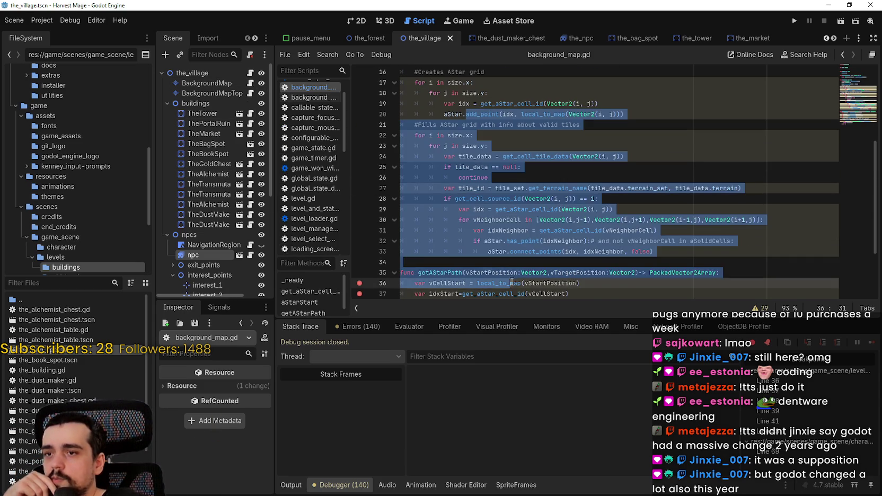
pyautogui.scroll(-3, 512, 277)
pyautogui.click(448, 262)
pyautogui.scroll(-2, 444, 263)
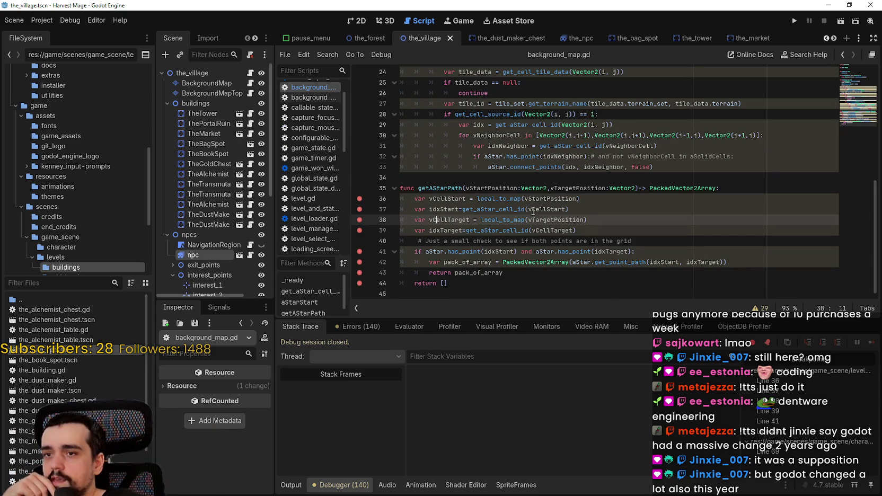
pyautogui.moveTo(521, 221); pyautogui.dragTo(555, 219)
pyautogui.click(505, 219)
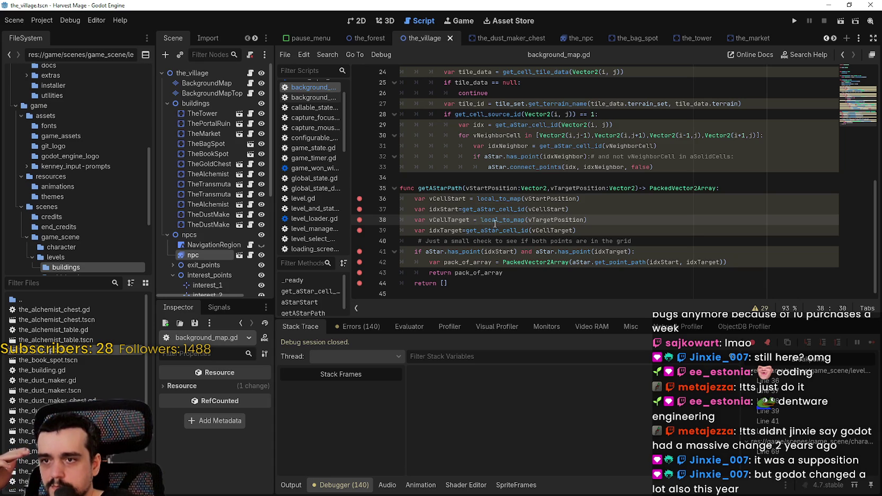
pyautogui.moveTo(495, 222)
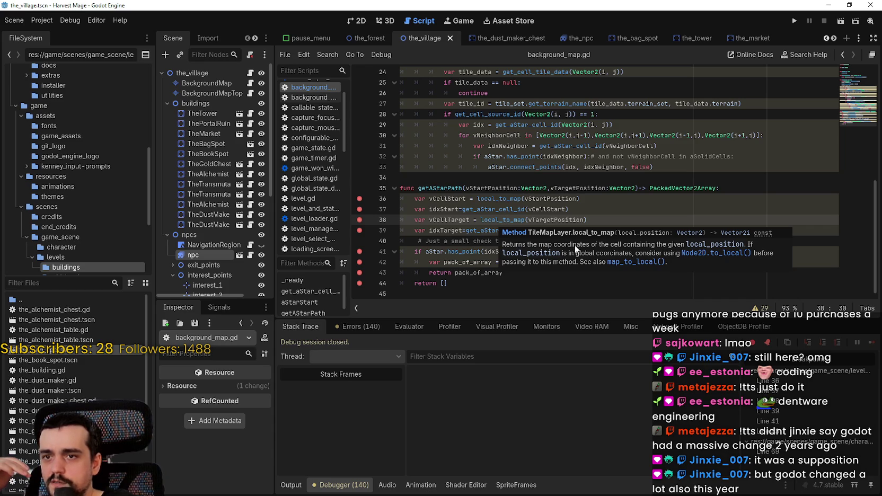
pyautogui.press('Up')
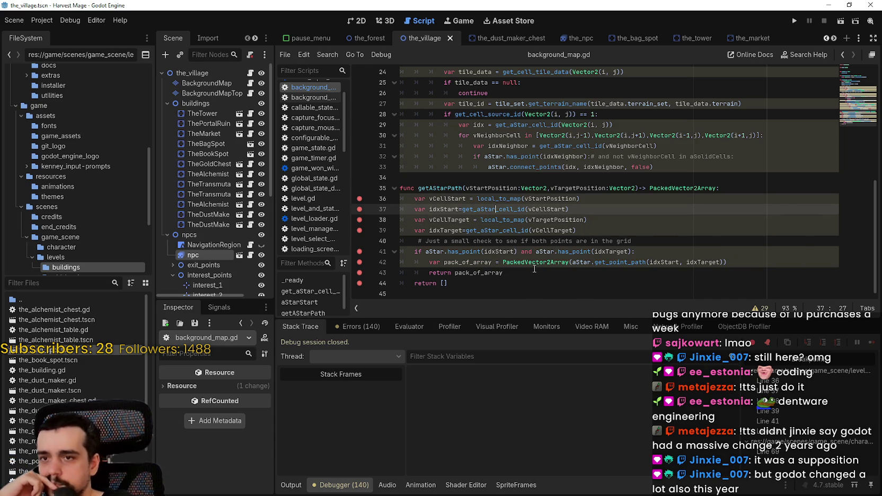
pyautogui.click(566, 281)
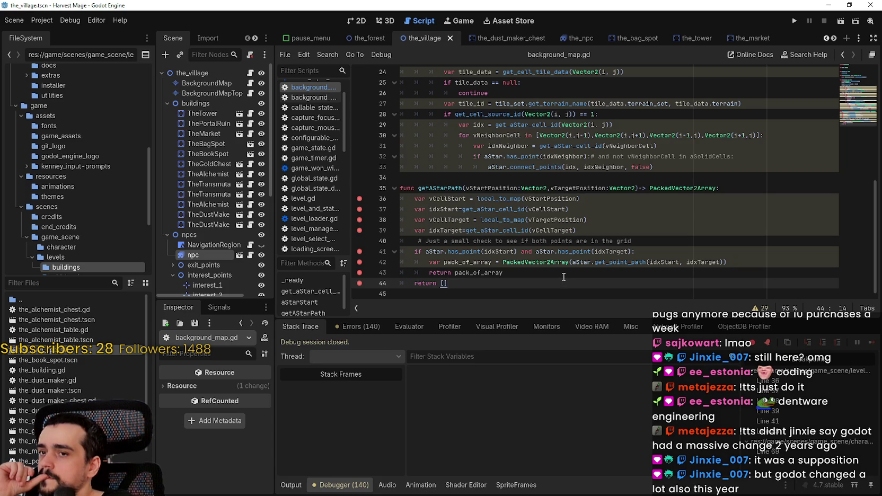
pyautogui.moveTo(632, 262)
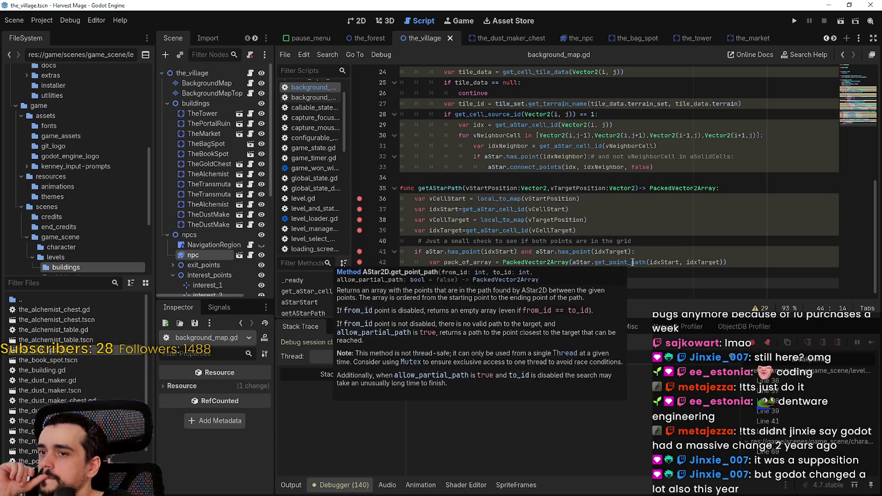
pyautogui.click(592, 235)
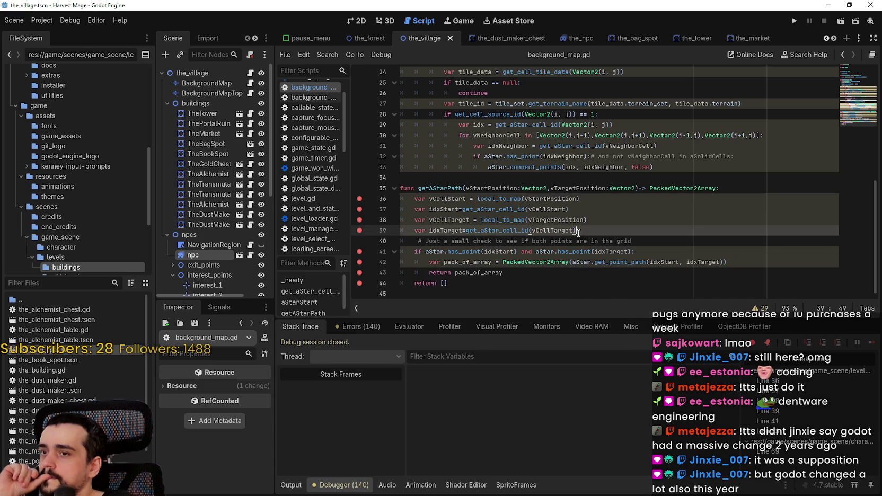
pyautogui.click(791, 24)
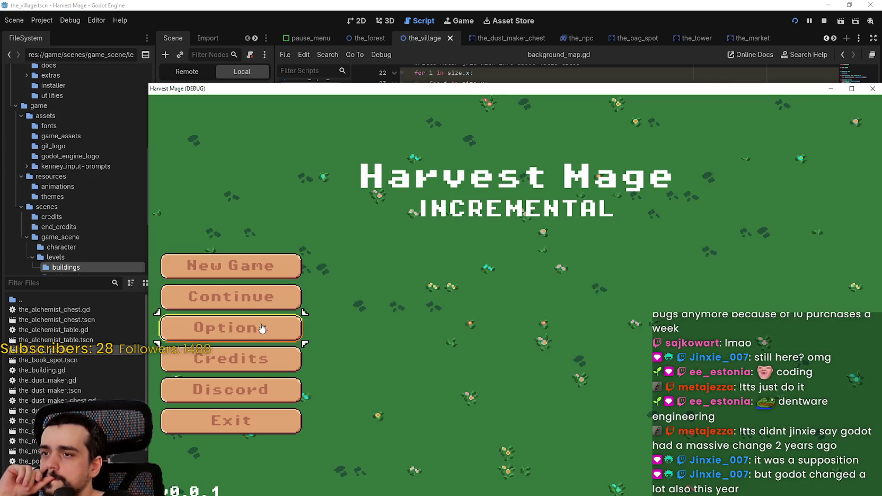
# Step: Start the village level and continue through the breakpoints to line 41
pyautogui.click(233, 297)
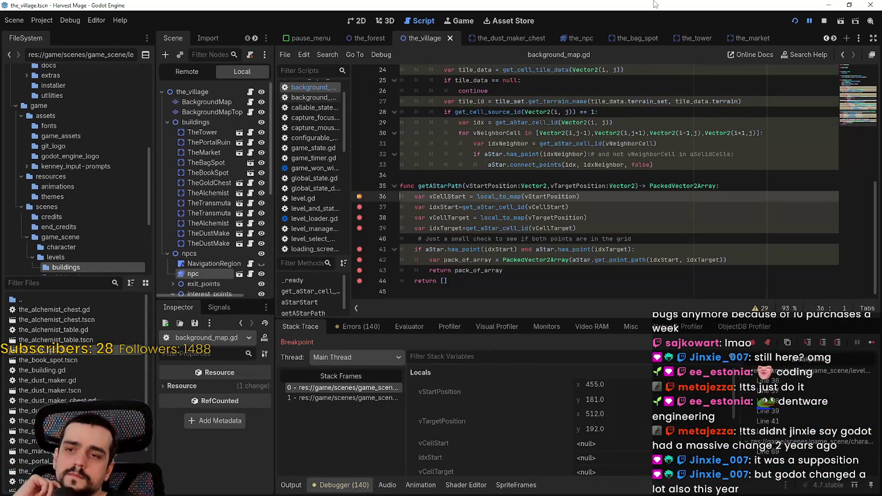
pyautogui.scroll(-3, 599, 418)
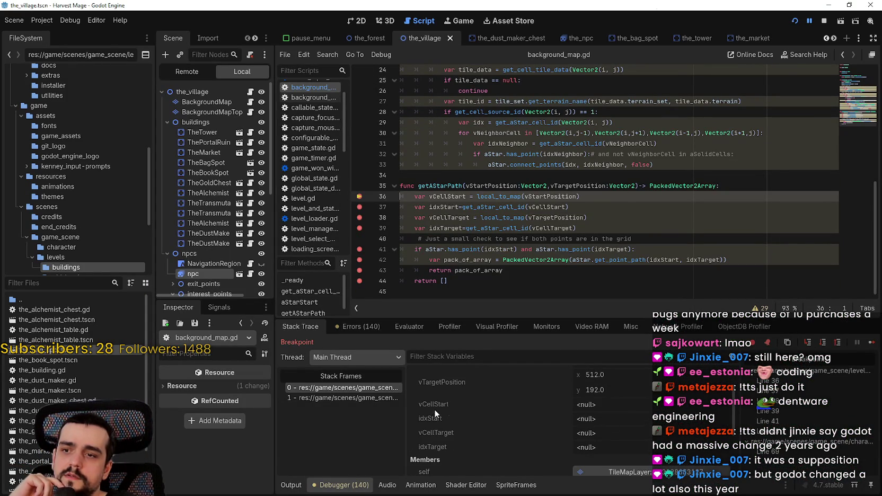
pyautogui.click(871, 342)
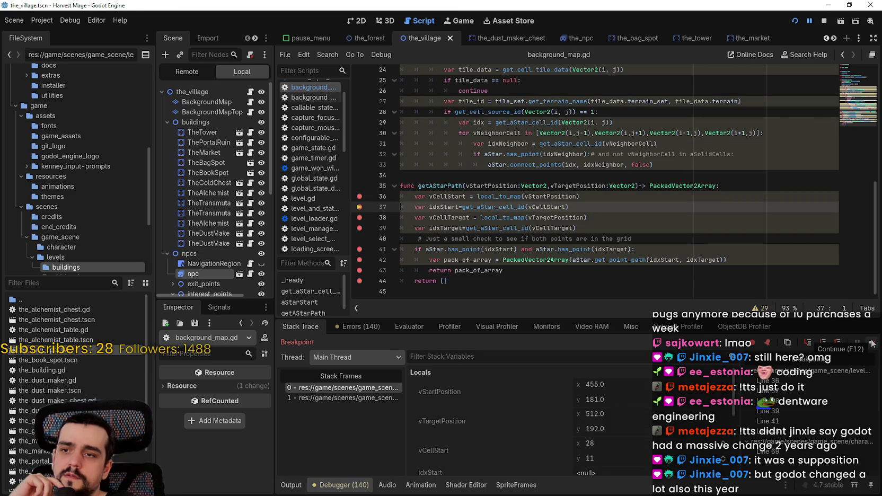
pyautogui.click(871, 342)
pyautogui.click(871, 342)
pyautogui.click(871, 342)
# Step: Check the Stack Variables showing idxStart 683 and idxTarget 780, and the return line
pyautogui.scroll(-3, 571, 457)
pyautogui.scroll(-1, 571, 458)
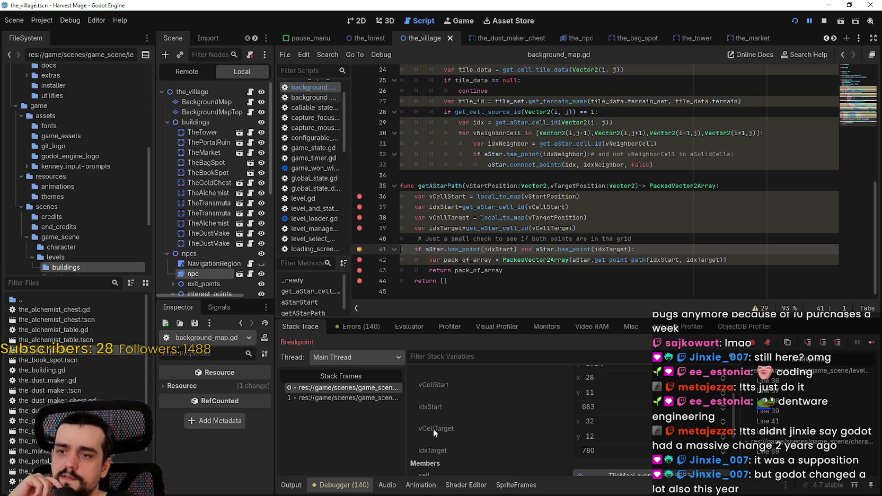
pyautogui.scroll(-1, 437, 449)
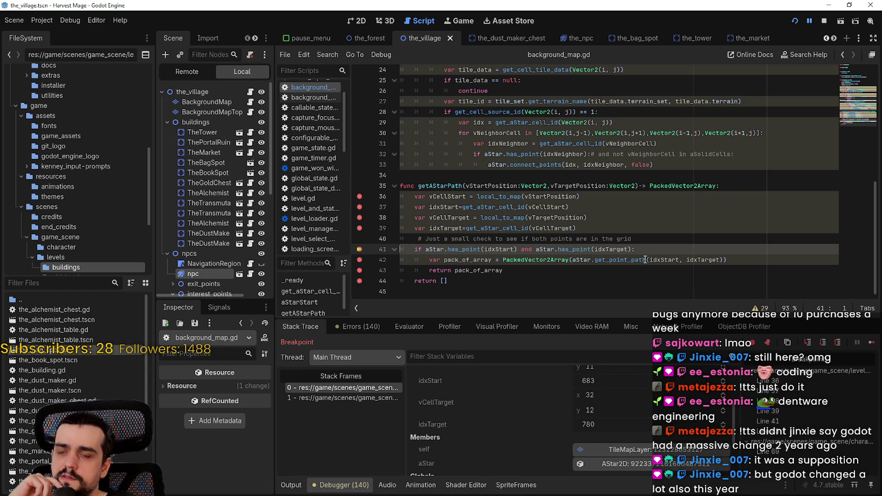
pyautogui.moveTo(645, 260)
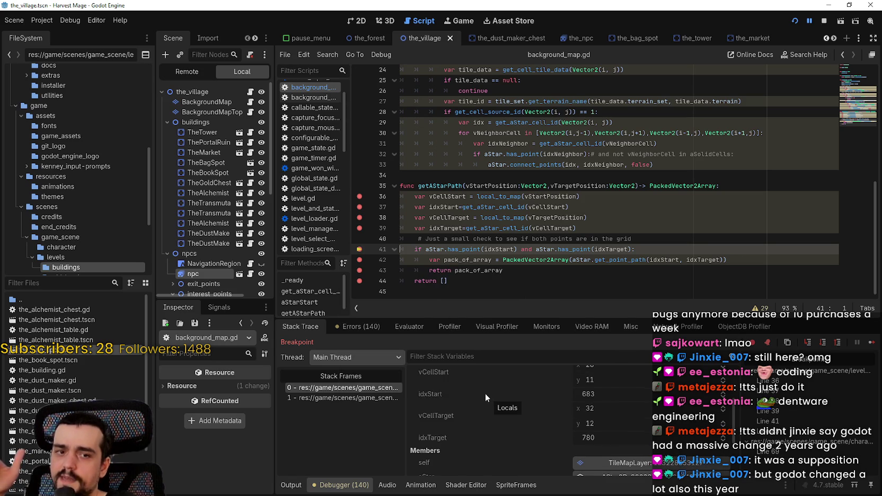
pyautogui.scroll(2, 489, 395)
pyautogui.scroll(-1, 472, 410)
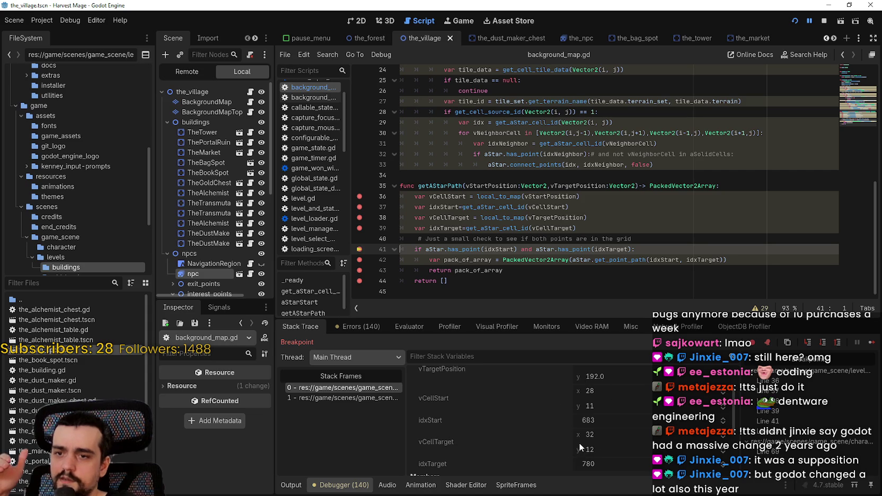
pyautogui.scroll(1, 584, 436)
pyautogui.scroll(-2, 649, 430)
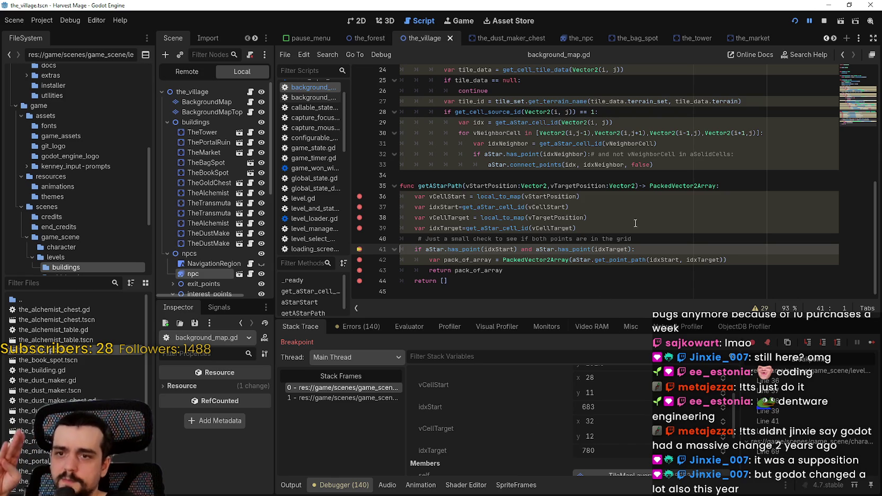
pyautogui.click(631, 271)
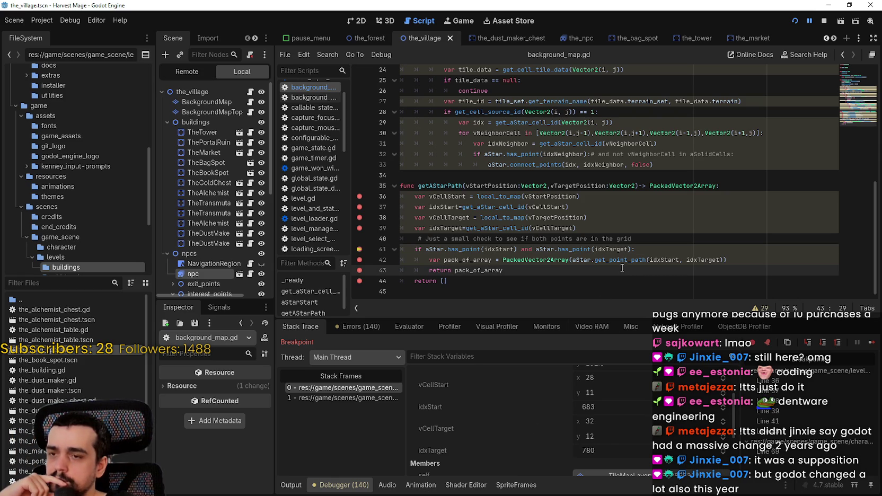
pyautogui.scroll(-2, 699, 424)
pyautogui.scroll(2, 701, 419)
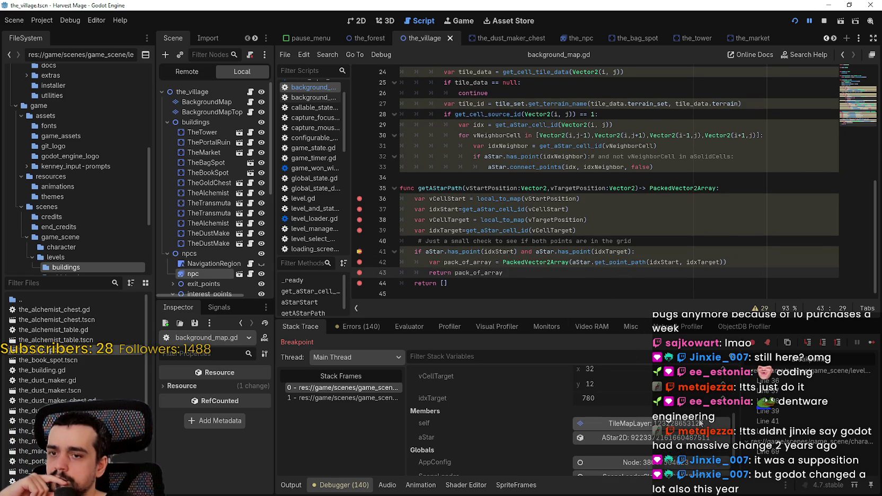
pyautogui.scroll(-3, 705, 408)
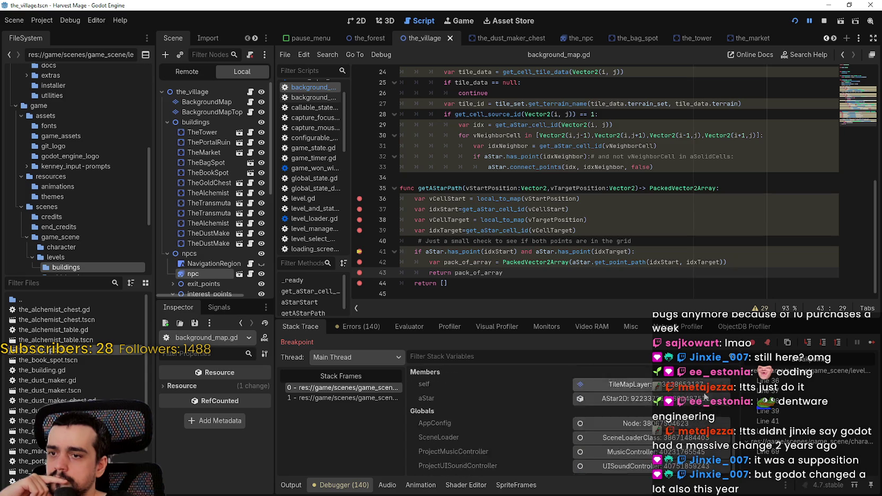
pyautogui.scroll(3, 734, 437)
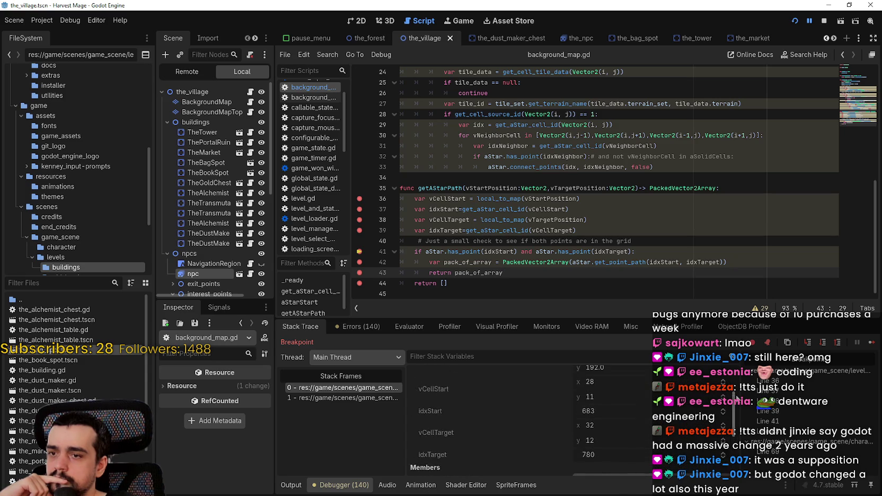
# Step: Continue execution to and past the get_point_path call on line 42
pyautogui.click(869, 343)
pyautogui.scroll(-3, 630, 411)
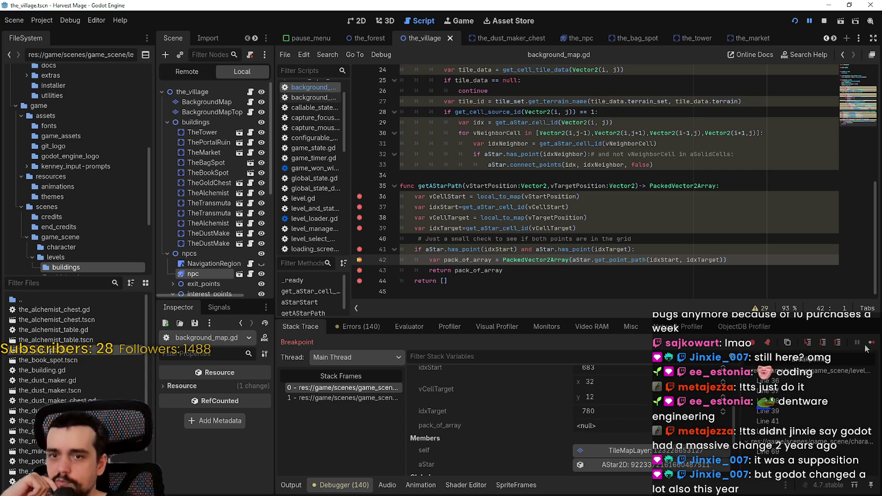
pyautogui.click(869, 343)
# Step: Expand pack_of_array to confirm it is empty (size 0), then select get_point_path on line 42
pyautogui.click(648, 414)
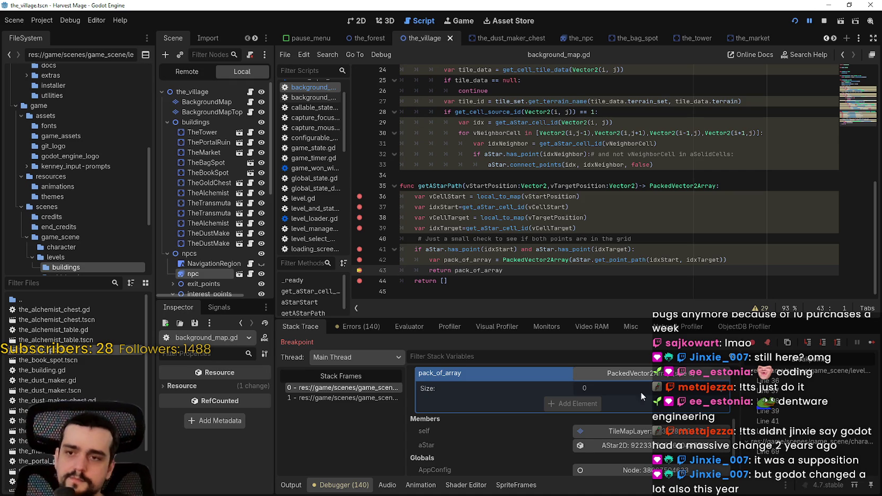
pyautogui.moveTo(629, 261)
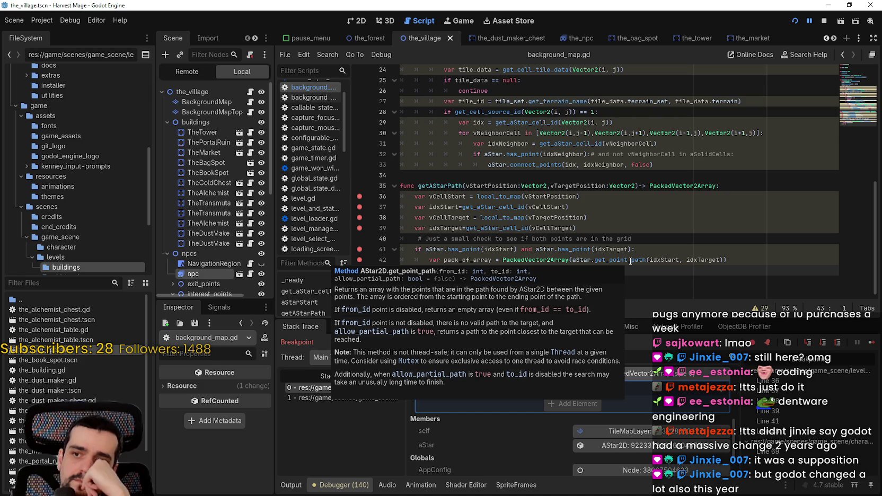
pyautogui.doubleClick(630, 260)
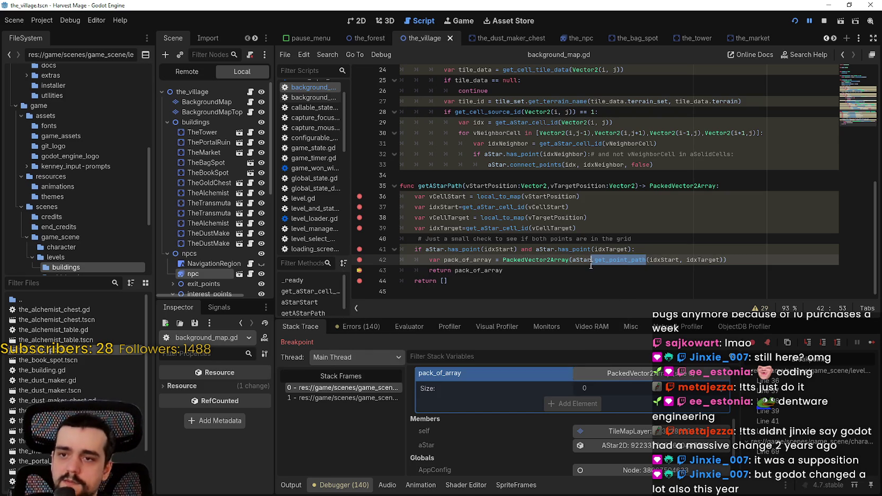
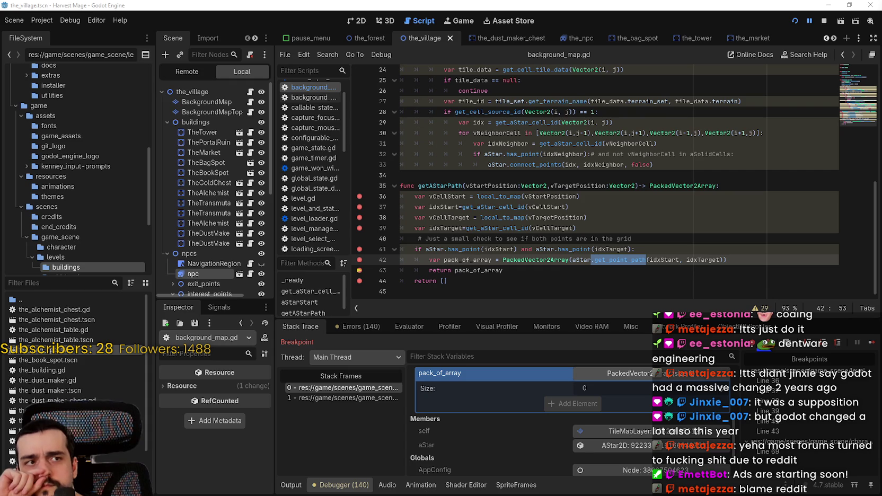
# Step: Bring up the GitHub issue 'Astar2D get_point_path() returns a path when first point is disabled'
pyautogui.hotkey('alt', 'Tab')
pyautogui.scroll(-5, 418, 207)
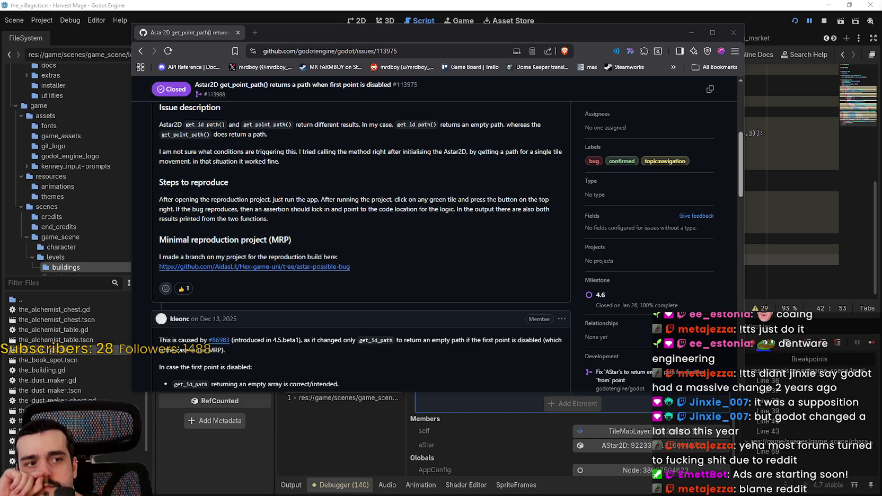
# Step: Read the issue description, highlighting its get_id_path() versus get_point_path() comparison
pyautogui.scroll(-1, 489, 204)
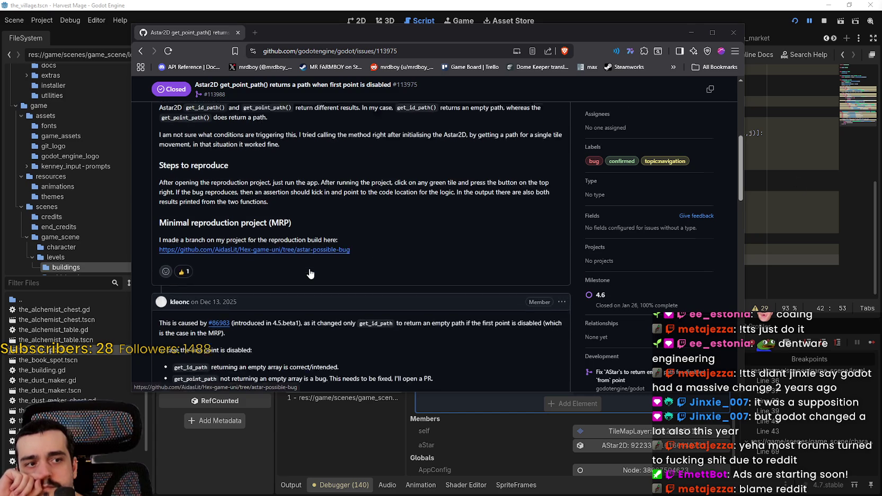
pyautogui.moveTo(389, 28); pyautogui.dragTo(433, 23)
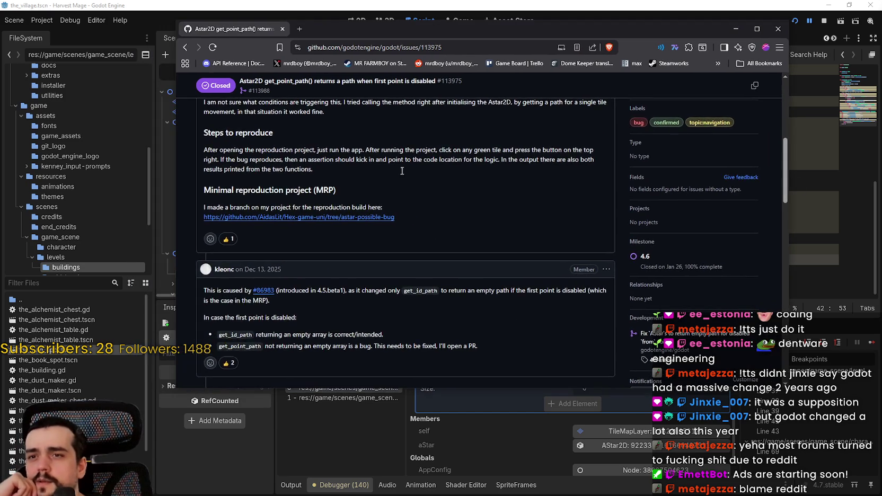
pyautogui.scroll(3, 262, 208)
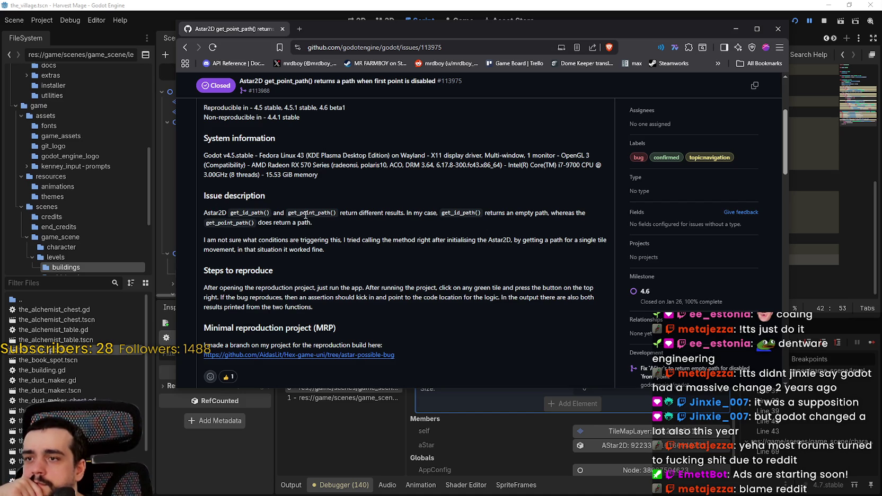
pyautogui.moveTo(364, 213)
pyautogui.mouseDown()
pyautogui.moveTo(585, 212)
pyautogui.moveTo(246, 223)
pyautogui.moveTo(312, 222)
pyautogui.mouseUp()
pyautogui.tripleClick(297, 222)
pyautogui.scroll(-1, 372, 249)
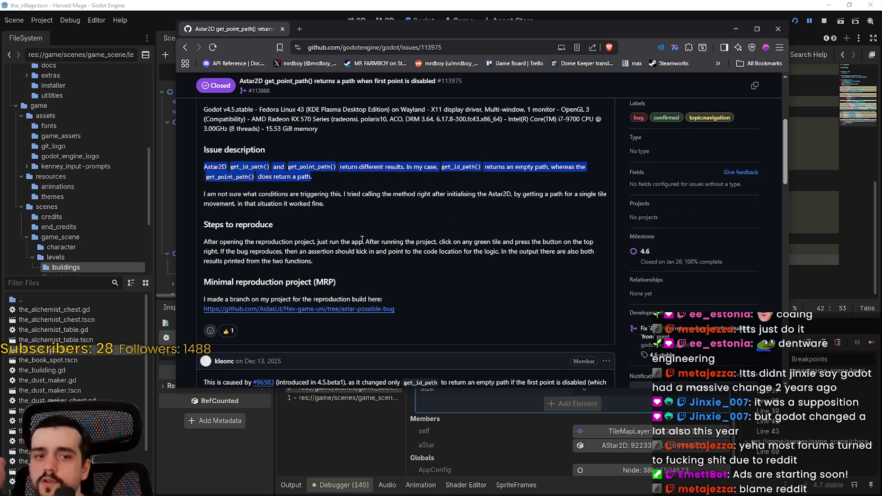
pyautogui.scroll(-2, 355, 249)
pyautogui.scroll(-9, 352, 249)
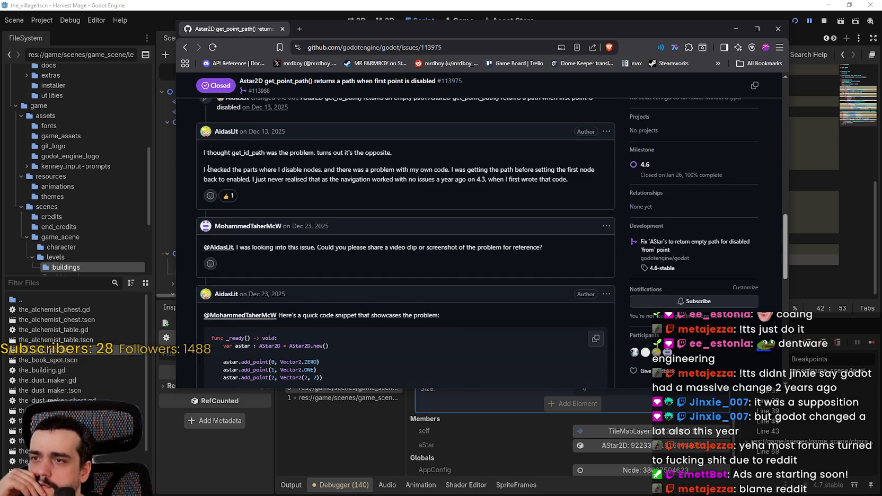
# Step: Read the author's explanation of the bug, copy get_point_path, and return to the Godot editor
pyautogui.moveTo(204, 173)
pyautogui.mouseDown()
pyautogui.moveTo(599, 167)
pyautogui.moveTo(592, 184)
pyautogui.mouseUp()
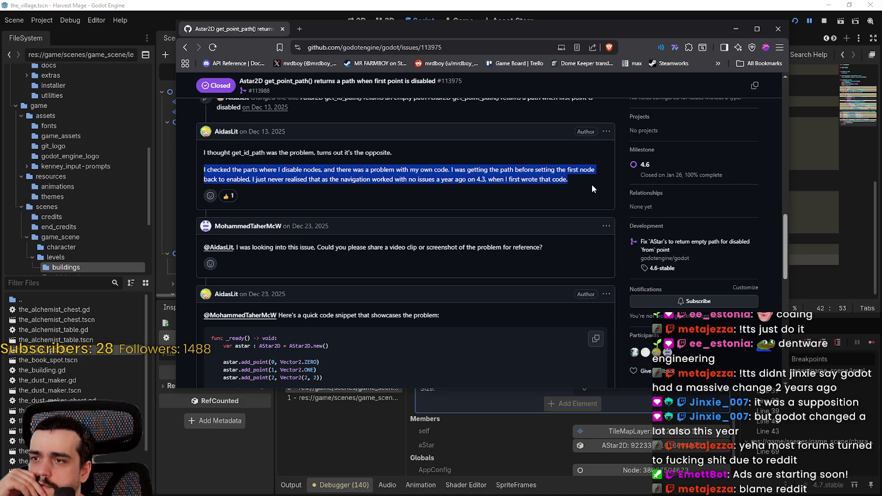
pyautogui.scroll(-2, 288, 261)
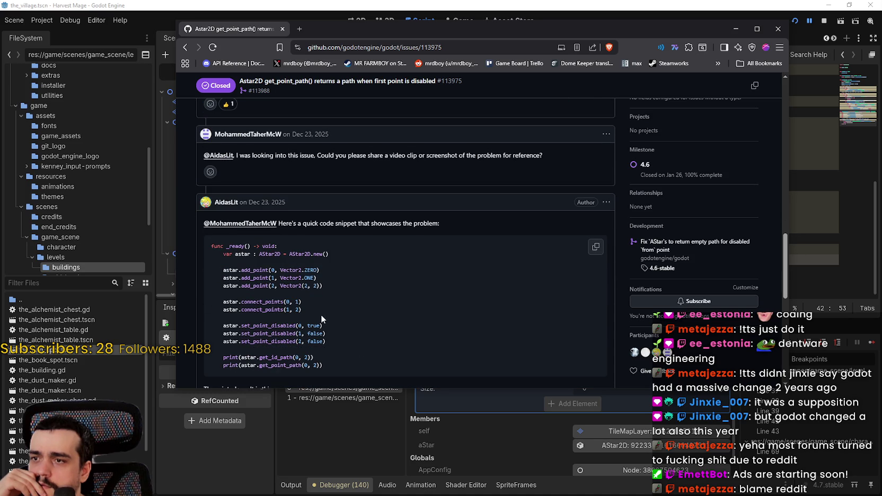
pyautogui.scroll(-2, 321, 318)
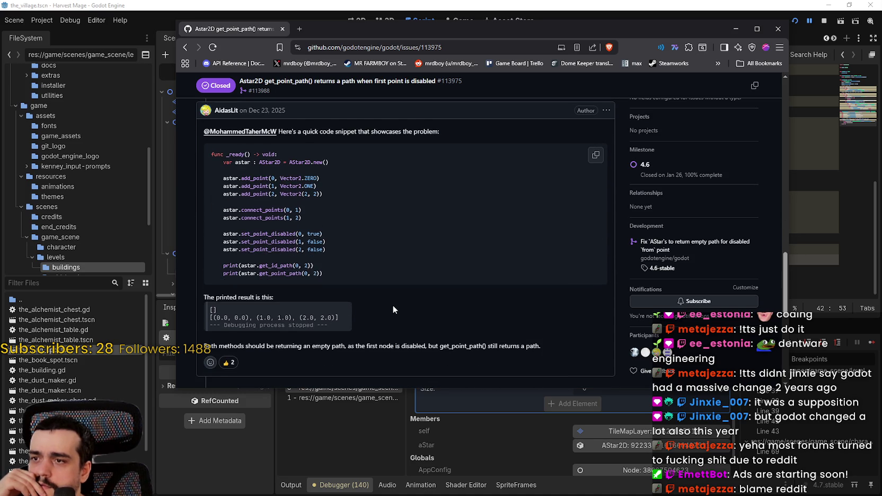
pyautogui.scroll(-1, 392, 305)
pyautogui.scroll(-1, 391, 305)
pyautogui.scroll(-1, 392, 304)
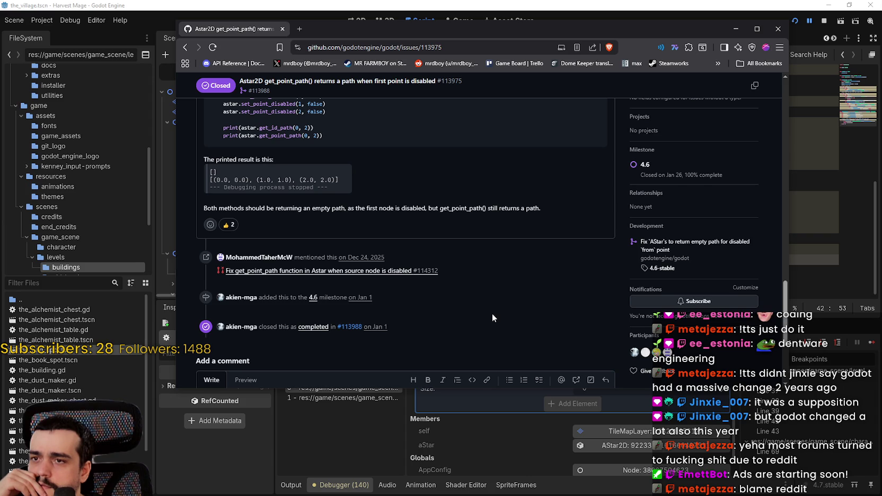
pyautogui.doubleClick(460, 208)
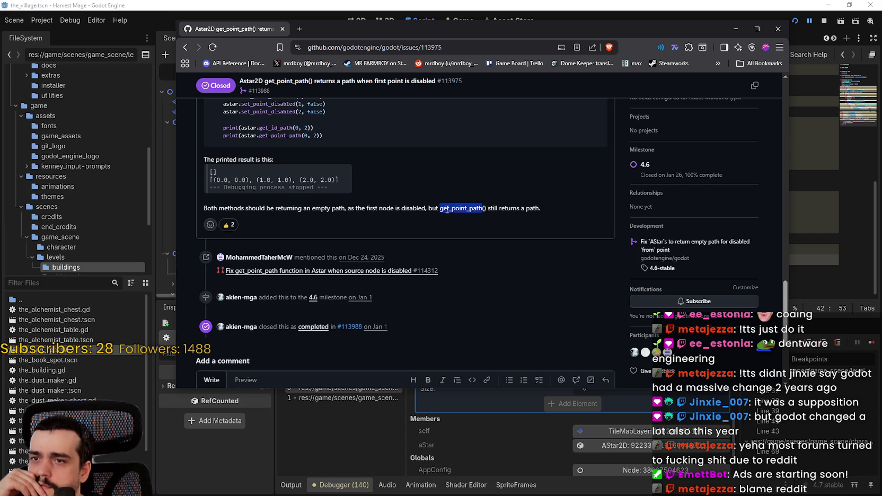
pyautogui.moveTo(567, 32); pyautogui.dragTo(577, 149)
pyautogui.click(610, 106)
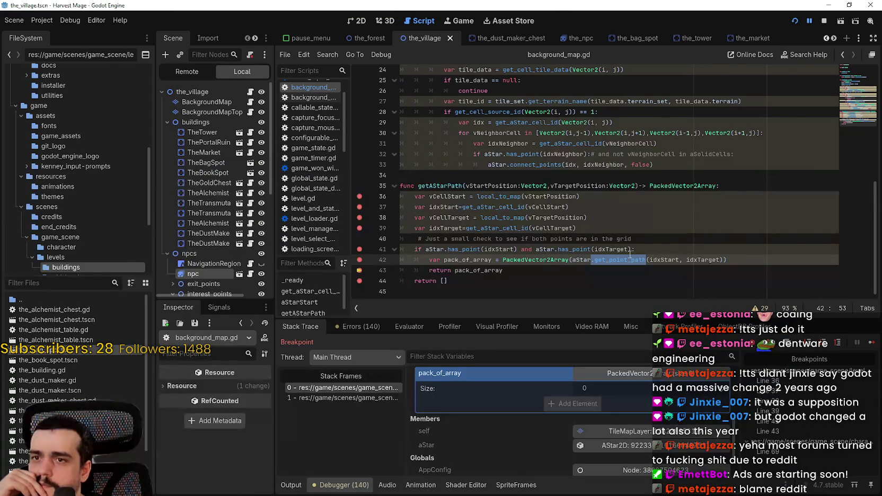
# Step: Paste get_point_path into line 42's aStar call, then open the issue's reproduction-project branch link
pyautogui.hotkey('ctrl', 'v')
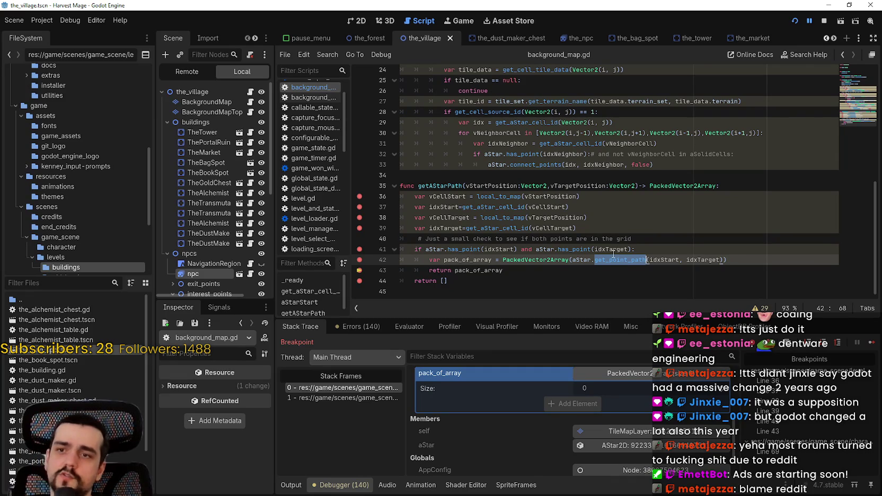
pyautogui.hotkey('alt', 'Tab')
pyautogui.scroll(-2, 496, 385)
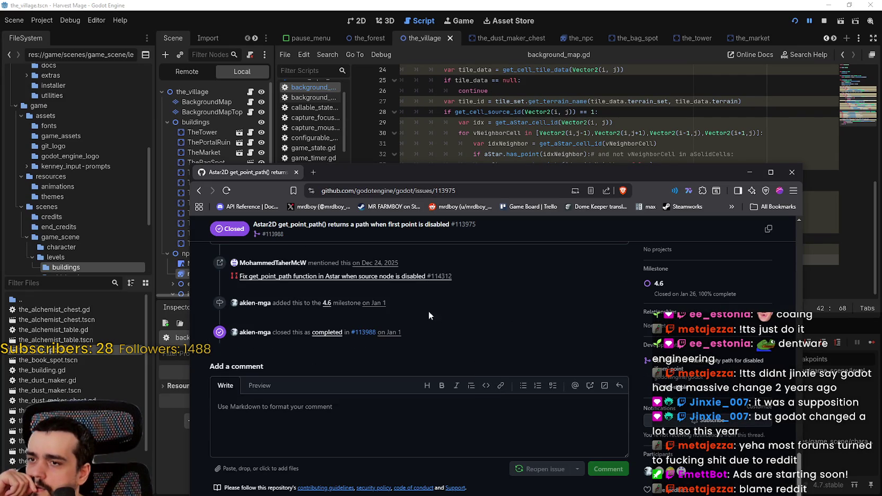
pyautogui.moveTo(391, 278)
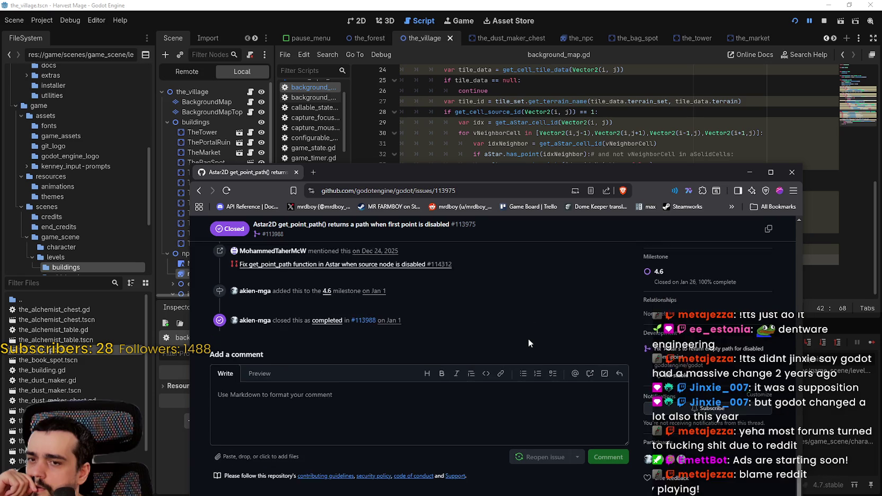
pyautogui.scroll(1, 528, 338)
pyautogui.moveTo(529, 175); pyautogui.dragTo(549, 146)
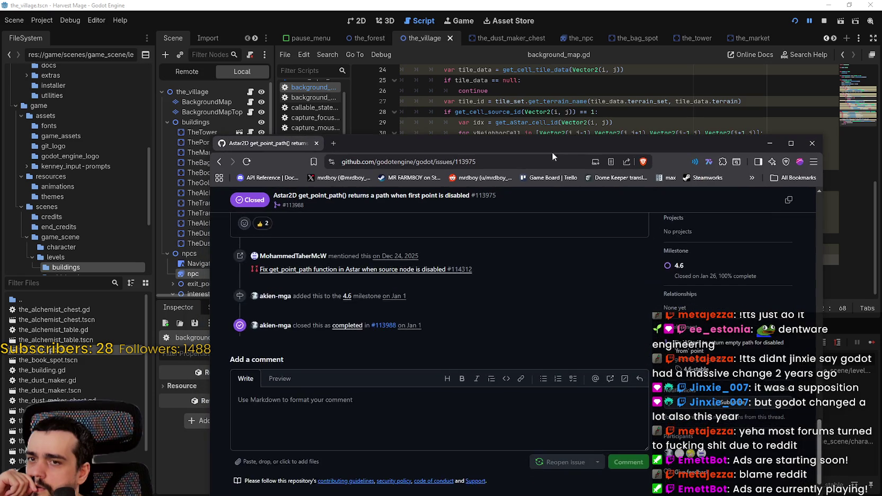
pyautogui.scroll(10, 531, 334)
pyautogui.scroll(10, 339, 360)
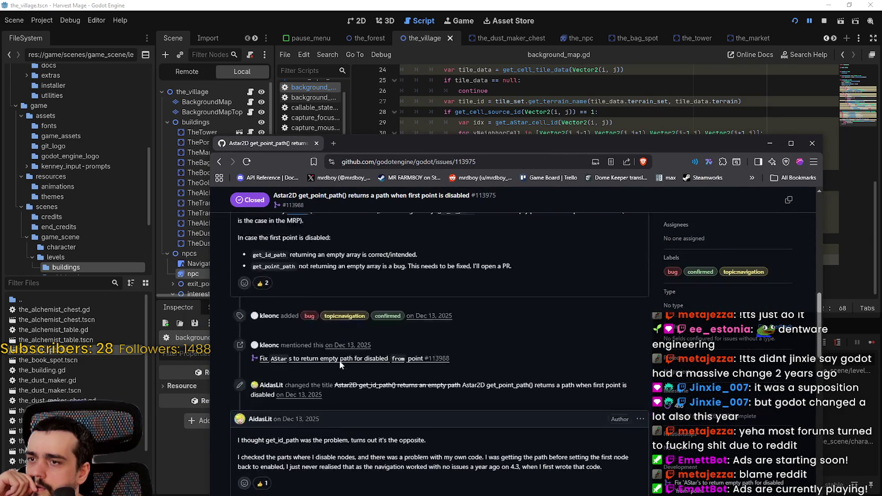
pyautogui.click(405, 355)
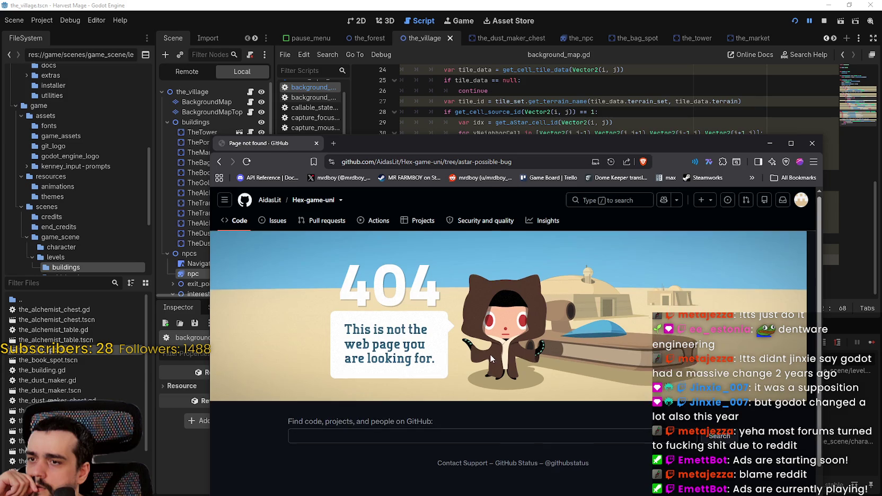
# Step: Return from the 404 page to the issue, reread its reproduction steps, and target the #86983 link
pyautogui.click(220, 162)
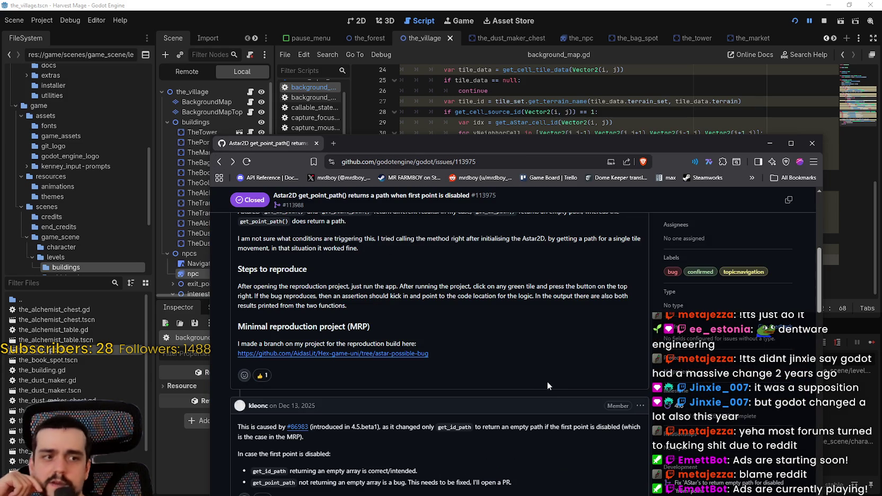
pyautogui.scroll(-1, 466, 401)
pyautogui.scroll(1, 464, 391)
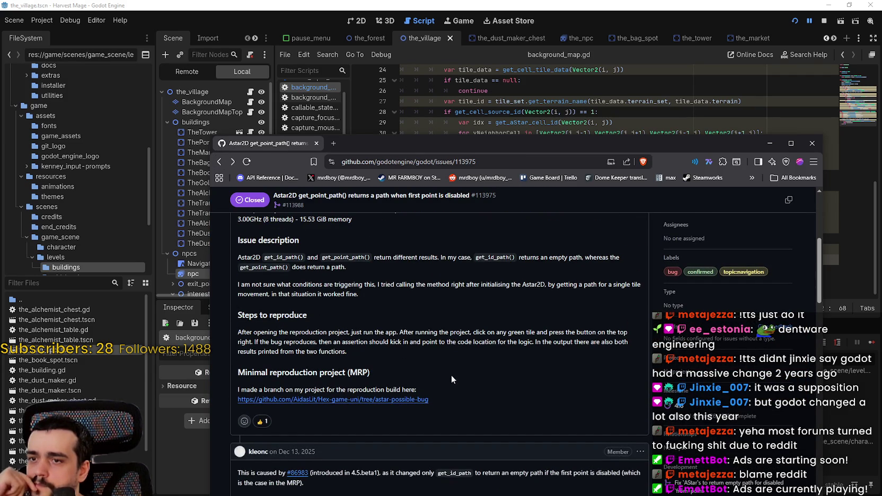
pyautogui.moveTo(270, 342)
pyautogui.mouseDown()
pyautogui.moveTo(620, 341)
pyautogui.moveTo(623, 351)
pyautogui.mouseUp()
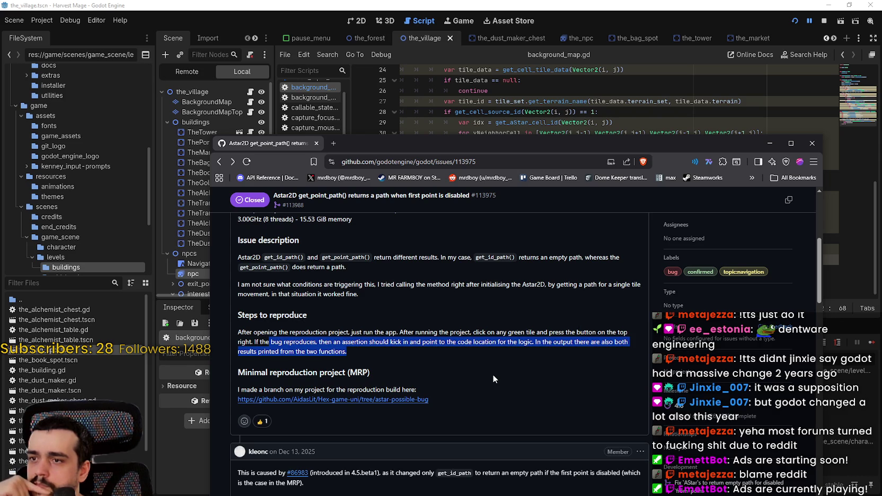
pyautogui.scroll(-4, 493, 379)
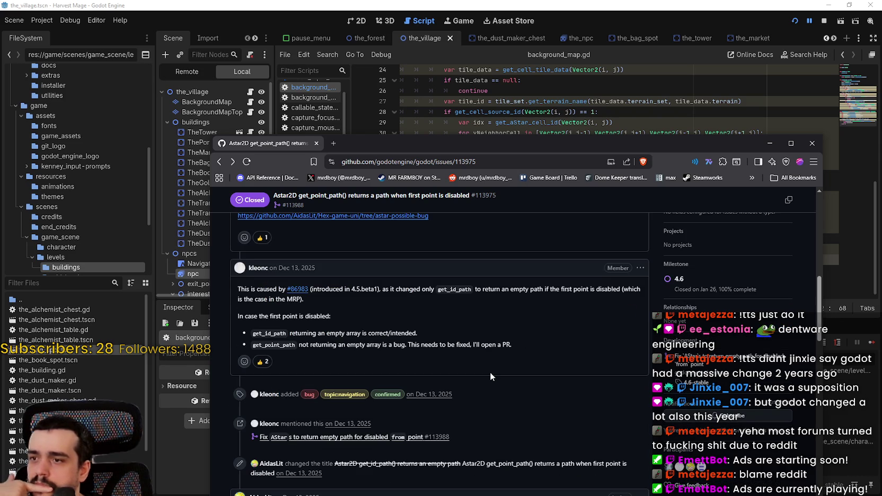
pyautogui.rightClick(300, 294)
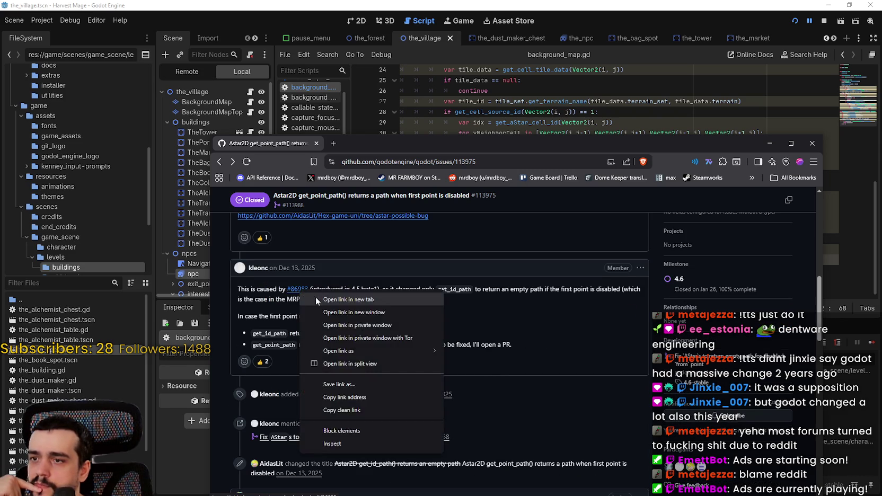
# Step: Open pull request #86983 in a new tab and read down through it
pyautogui.click(315, 297)
pyautogui.hotkey('ctrl', 'Tab')
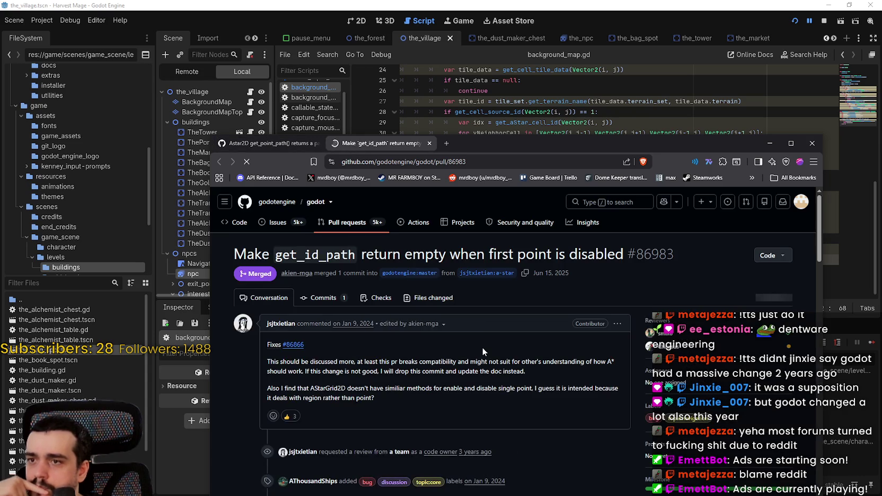
pyautogui.scroll(-2, 497, 361)
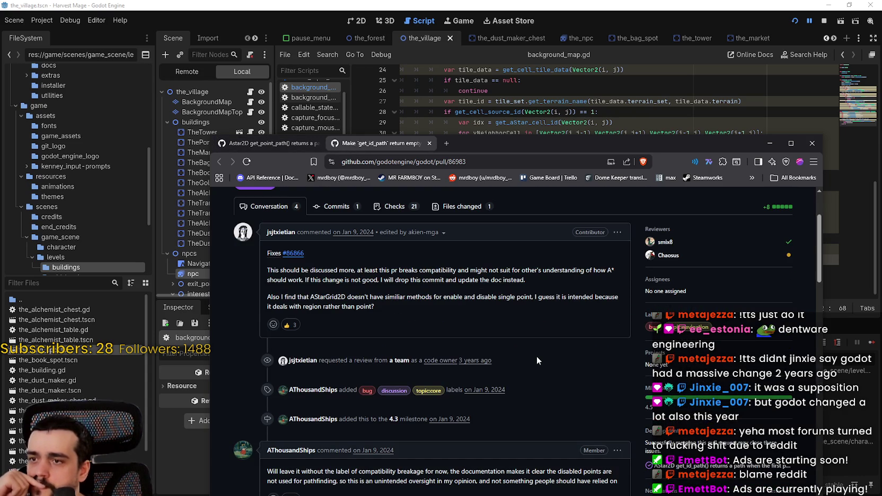
pyautogui.scroll(-2, 533, 358)
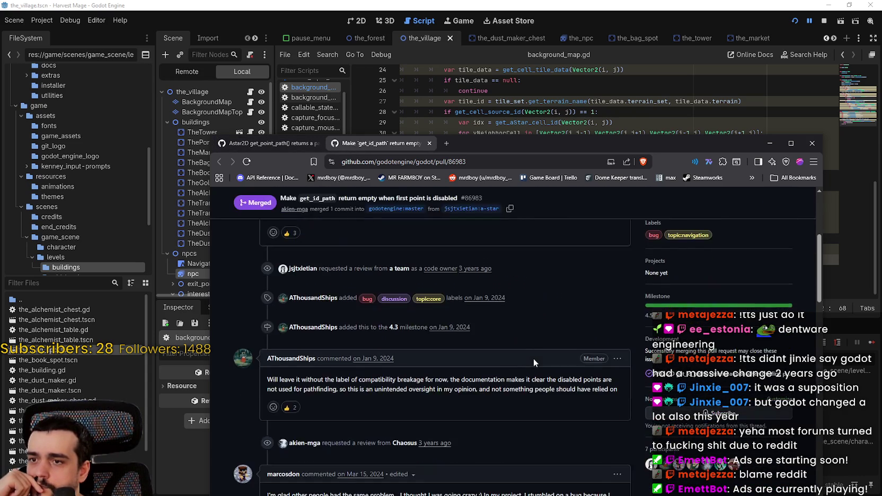
pyautogui.scroll(-3, 533, 359)
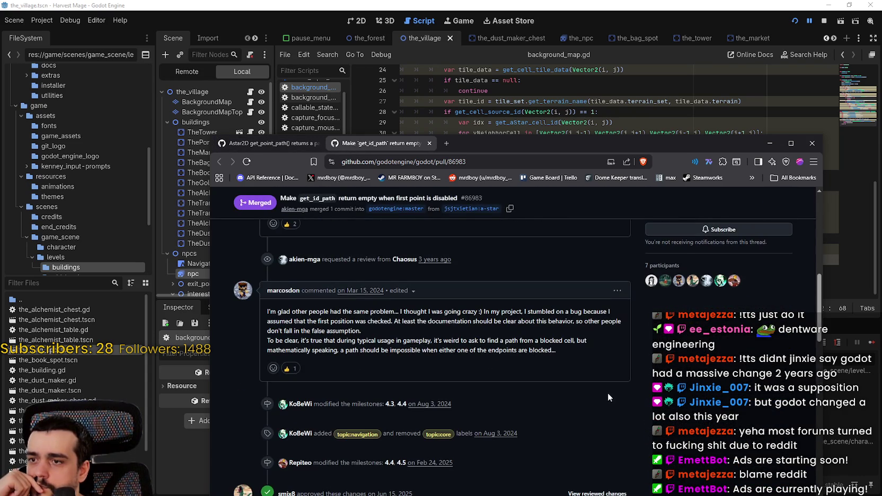
pyautogui.scroll(-8, 603, 389)
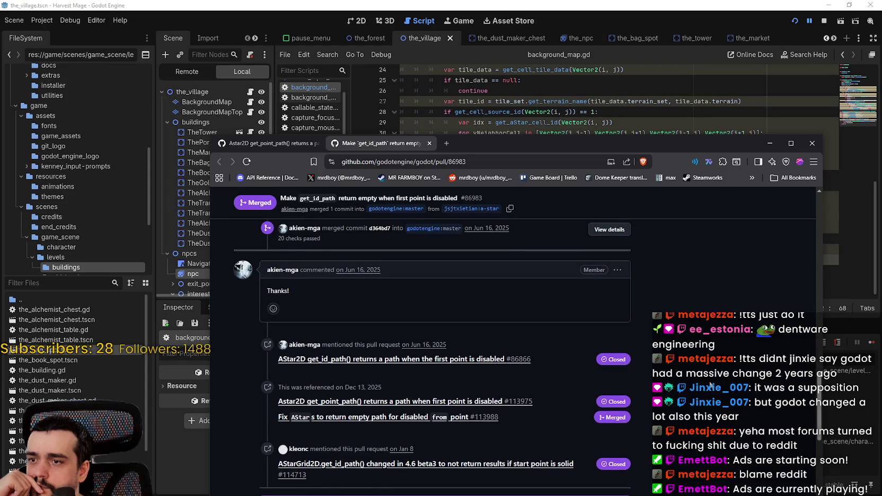
pyautogui.scroll(-2, 599, 385)
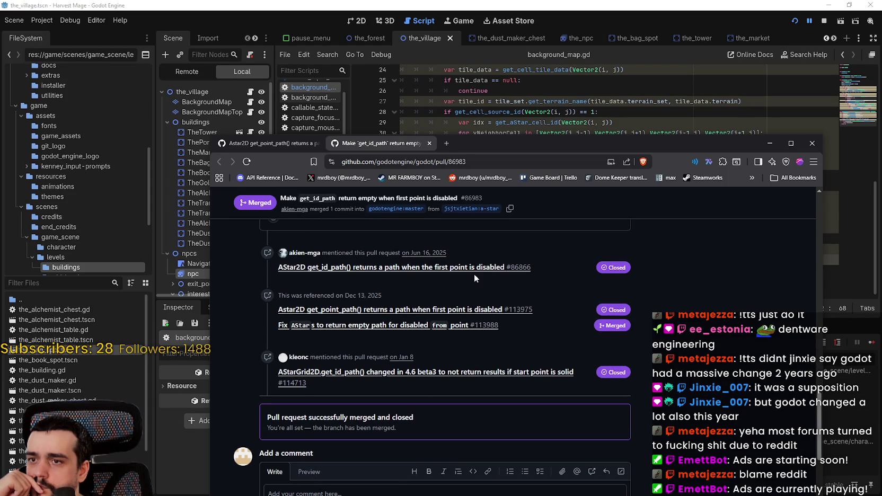
# Step: Open issues #86866, #113975, the AStars empty-path fix PR, and AStarGrid2D issue #114713 in new tabs
pyautogui.rightClick(468, 271)
pyautogui.click(487, 276)
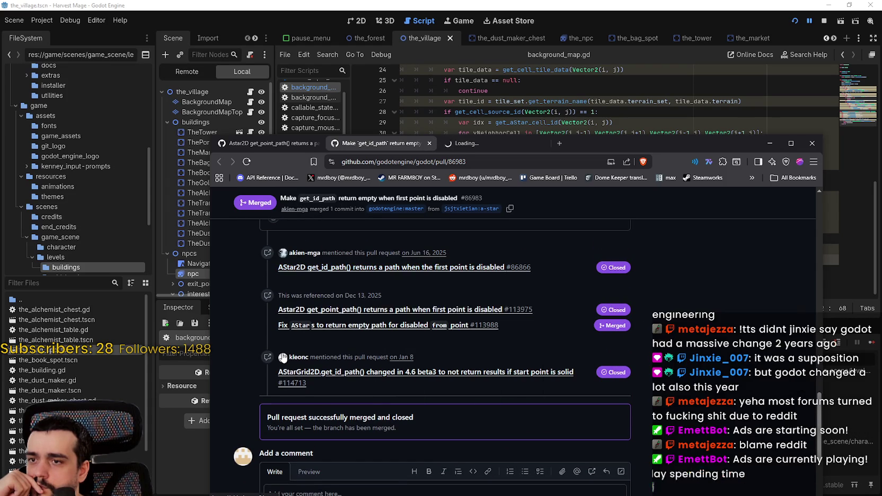
pyautogui.rightClick(332, 313)
pyautogui.click(374, 324)
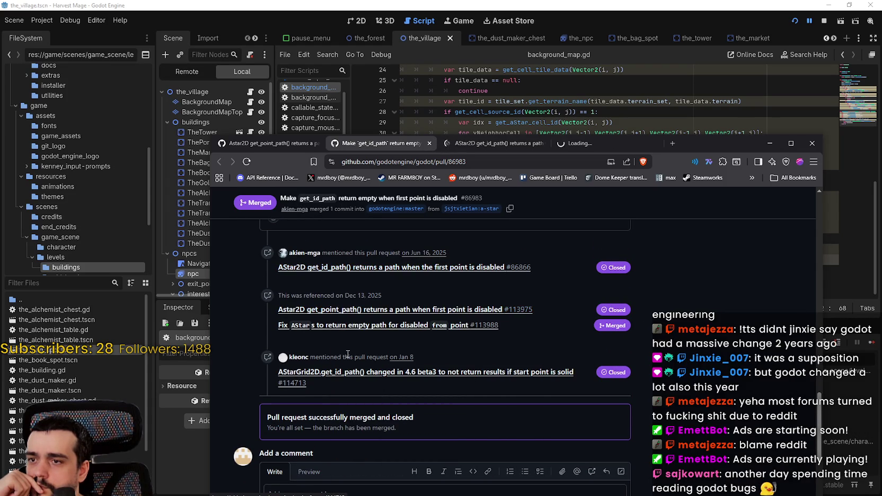
pyautogui.rightClick(341, 325)
pyautogui.click(379, 335)
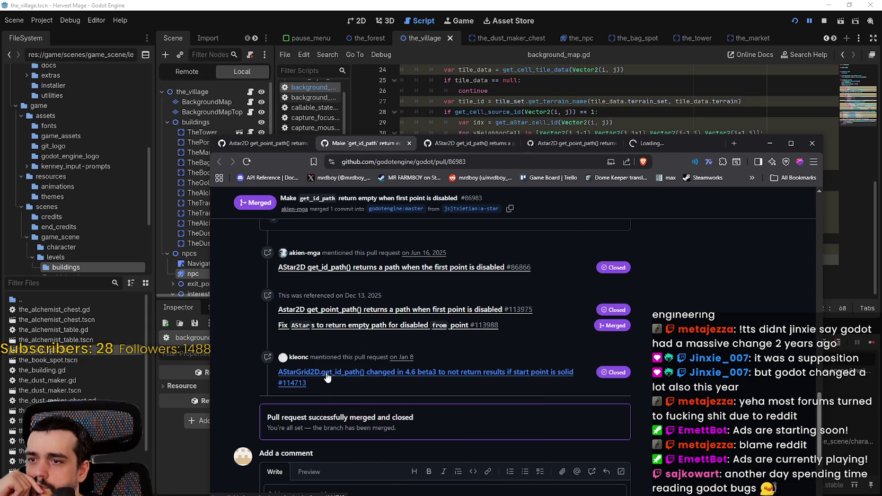
pyautogui.rightClick(327, 371)
pyautogui.click(387, 217)
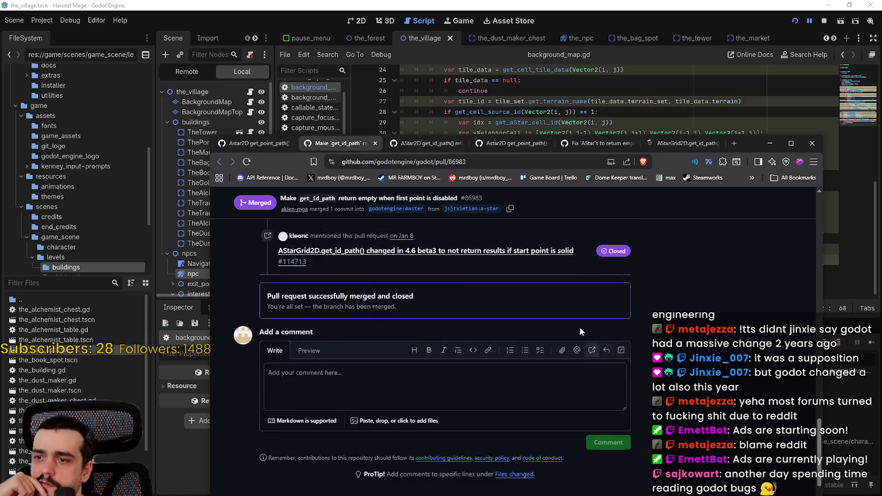
# Step: View issue #86866 on get_id_path() down to its reproduction steps
pyautogui.click(429, 145)
pyautogui.scroll(-5, 397, 355)
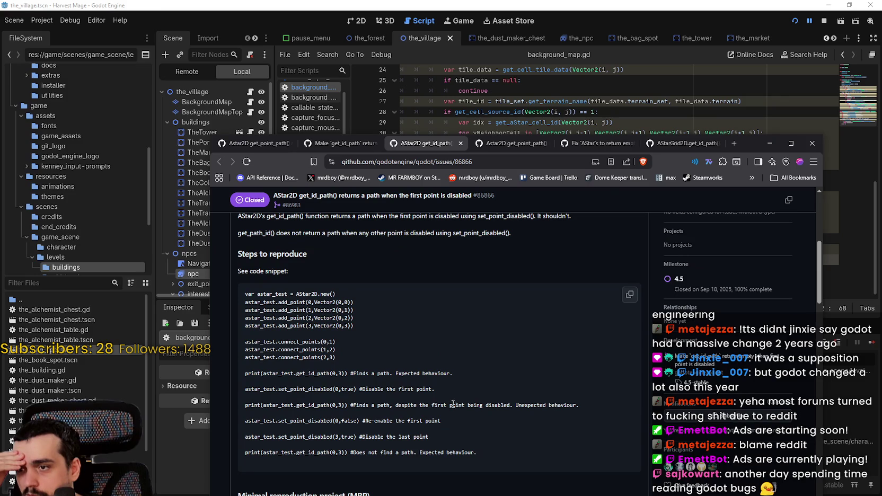
pyautogui.scroll(-1, 417, 336)
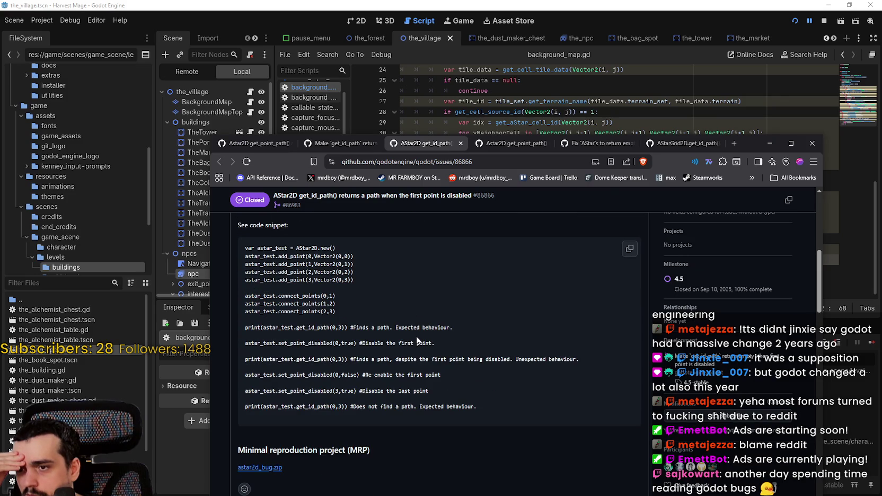
pyautogui.scroll(-5, 416, 339)
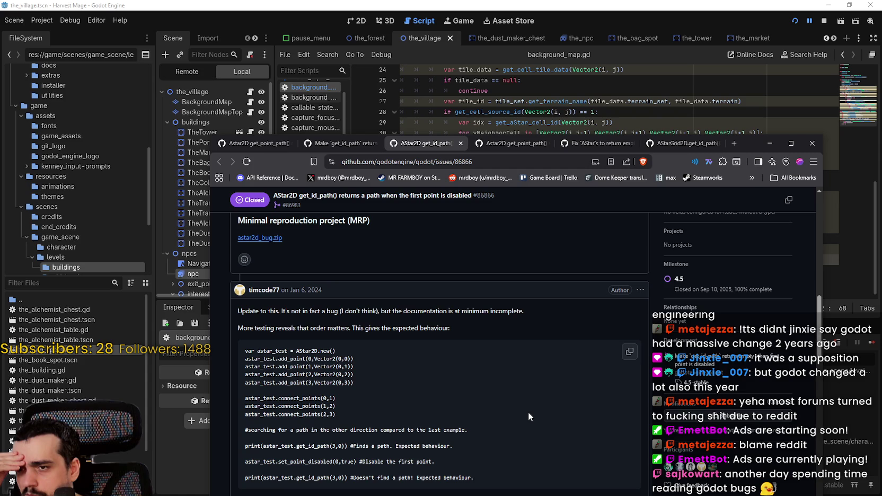
pyautogui.scroll(-1, 526, 411)
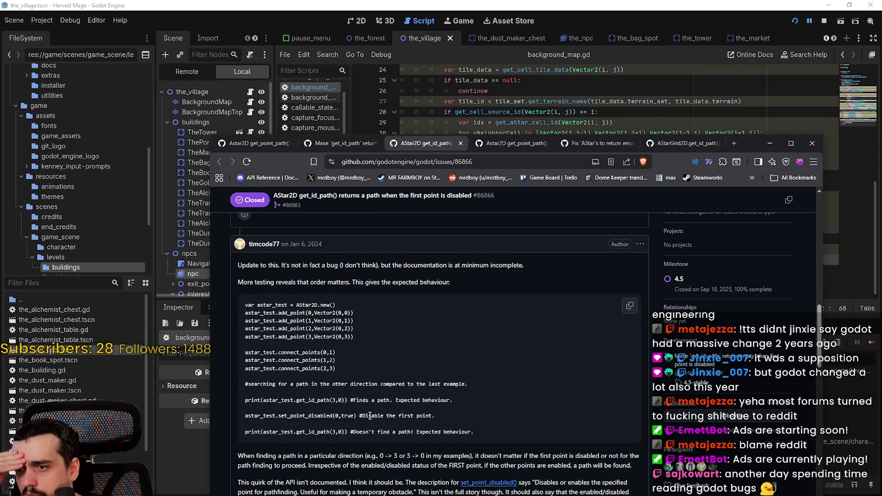
pyautogui.scroll(-2, 366, 413)
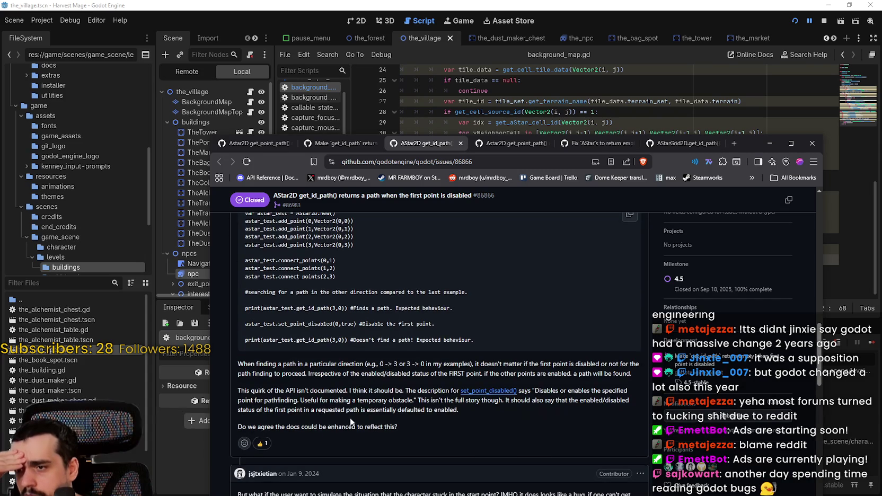
pyautogui.moveTo(313, 363); pyautogui.dragTo(362, 364)
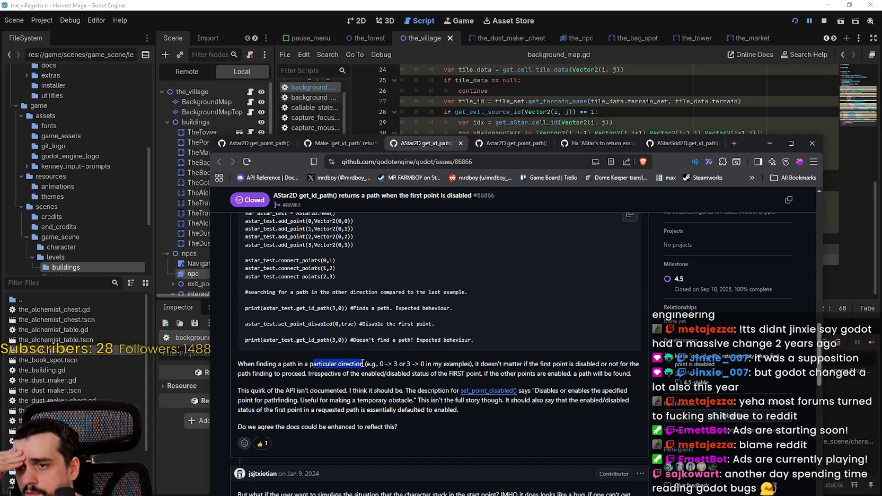
pyautogui.moveTo(362, 363)
pyautogui.mouseDown()
pyautogui.moveTo(641, 364)
pyautogui.moveTo(334, 377)
pyautogui.moveTo(297, 391)
pyautogui.moveTo(296, 374)
pyautogui.moveTo(407, 373)
pyautogui.mouseUp()
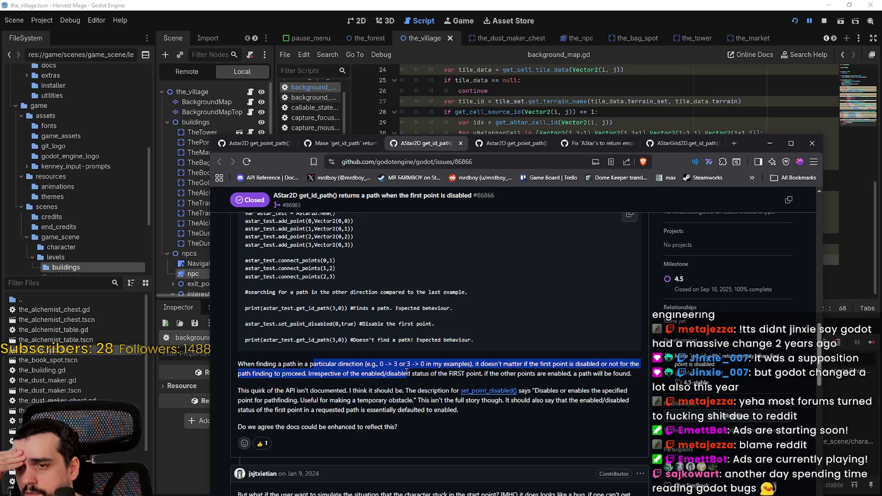
pyautogui.click(407, 373)
pyautogui.scroll(-1, 574, 383)
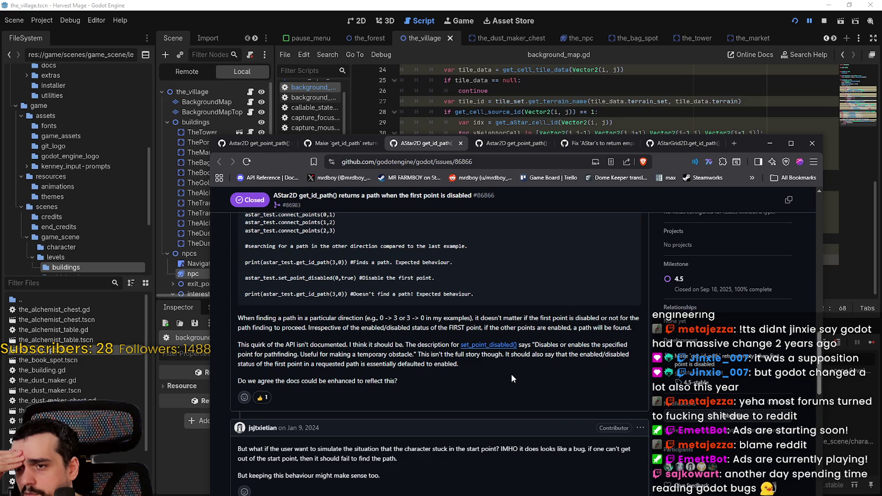
pyautogui.scroll(-2, 578, 355)
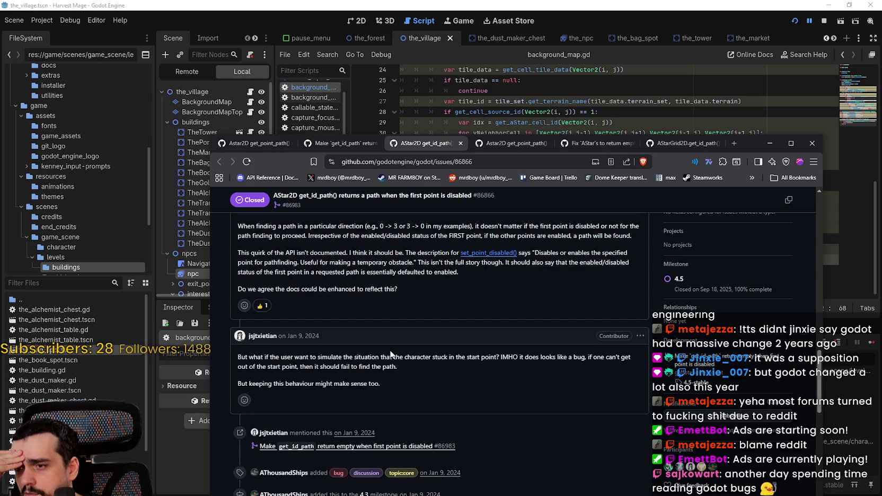
pyautogui.scroll(-1, 368, 353)
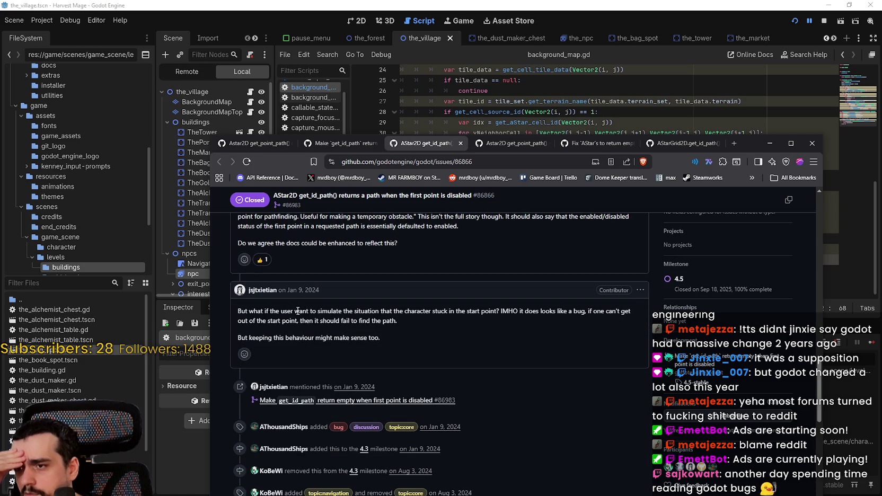
pyautogui.moveTo(317, 311)
pyautogui.mouseDown()
pyautogui.moveTo(499, 311)
pyautogui.moveTo(444, 320)
pyautogui.moveTo(446, 312)
pyautogui.moveTo(604, 312)
pyautogui.moveTo(608, 322)
pyautogui.moveTo(581, 342)
pyautogui.moveTo(372, 340)
pyautogui.mouseUp()
pyautogui.scroll(-5, 489, 378)
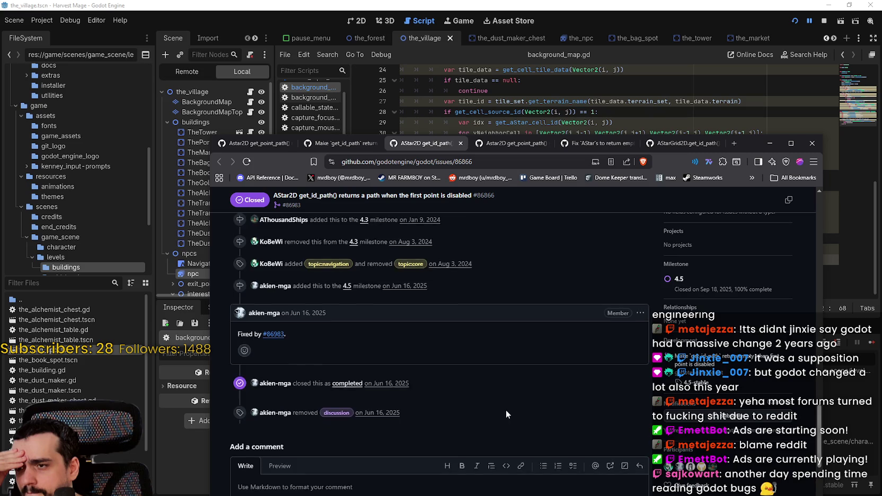
pyautogui.click(507, 144)
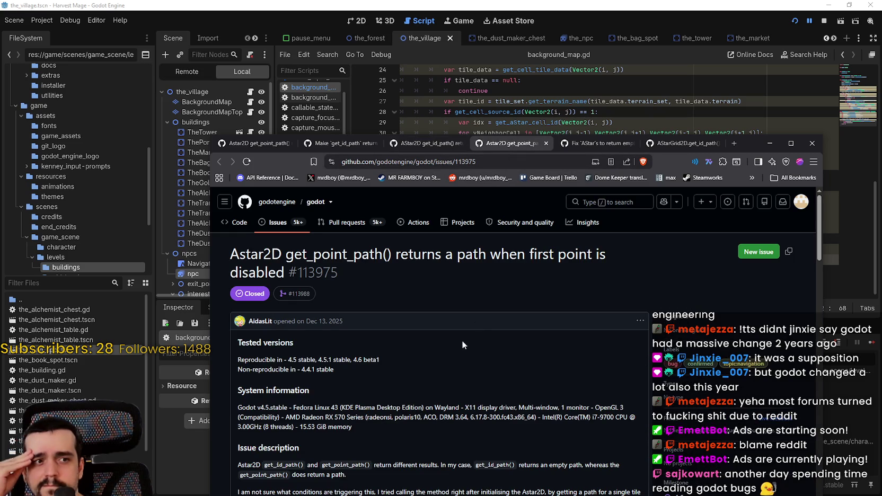
pyautogui.scroll(-3, 355, 391)
pyautogui.scroll(2, 367, 385)
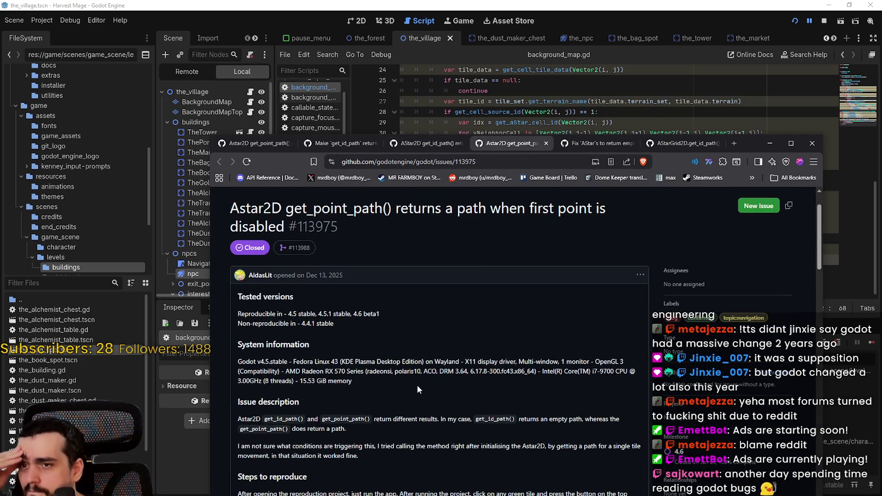
pyautogui.scroll(-3, 415, 385)
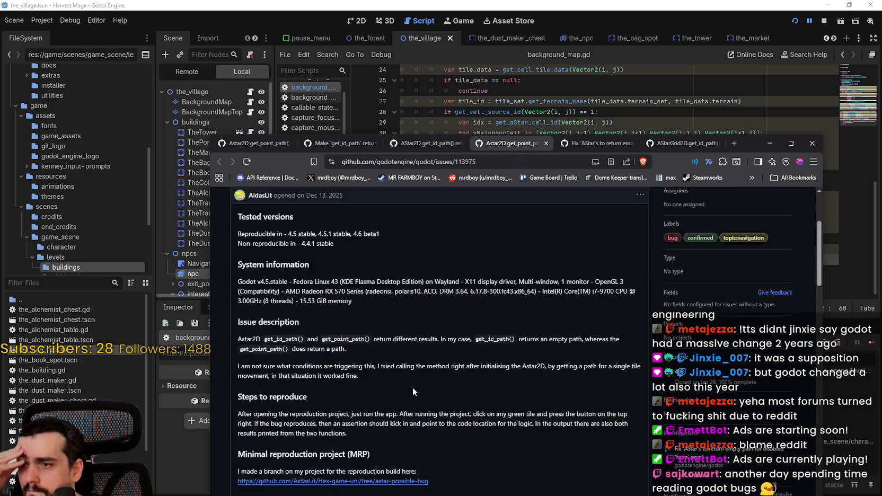
pyautogui.scroll(-3, 406, 383)
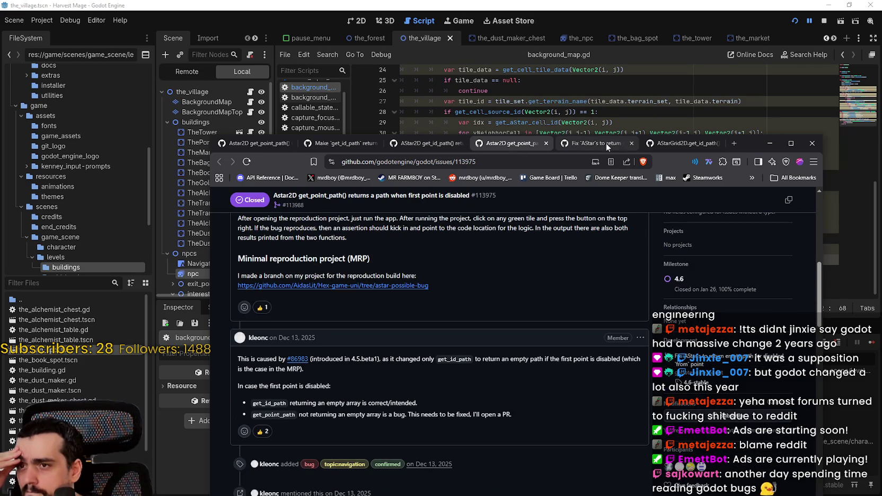
pyautogui.click(604, 140)
pyautogui.scroll(-5, 430, 324)
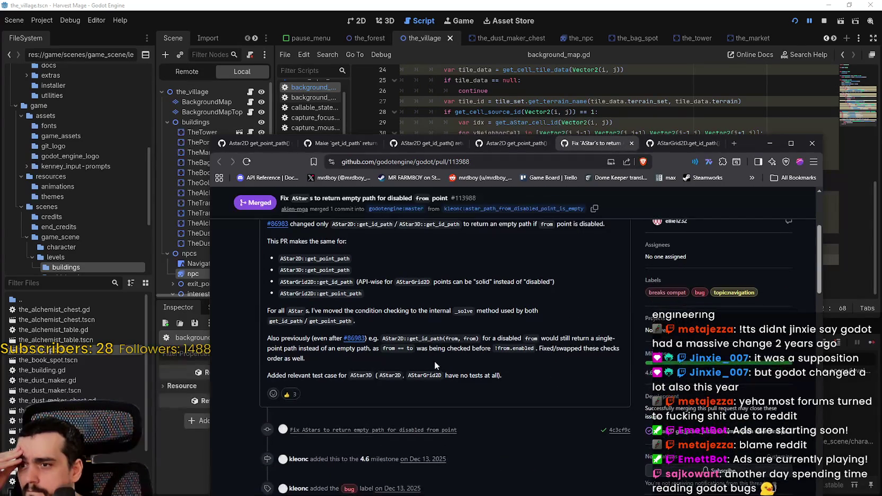
pyautogui.scroll(2, 443, 384)
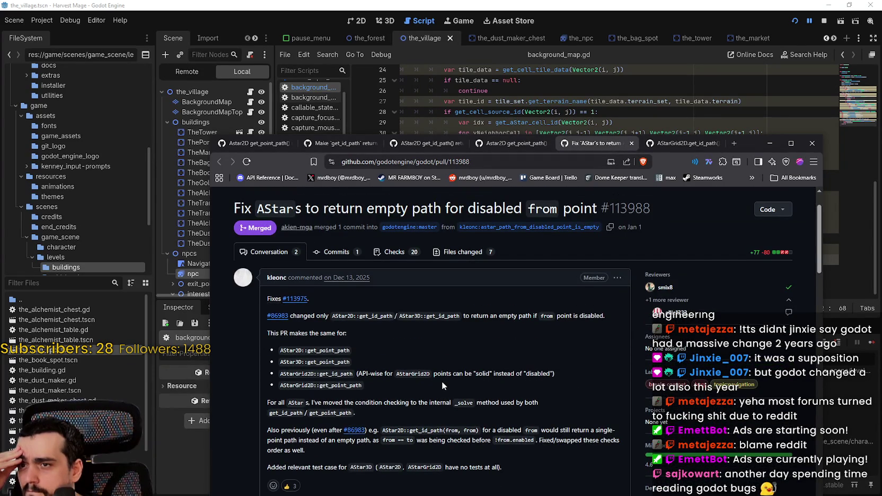
pyautogui.scroll(-3, 442, 381)
pyautogui.scroll(1, 441, 381)
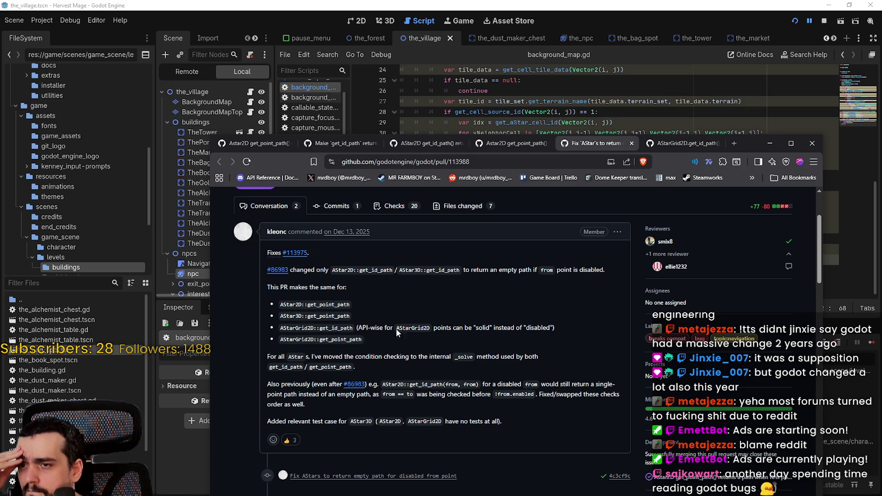
pyautogui.scroll(-2, 326, 346)
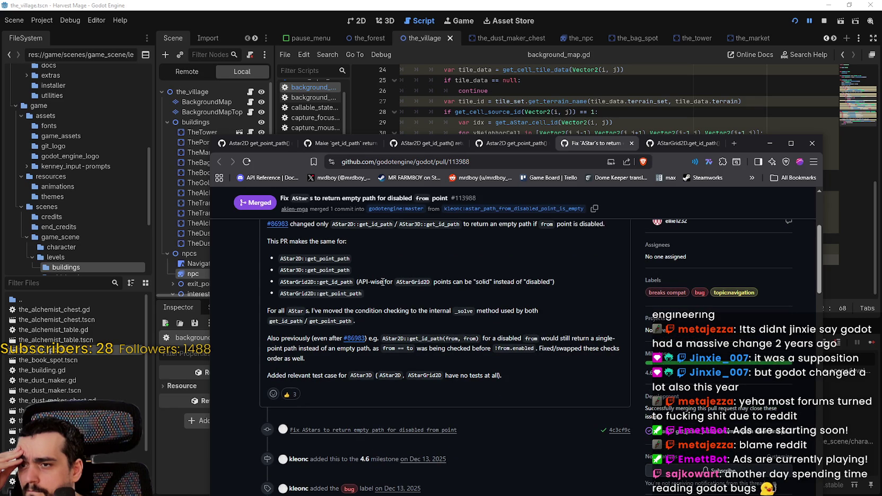
pyautogui.doubleClick(414, 282)
pyautogui.doubleClick(483, 282)
pyautogui.doubleClick(532, 283)
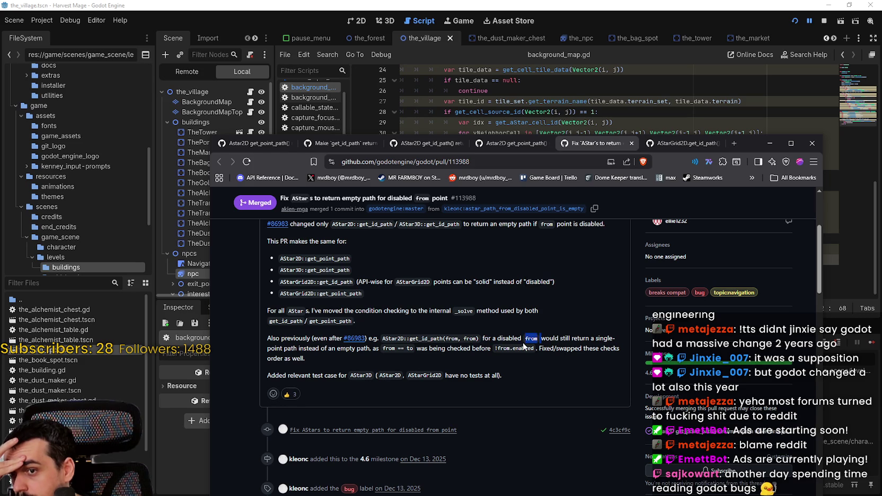
pyautogui.scroll(-4, 483, 366)
pyautogui.scroll(-3, 479, 361)
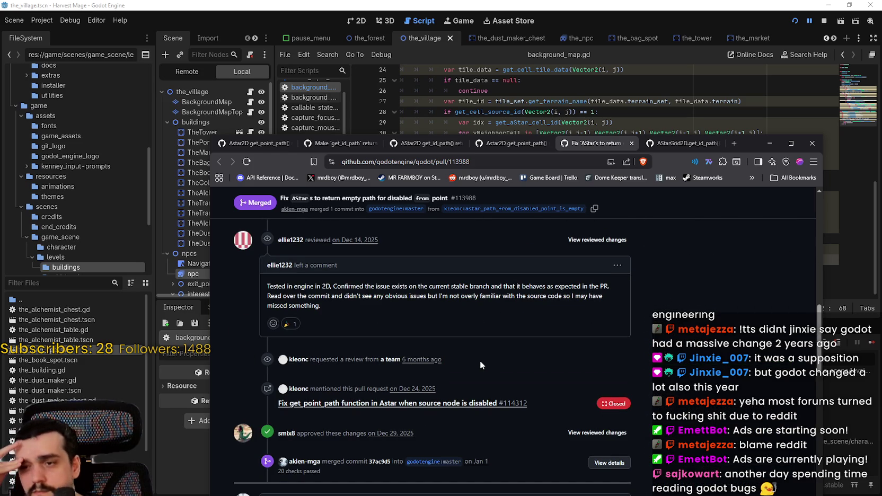
pyautogui.scroll(-3, 480, 360)
pyautogui.scroll(-6, 481, 360)
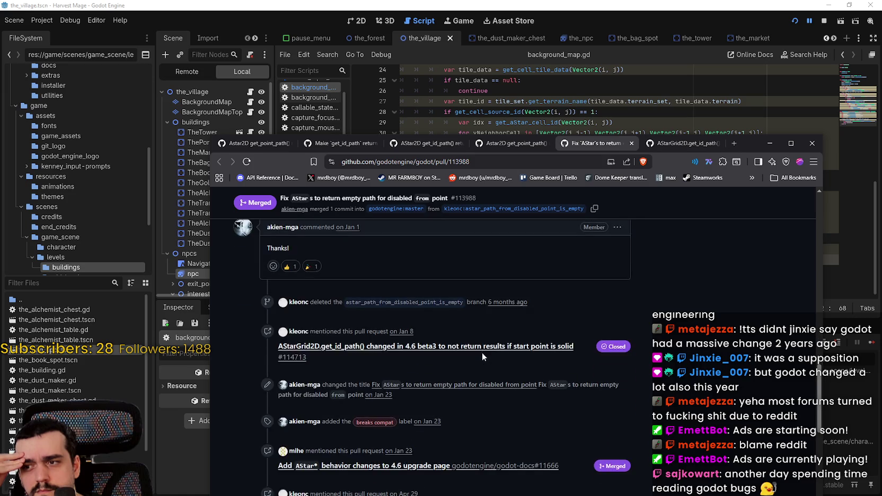
# Step: Read issue #114713, highlighting 'start point is solid' and set_point_solid in the reproduction steps
pyautogui.click(652, 147)
pyautogui.scroll(-3, 444, 369)
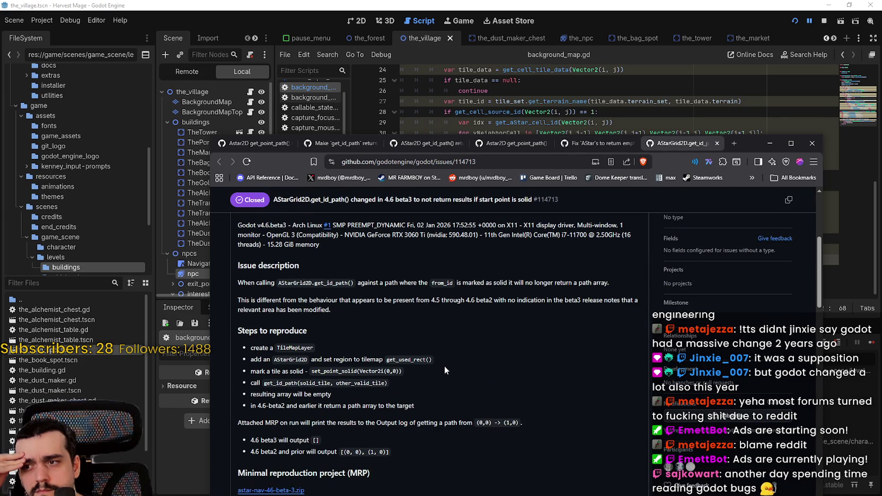
pyautogui.scroll(5, 445, 366)
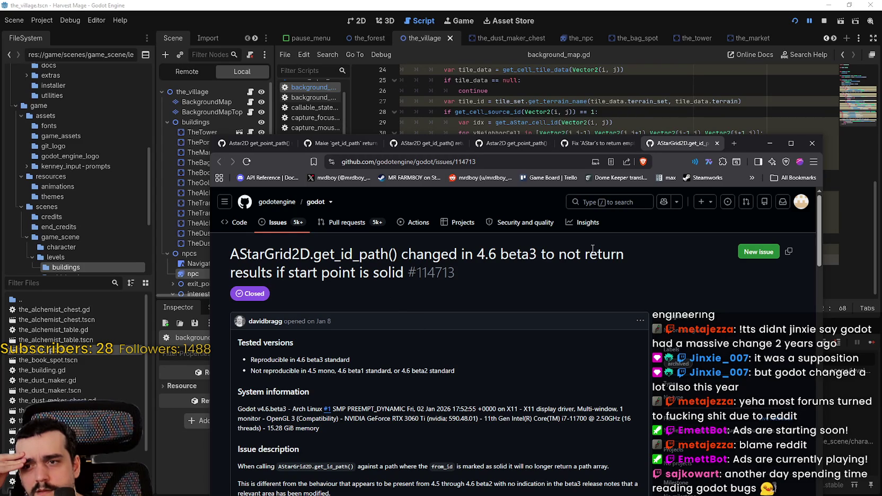
pyautogui.moveTo(378, 277); pyautogui.dragTo(306, 273)
pyautogui.doubleClick(355, 272)
pyautogui.scroll(-3, 335, 371)
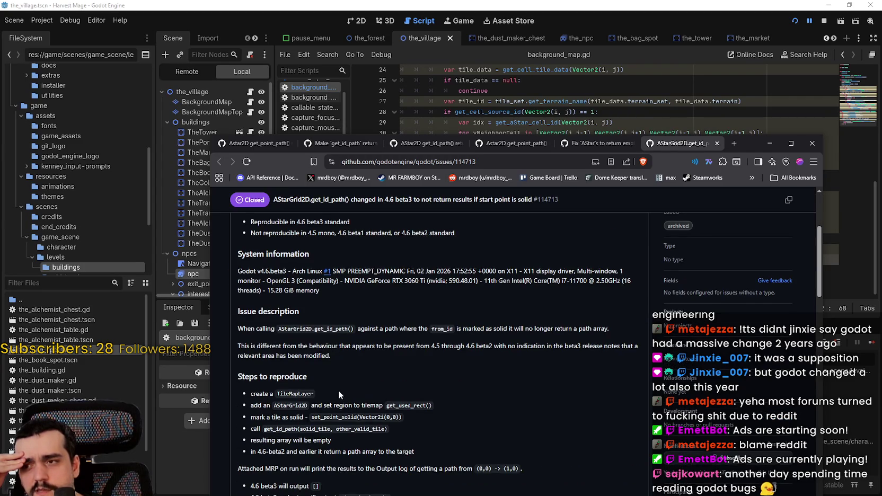
pyautogui.scroll(-2, 335, 390)
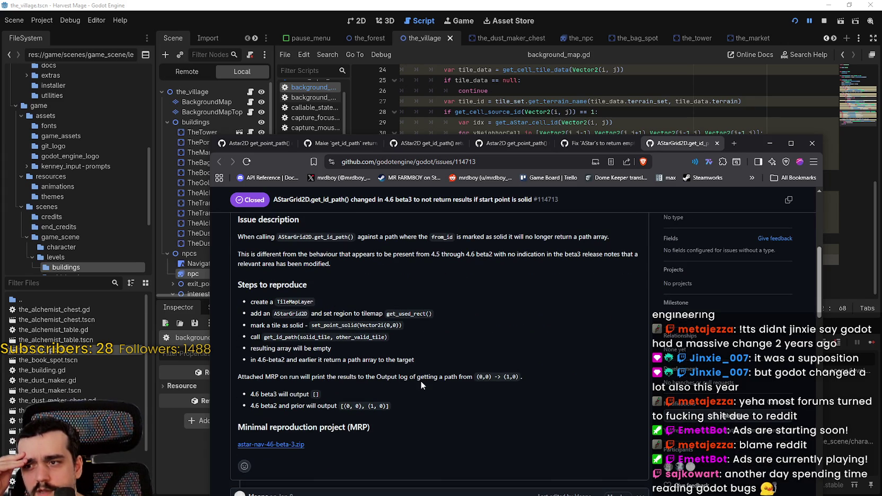
pyautogui.doubleClick(345, 325)
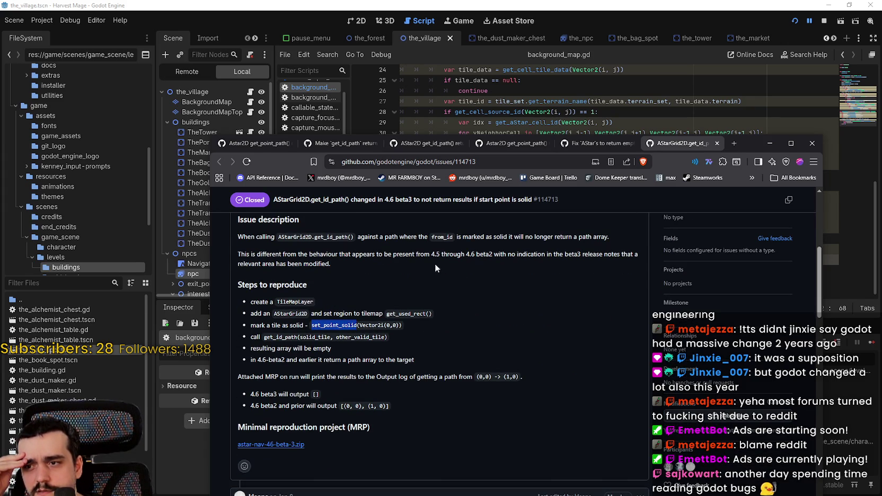
# Step: Return to the Godot editor with the caret on line 25 of background_map.gd
pyautogui.click(627, 6)
pyautogui.scroll(3, 632, 179)
pyautogui.click(632, 178)
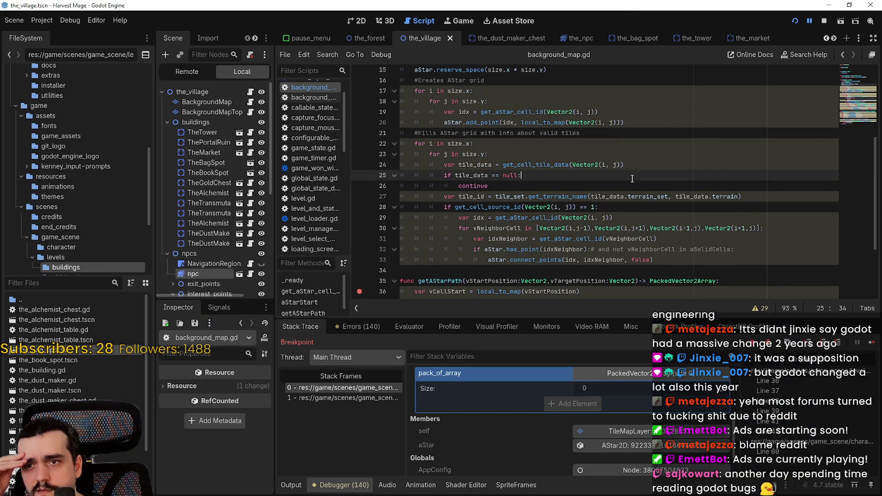
# Step: Review the AStar grid-building loops on lines 21–33 of background_map.gd
pyautogui.scroll(3, 625, 183)
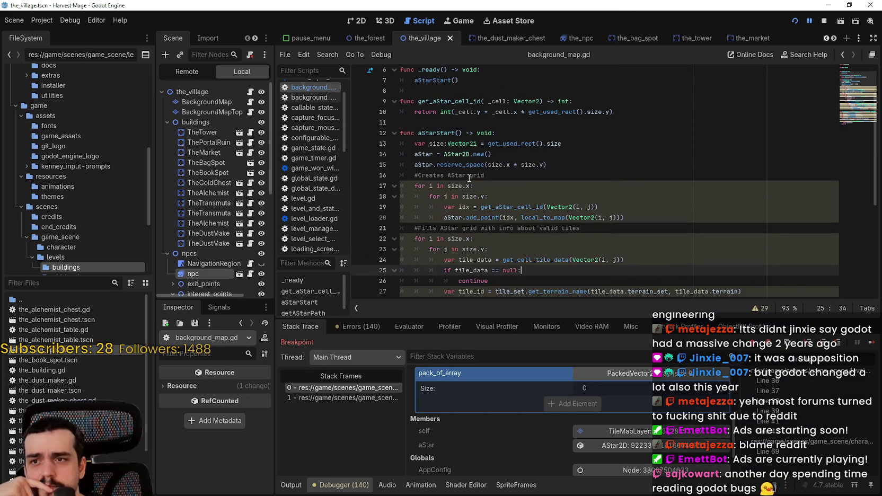
pyautogui.scroll(-3, 469, 178)
pyautogui.scroll(-3, 485, 178)
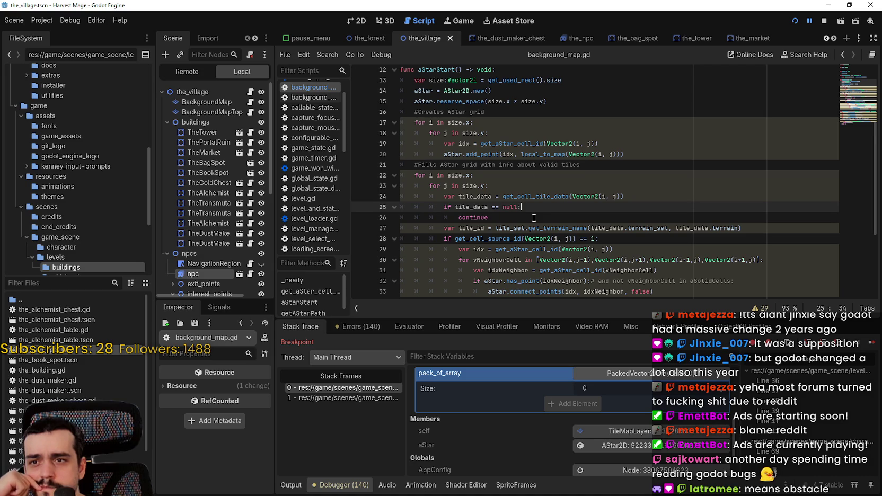
pyautogui.scroll(-1, 534, 218)
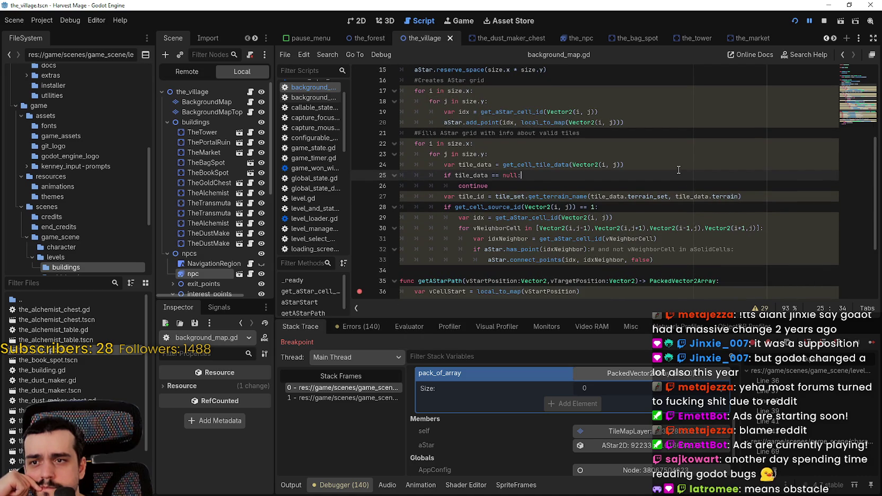
pyautogui.scroll(-1, 675, 208)
pyautogui.moveTo(711, 236); pyautogui.dragTo(401, 100)
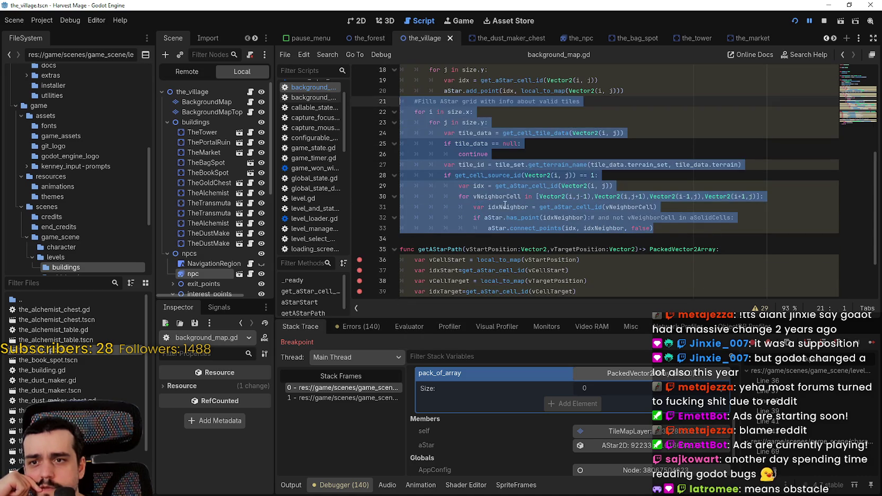
pyautogui.scroll(-2, 506, 200)
pyautogui.click(509, 182)
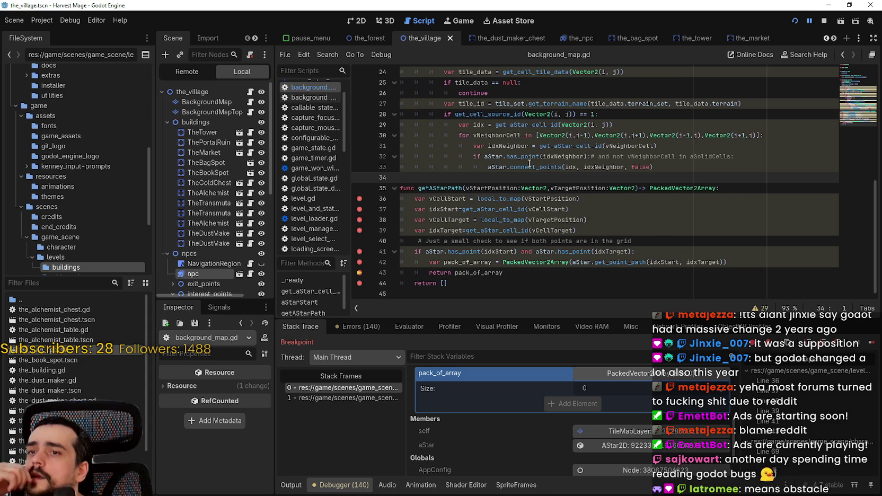
# Step: Replace false with true as the last argument of line 33's connect_points call
pyautogui.moveTo(529, 165)
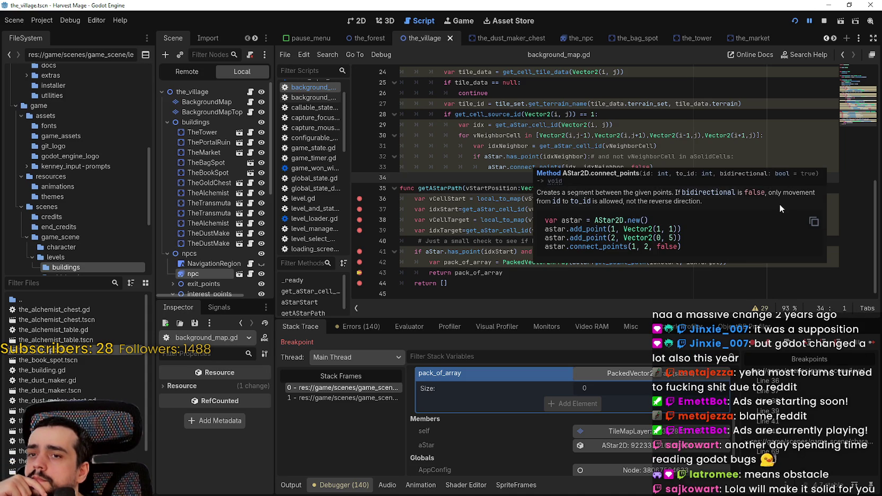
pyautogui.click(625, 127)
pyautogui.click(632, 168)
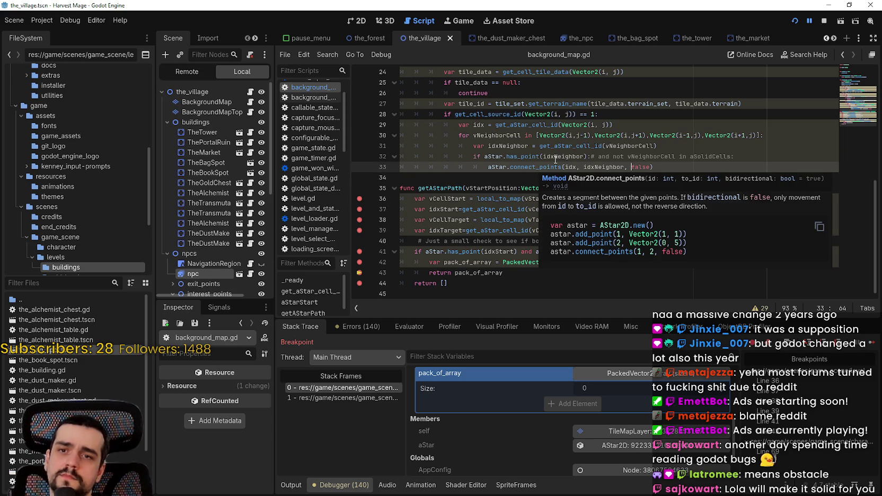
pyautogui.doubleClick(642, 168)
pyautogui.write('t')
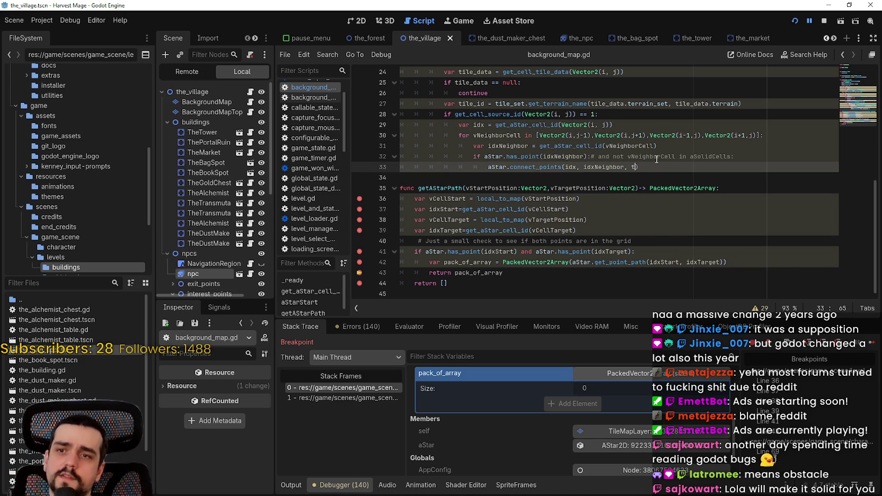
pyautogui.write('rue')
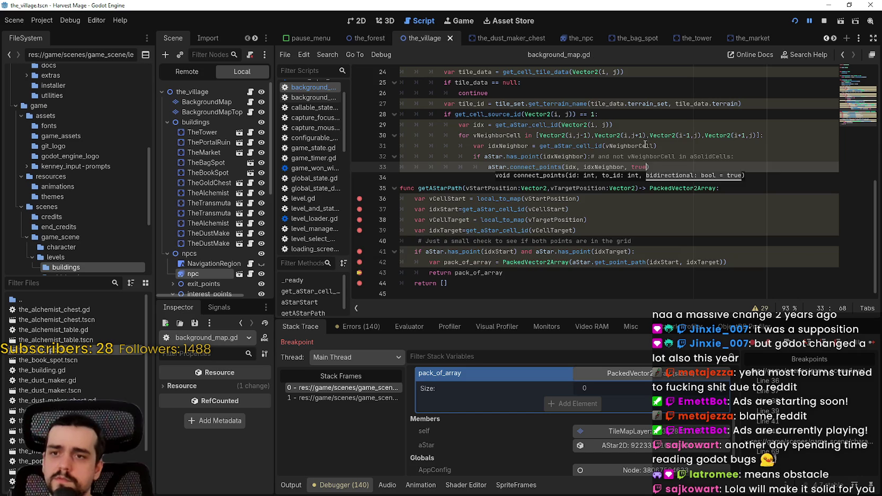
pyautogui.write(')')
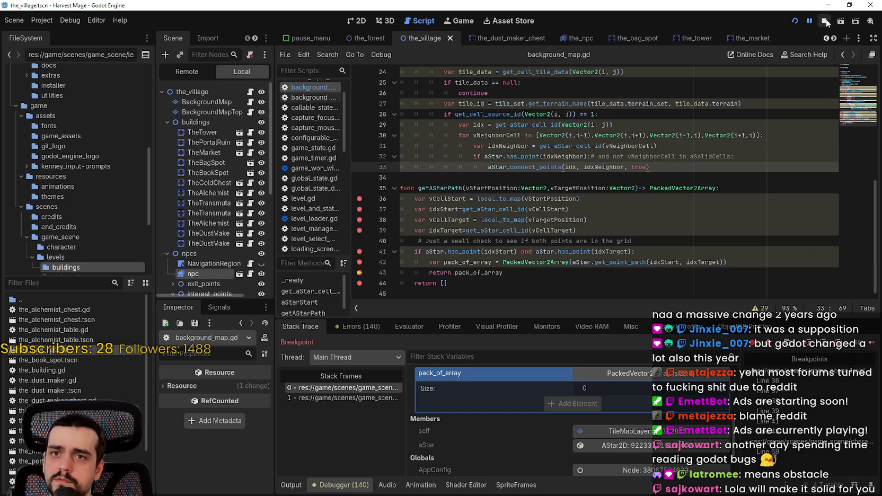
# Step: Step through getAStarPath in the debugger to the pack_of_array return after an empty-path test
pyautogui.click(826, 21)
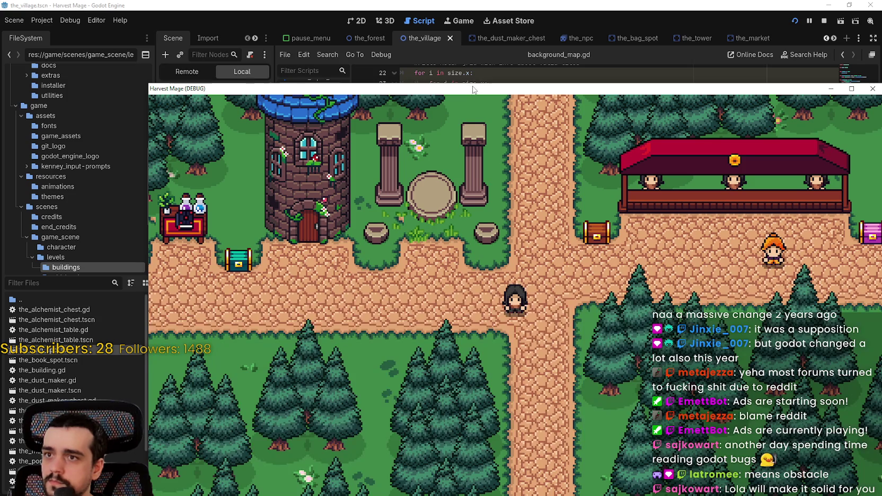
pyautogui.moveTo(473, 90); pyautogui.dragTo(380, 40)
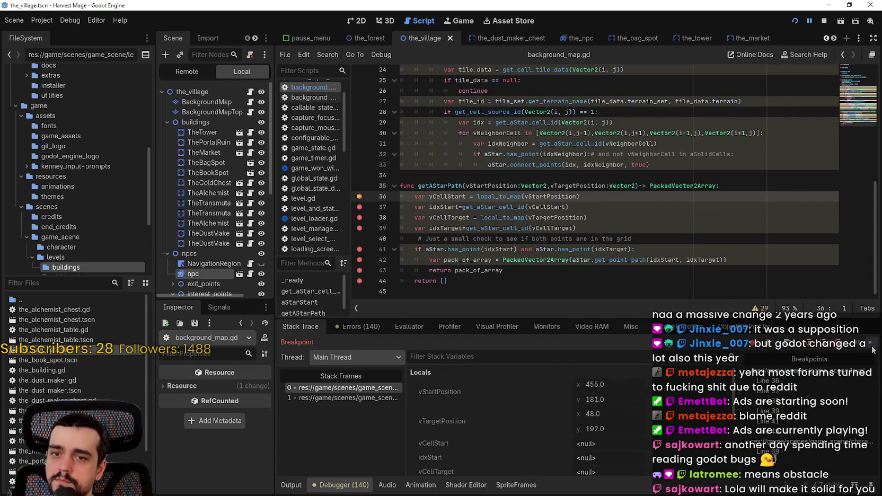
pyautogui.click(873, 346)
pyautogui.click(873, 347)
pyautogui.click(872, 346)
pyautogui.click(873, 347)
pyautogui.click(872, 347)
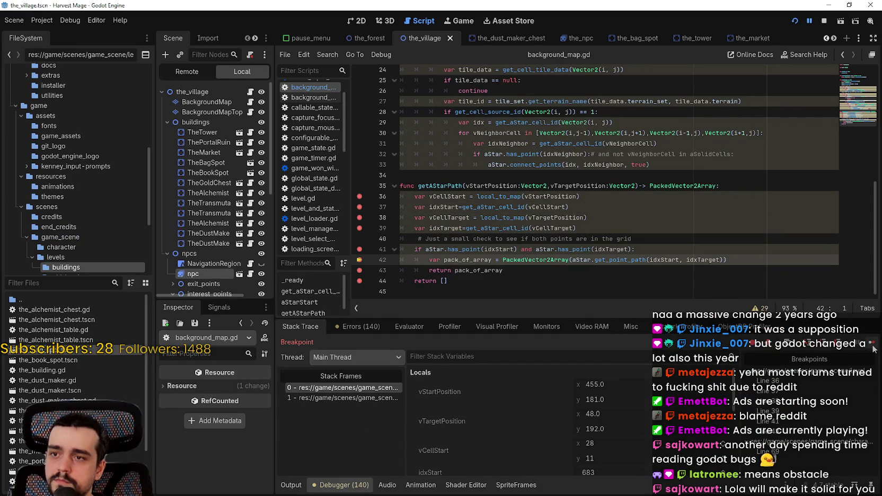
pyautogui.scroll(-5, 676, 412)
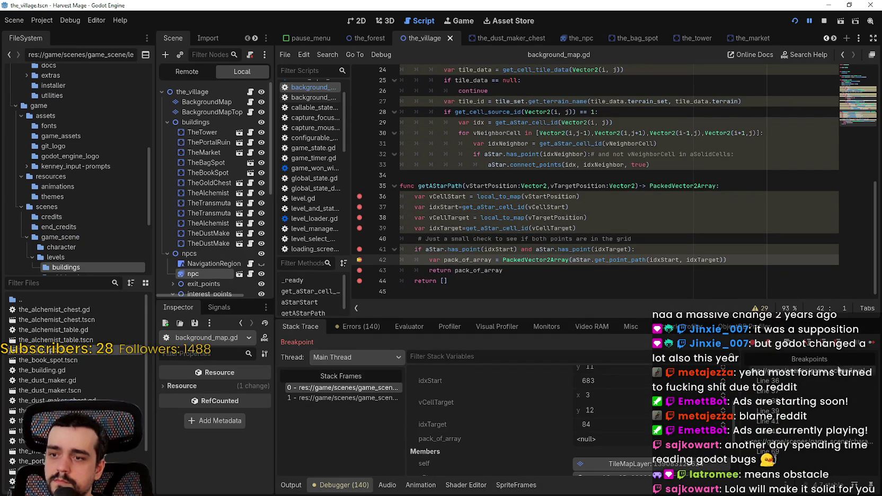
pyautogui.click(873, 346)
pyautogui.scroll(-3, 697, 423)
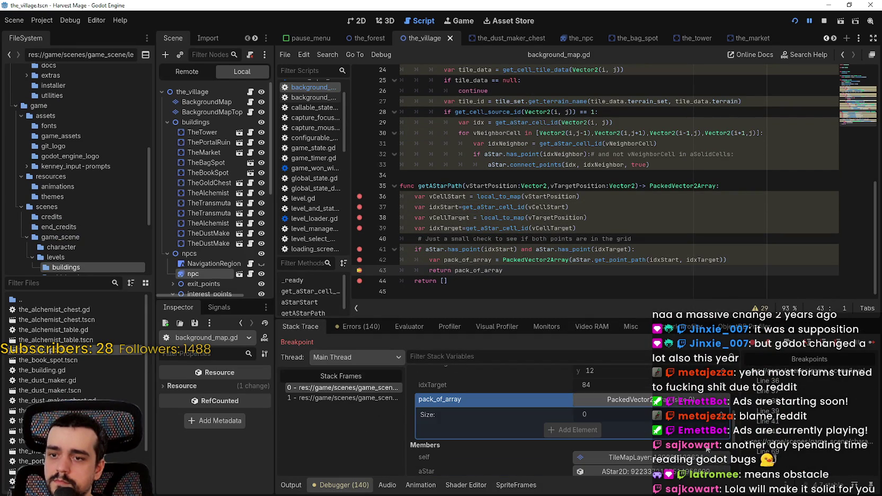
# Step: Stop debugging, set line 33's connect_points argument back to false, and save background_map.gd
pyautogui.click(707, 198)
pyautogui.press('F8')
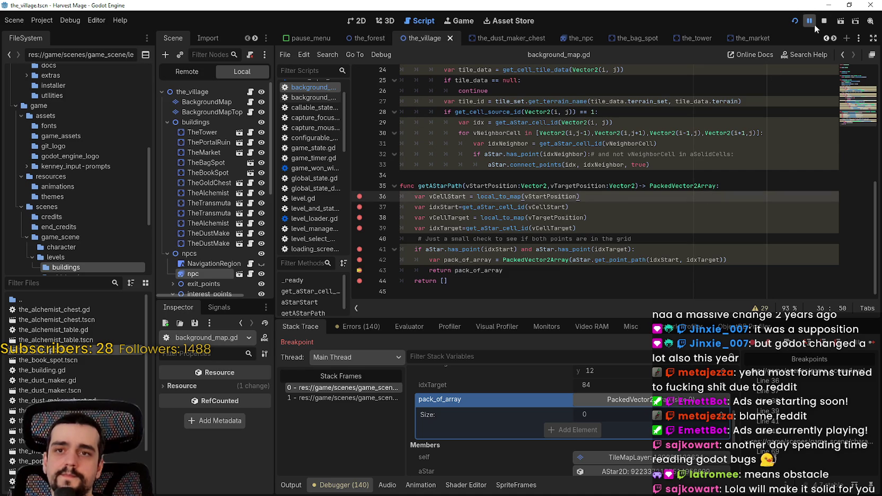
pyautogui.doubleClick(639, 165)
pyautogui.write('false')
pyautogui.hotkey('ctrl', 's')
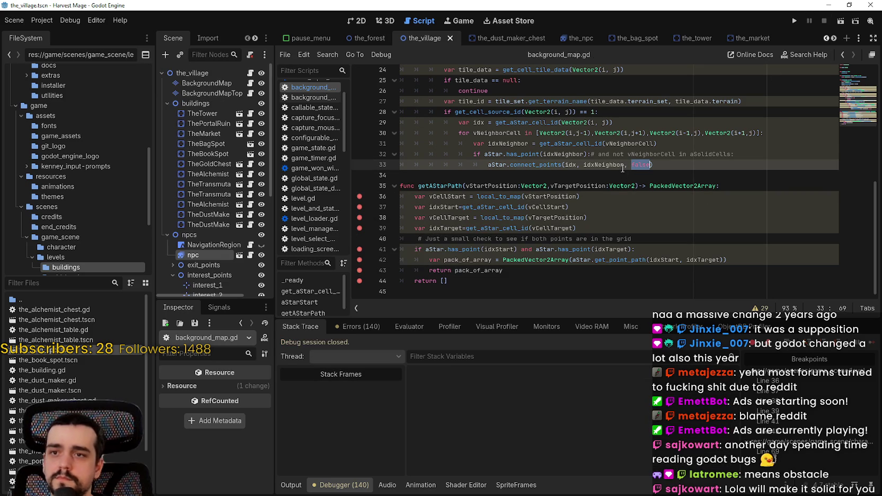
# Step: Check the uses of aSolidCells and idxNeighbor on line 32 before returning to the browser
pyautogui.doubleClick(694, 154)
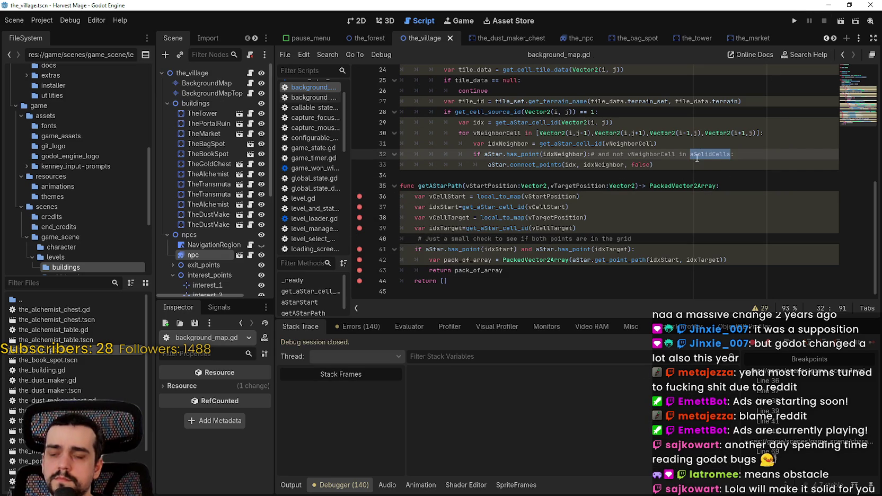
pyautogui.click(693, 153)
pyautogui.doubleClick(562, 153)
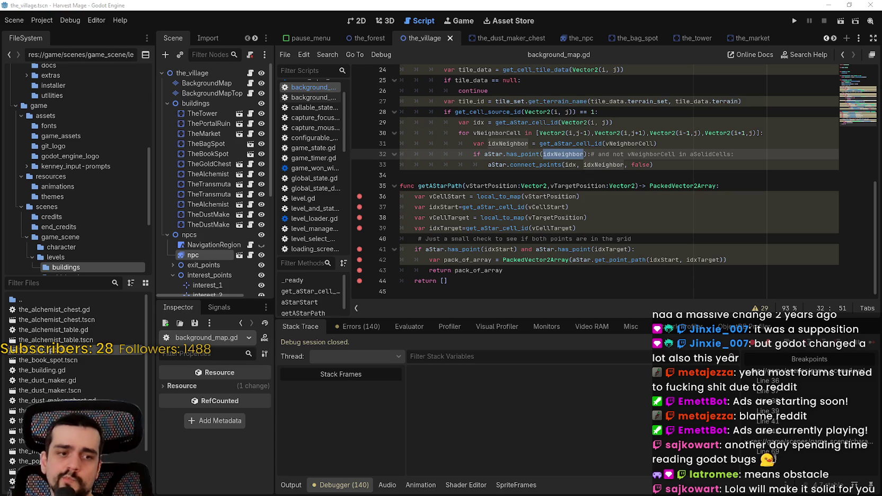
pyautogui.hotkey('alt', 'Tab')
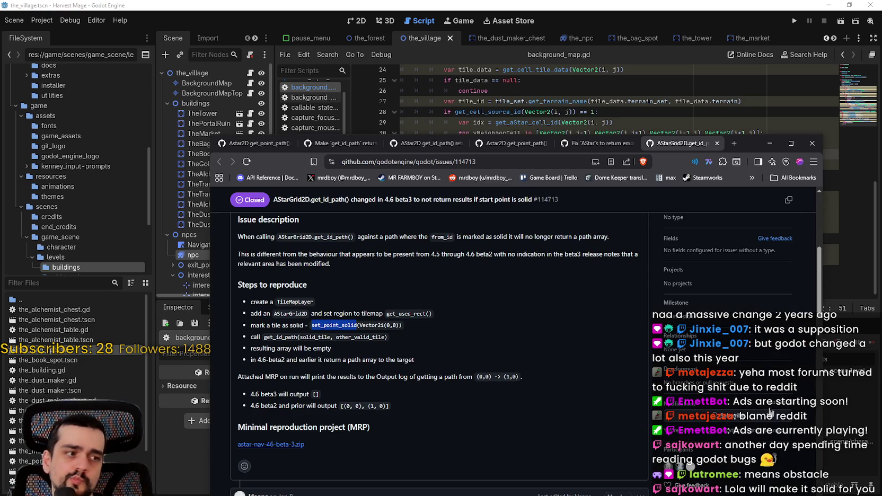
# Step: Read issue #114713's get_id_path reproduction steps through the 4.6-beta2 line
pyautogui.doubleClick(289, 337)
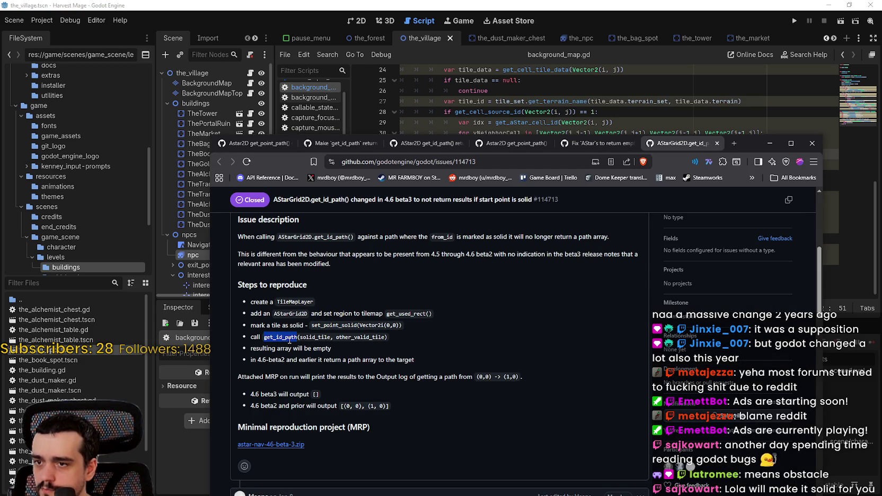
pyautogui.moveTo(289, 340)
pyautogui.mouseDown()
pyautogui.moveTo(300, 360)
pyautogui.moveTo(341, 350)
pyautogui.mouseUp()
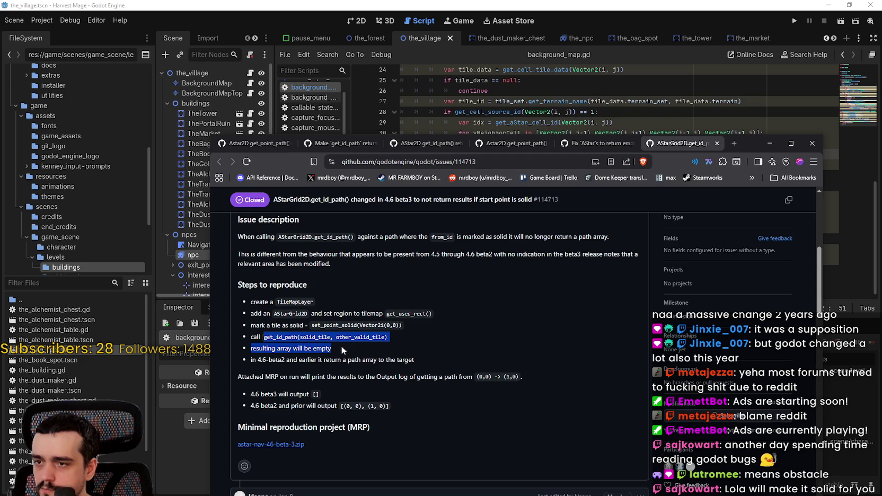
pyautogui.moveTo(441, 356)
pyautogui.mouseDown()
pyautogui.moveTo(433, 366)
pyautogui.moveTo(442, 387)
pyautogui.moveTo(554, 372)
pyautogui.mouseUp()
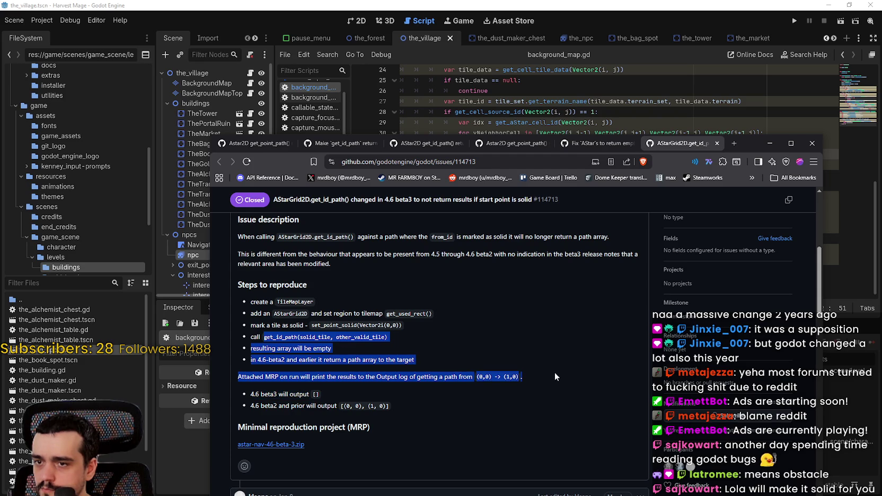
pyautogui.scroll(-2, 519, 386)
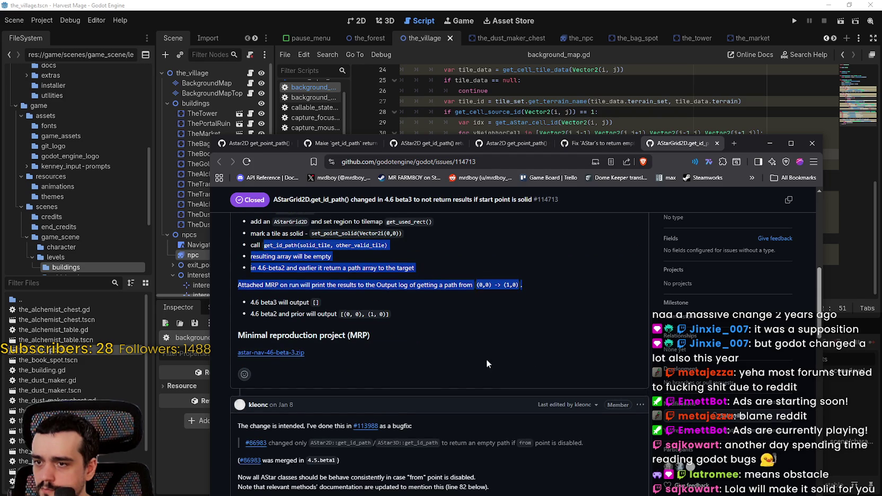
pyautogui.scroll(-3, 458, 354)
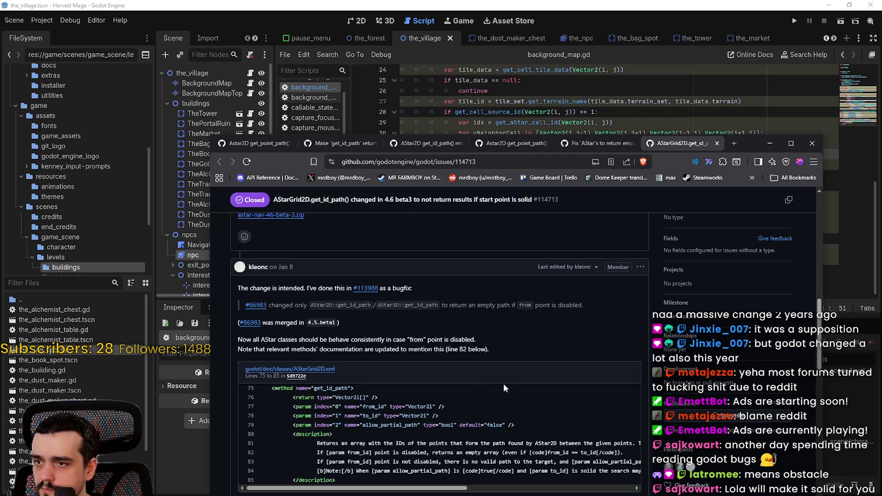
pyautogui.scroll(-6, 503, 379)
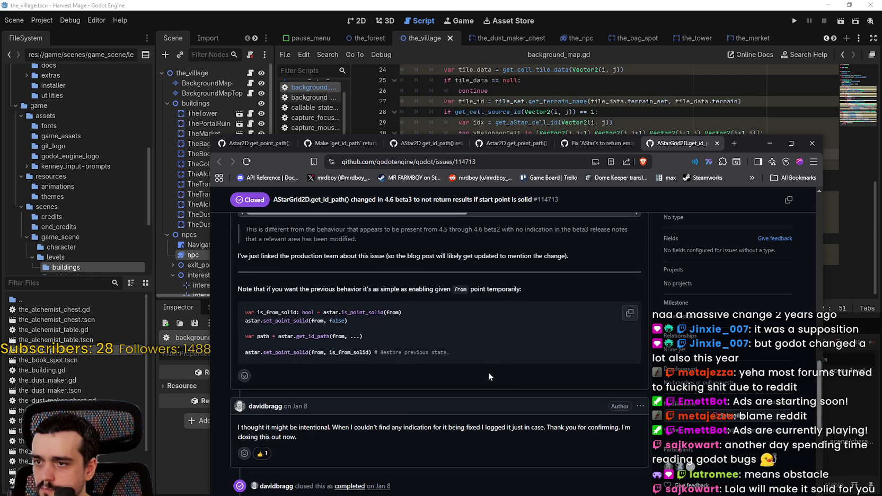
# Step: Study the maintainer's workaround snippet using is_point_solid and set_point_solid around get_id_path
pyautogui.doubleClick(363, 314)
pyautogui.moveTo(329, 336); pyautogui.dragTo(278, 336)
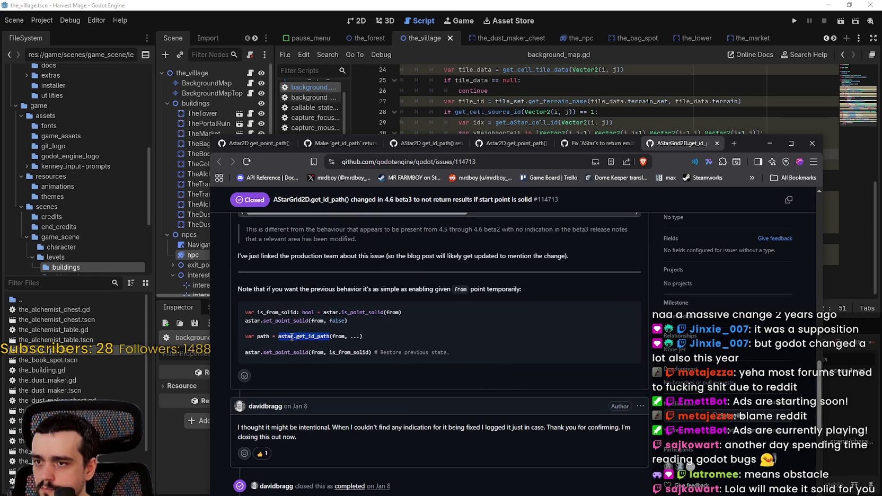
pyautogui.doubleClick(297, 353)
pyautogui.scroll(-5, 297, 354)
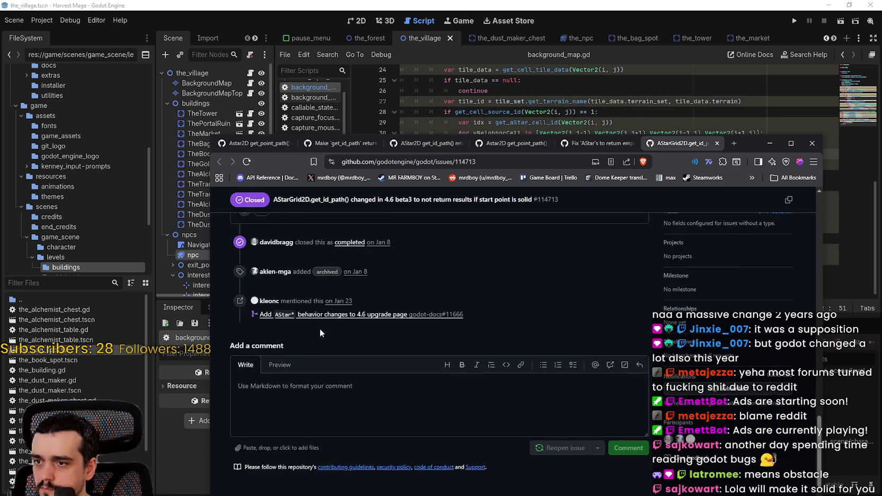
pyautogui.hotkey('alt', 'Tab')
# Step: Read the PackedVector2Array and get_point_path docs on lines 41–42, then bring back issue #114713
pyautogui.moveTo(552, 260)
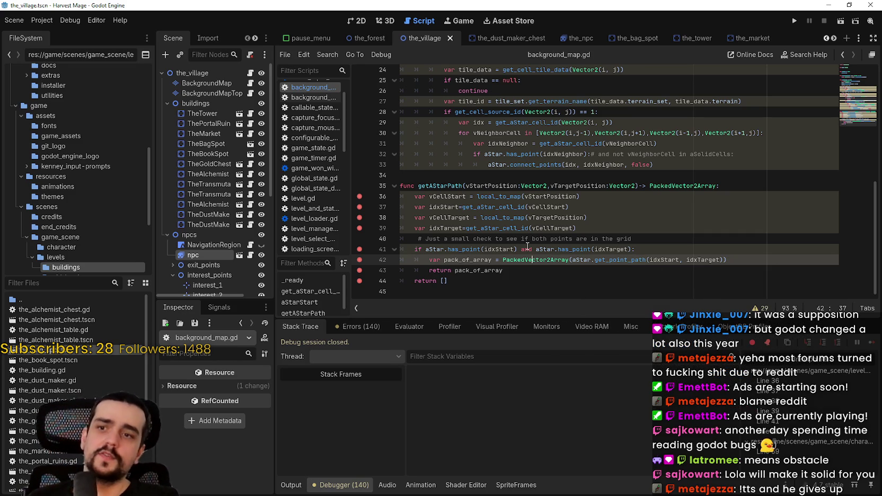
pyautogui.doubleClick(462, 249)
pyautogui.moveTo(461, 249); pyautogui.dragTo(630, 249)
pyautogui.doubleClick(622, 260)
pyautogui.moveTo(606, 263)
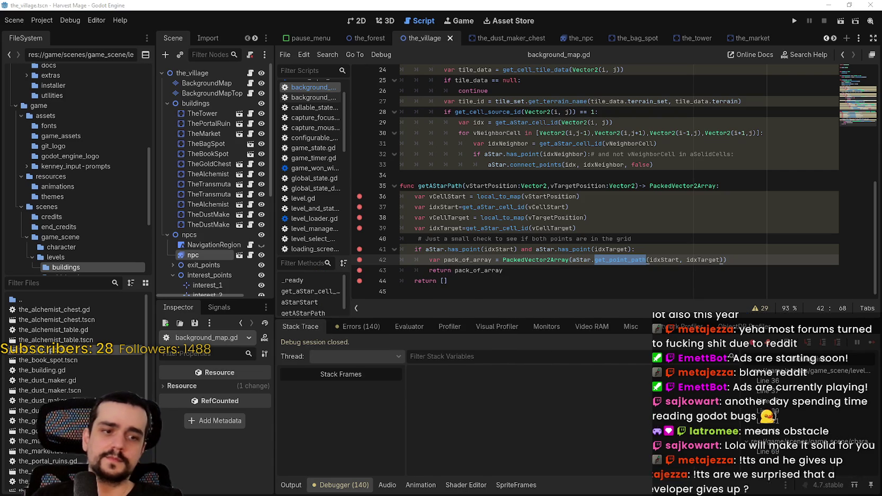
pyautogui.hotkey('alt', 'Tab')
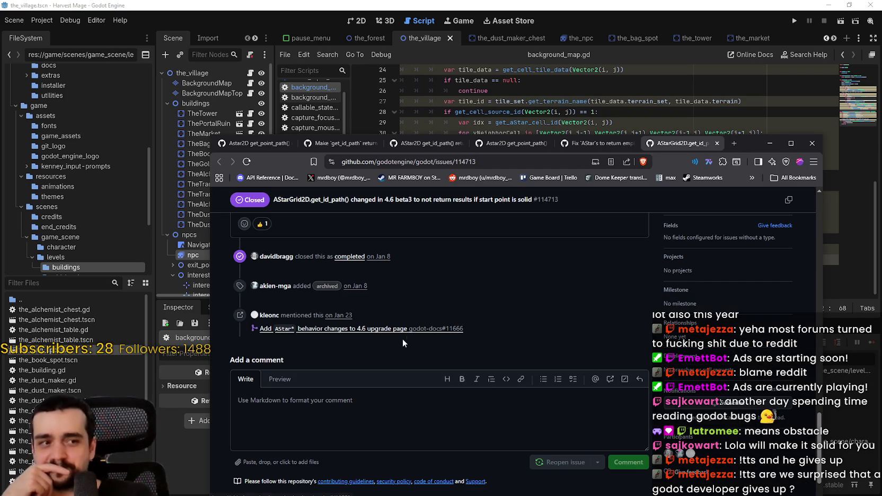
# Step: Close the AStarGrid2D get_id_path issue tab, the fix pull request tab and the next GitHub tab
pyautogui.scroll(-2, 402, 339)
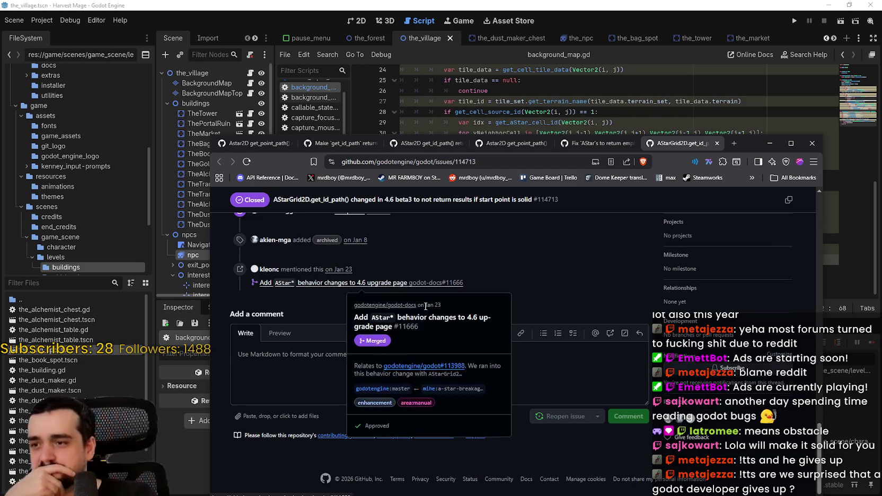
pyautogui.click(718, 144)
pyautogui.click(716, 143)
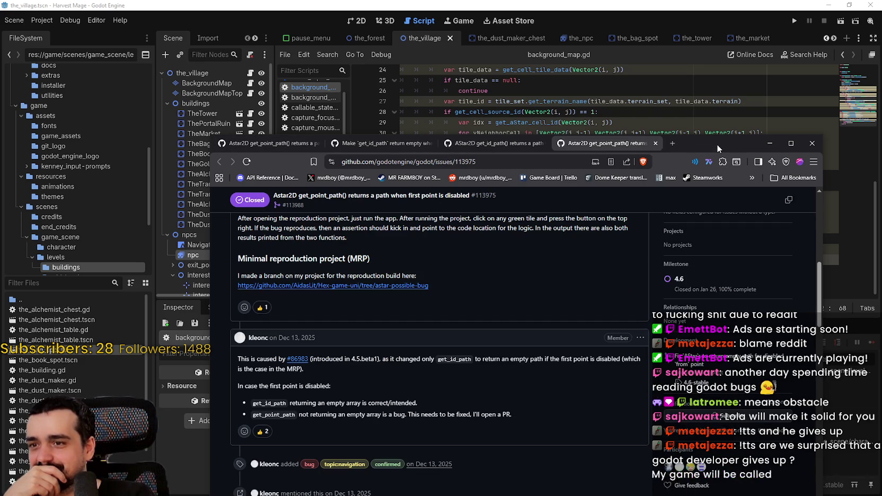
pyautogui.click(657, 143)
# Step: Reread issue #113975 about get_point_path, reloading the page once
pyautogui.click(263, 142)
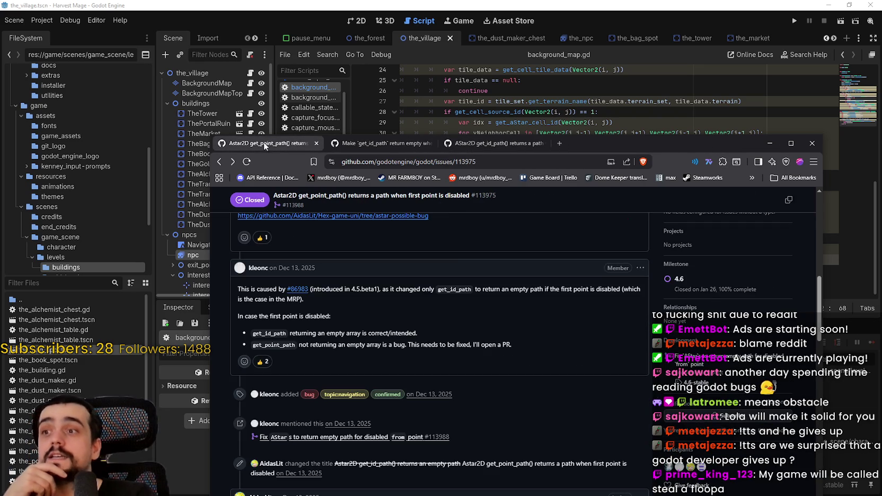
pyautogui.scroll(15, 524, 277)
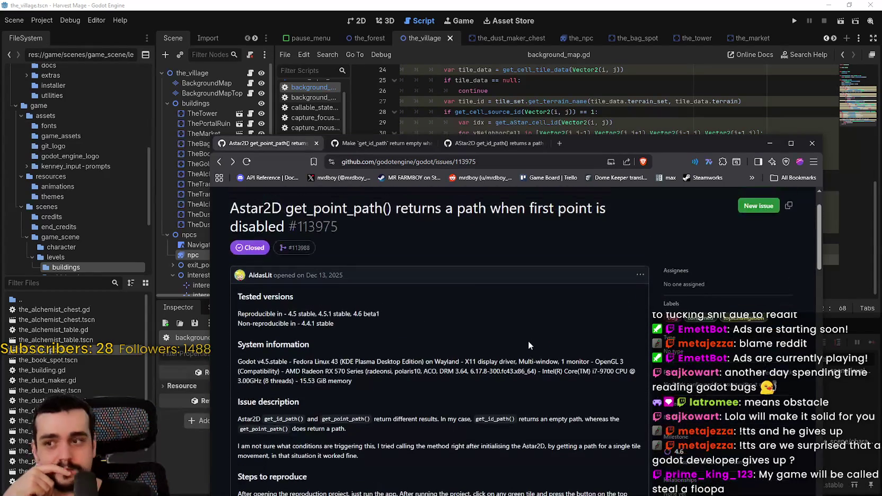
pyautogui.scroll(-5, 527, 341)
pyautogui.scroll(-2, 493, 308)
pyautogui.scroll(2, 374, 292)
pyautogui.press('F5')
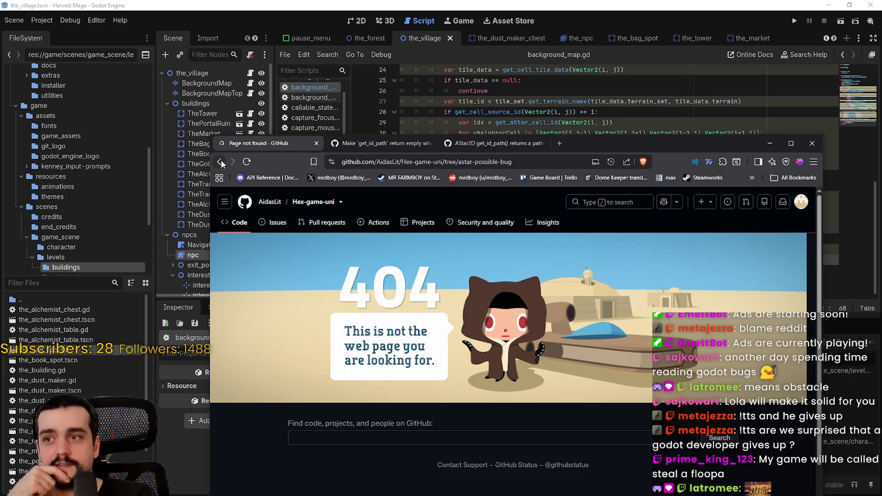
pyautogui.click(219, 161)
# Step: Review pull request #86983, go back to issue #113975, then return to Godot's script editor
pyautogui.click(371, 143)
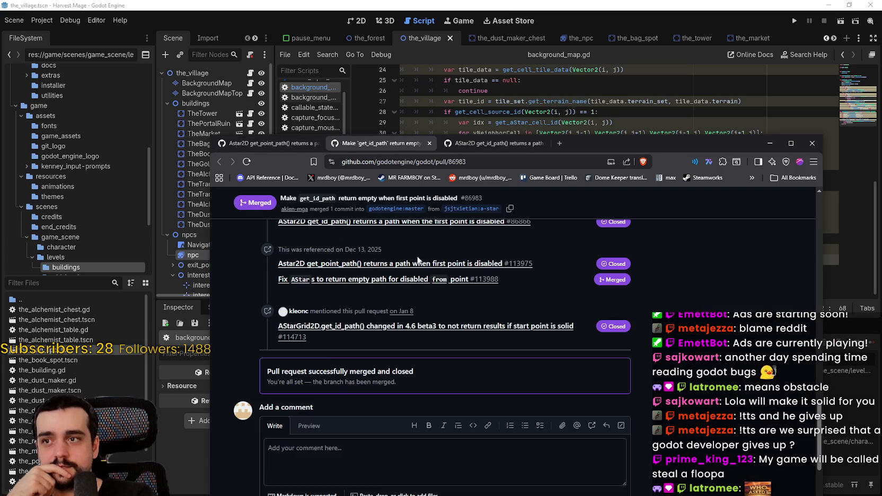
pyautogui.scroll(6, 525, 365)
pyautogui.scroll(5, 522, 351)
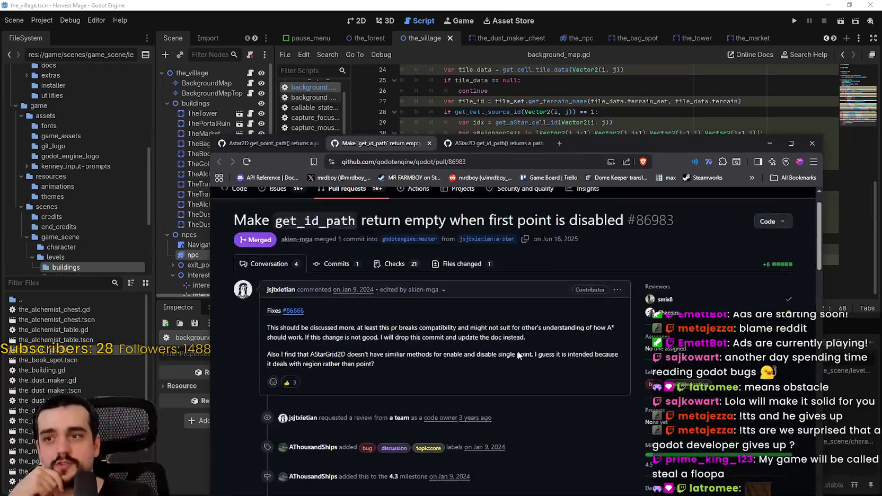
pyautogui.scroll(-2, 513, 342)
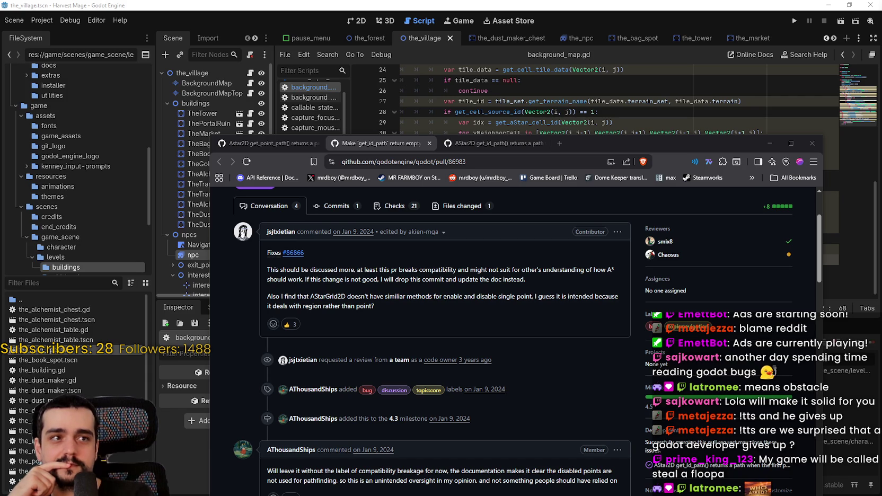
pyautogui.click(271, 144)
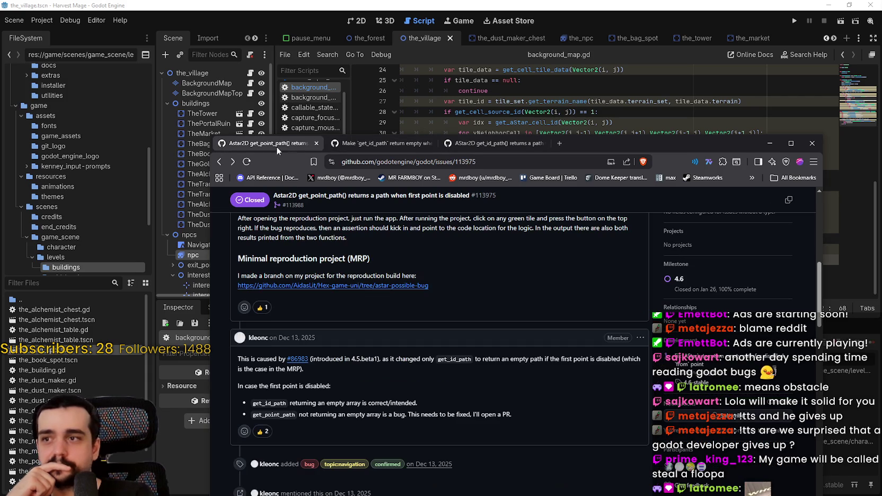
pyautogui.hotkey('alt', 'Tab')
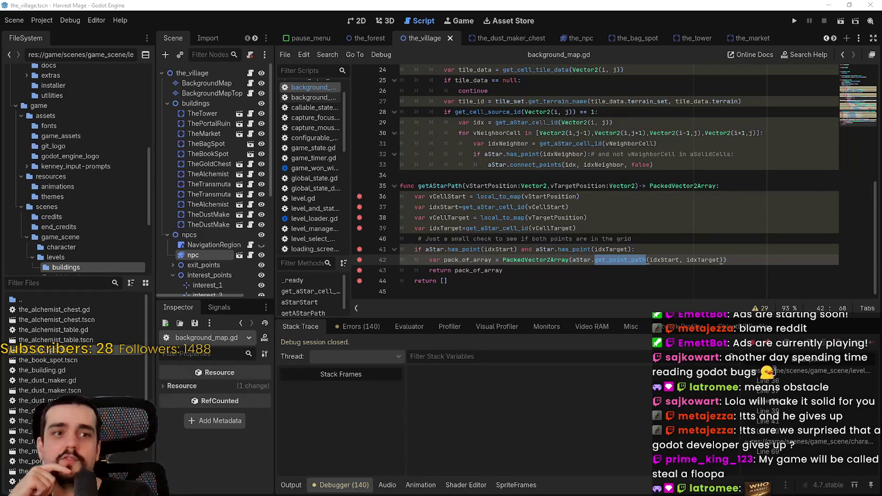